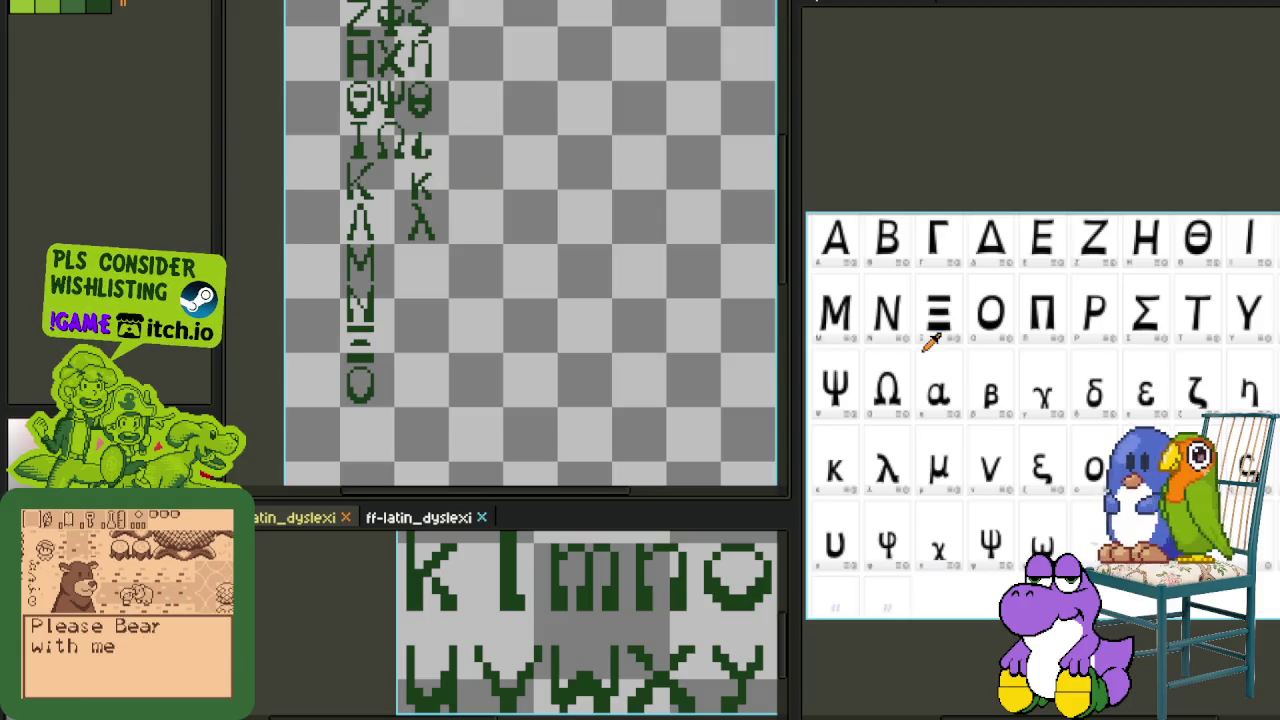
- Add dark green pixels at the λ's top-left and just below its top block
{"action": "scroll", "coordinate": [951, 316], "scroll_direction": "down", "scroll_amount": 5}
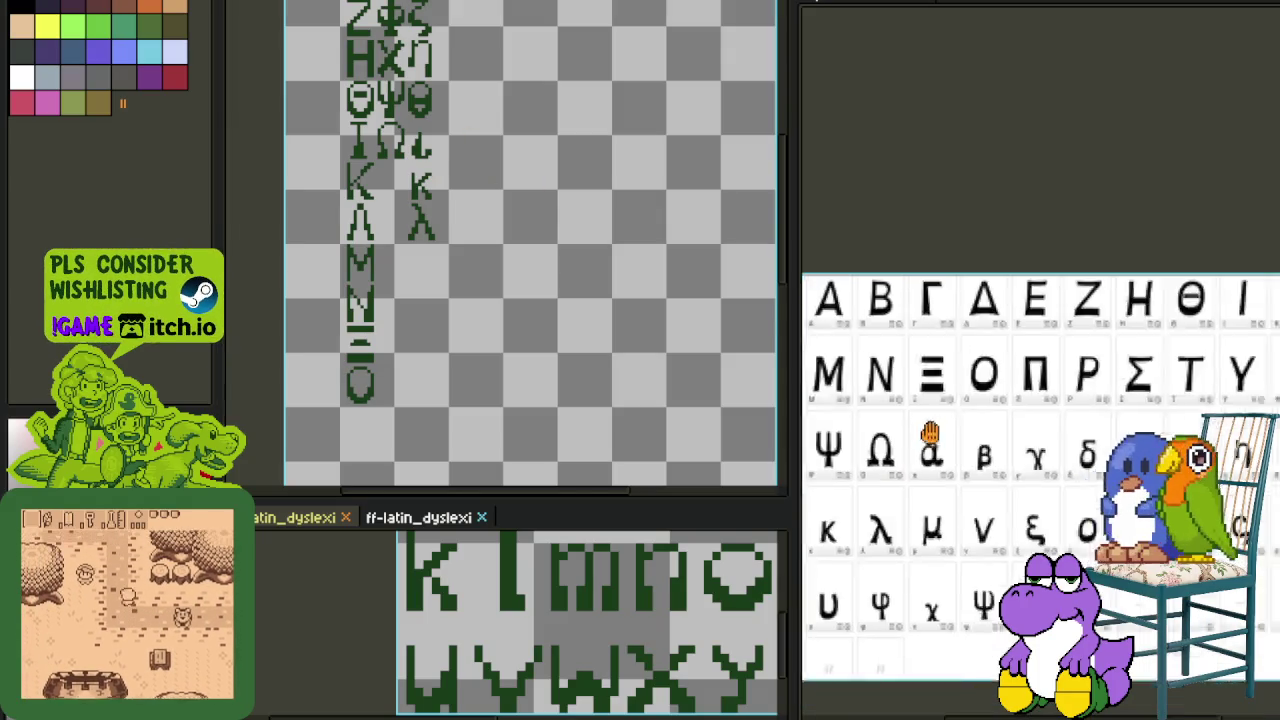
{"action": "scroll", "coordinate": [1006, 343], "scroll_direction": "up", "scroll_amount": 3}
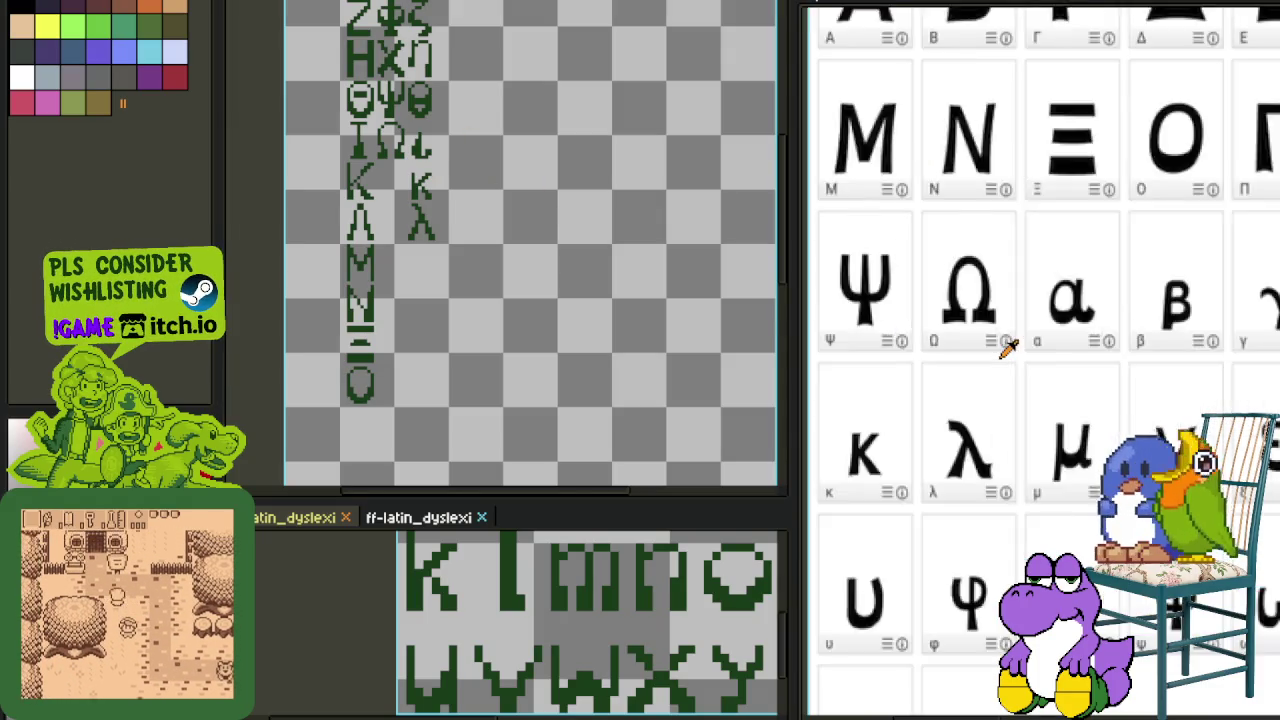
{"action": "scroll", "coordinate": [1006, 343], "scroll_direction": "up", "scroll_amount": 2}
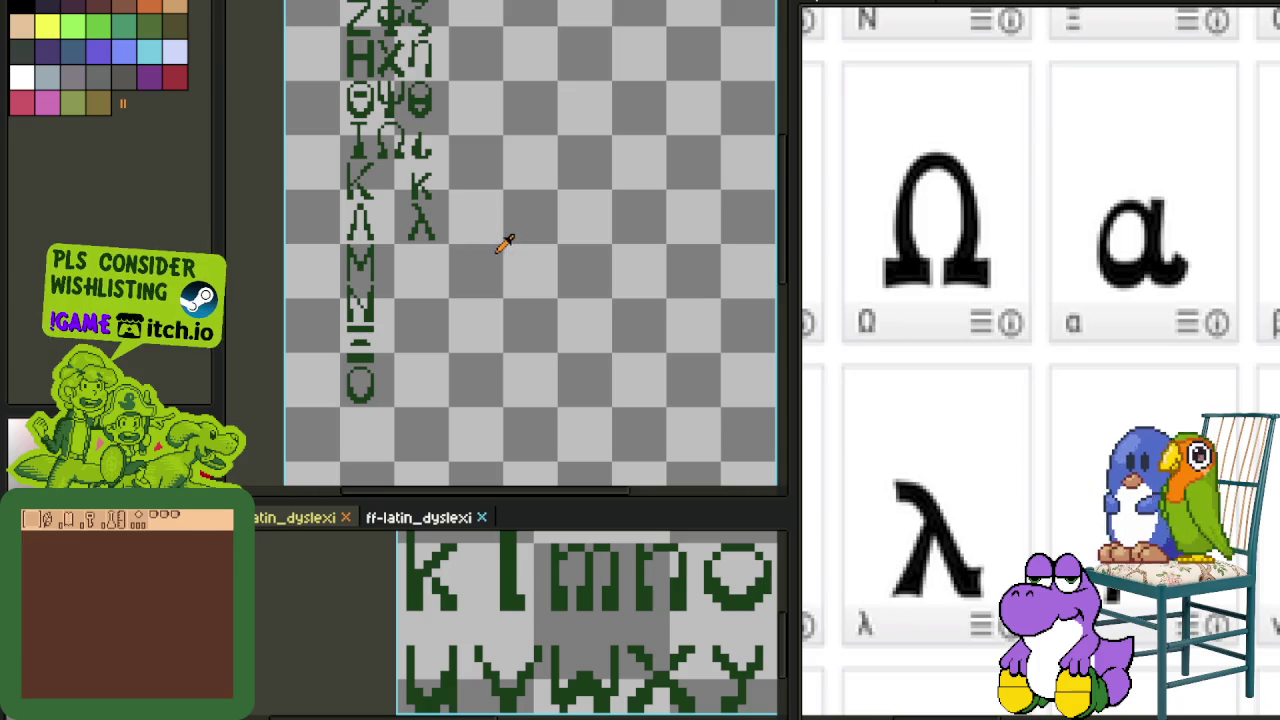
{"action": "scroll", "coordinate": [537, 273], "scroll_direction": "down", "scroll_amount": 2}
{"action": "scroll", "coordinate": [616, 364], "scroll_direction": "up", "scroll_amount": 2}
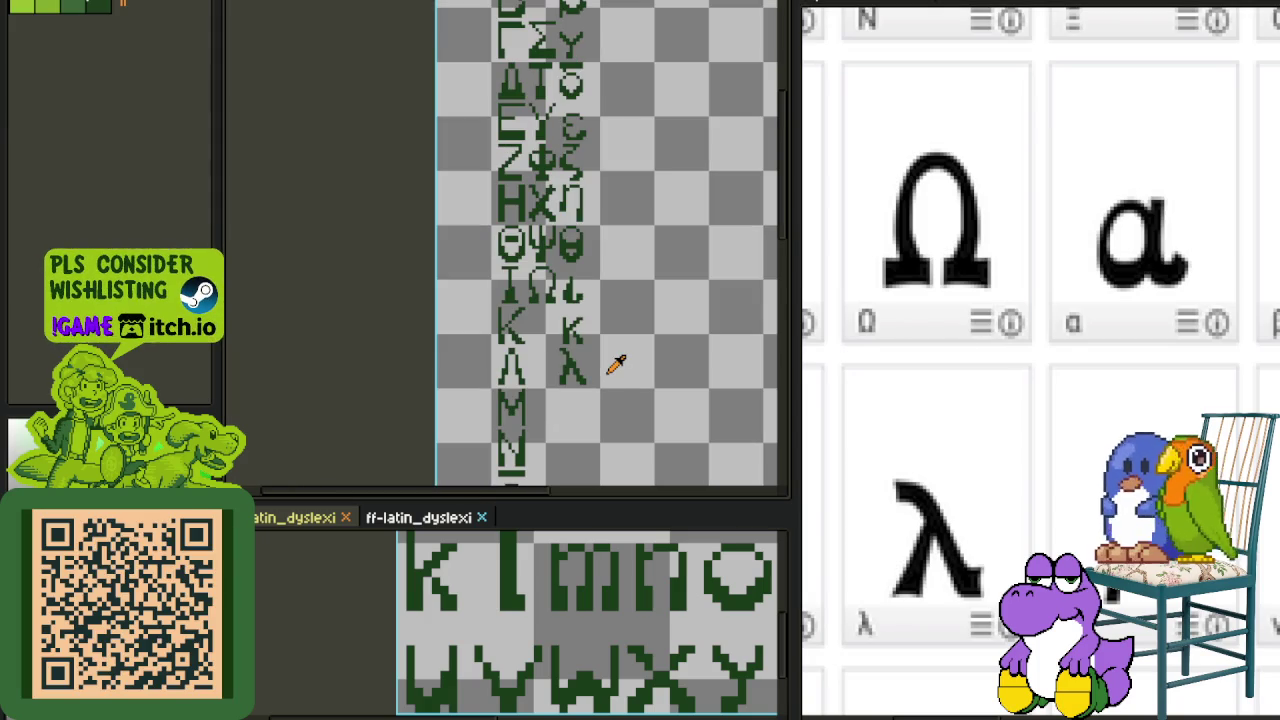
{"action": "scroll", "coordinate": [616, 364], "scroll_direction": "down", "scroll_amount": 2}
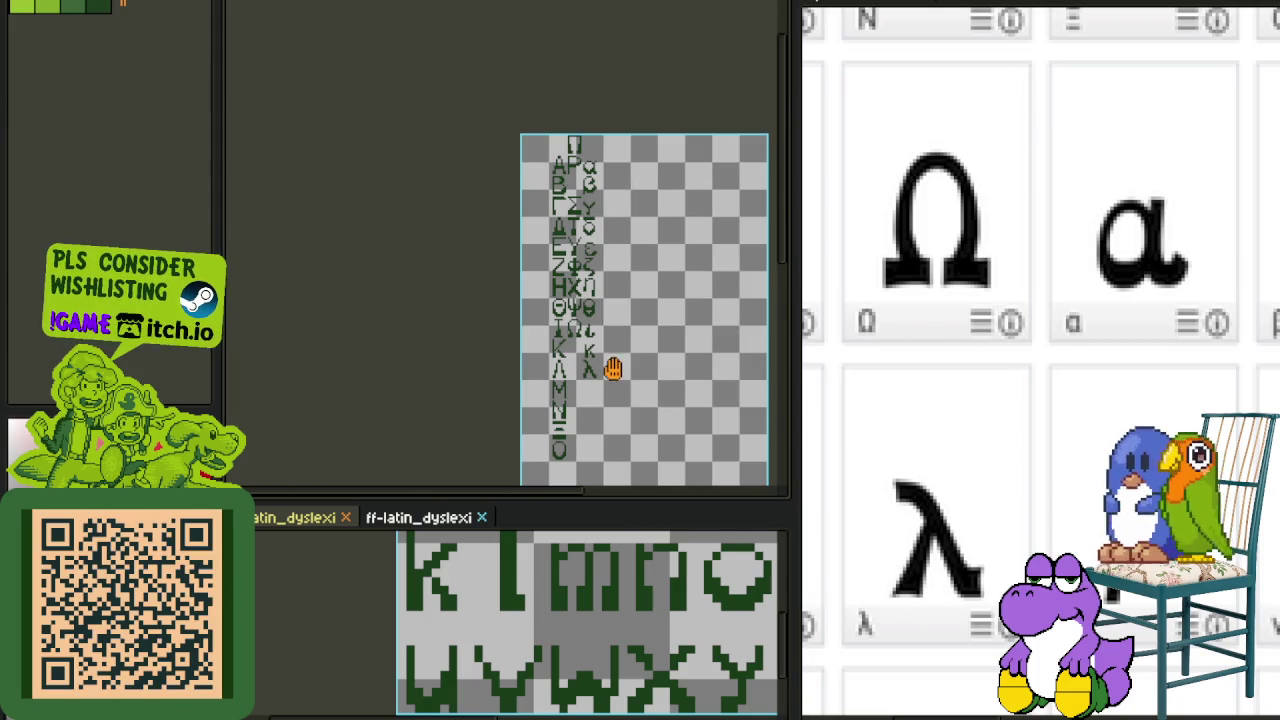
{"action": "scroll", "coordinate": [560, 333], "scroll_direction": "up", "scroll_amount": 3}
{"action": "scroll", "coordinate": [500, 330], "scroll_direction": "up", "scroll_amount": 2}
{"action": "scroll", "coordinate": [470, 327], "scroll_direction": "up", "scroll_amount": 1}
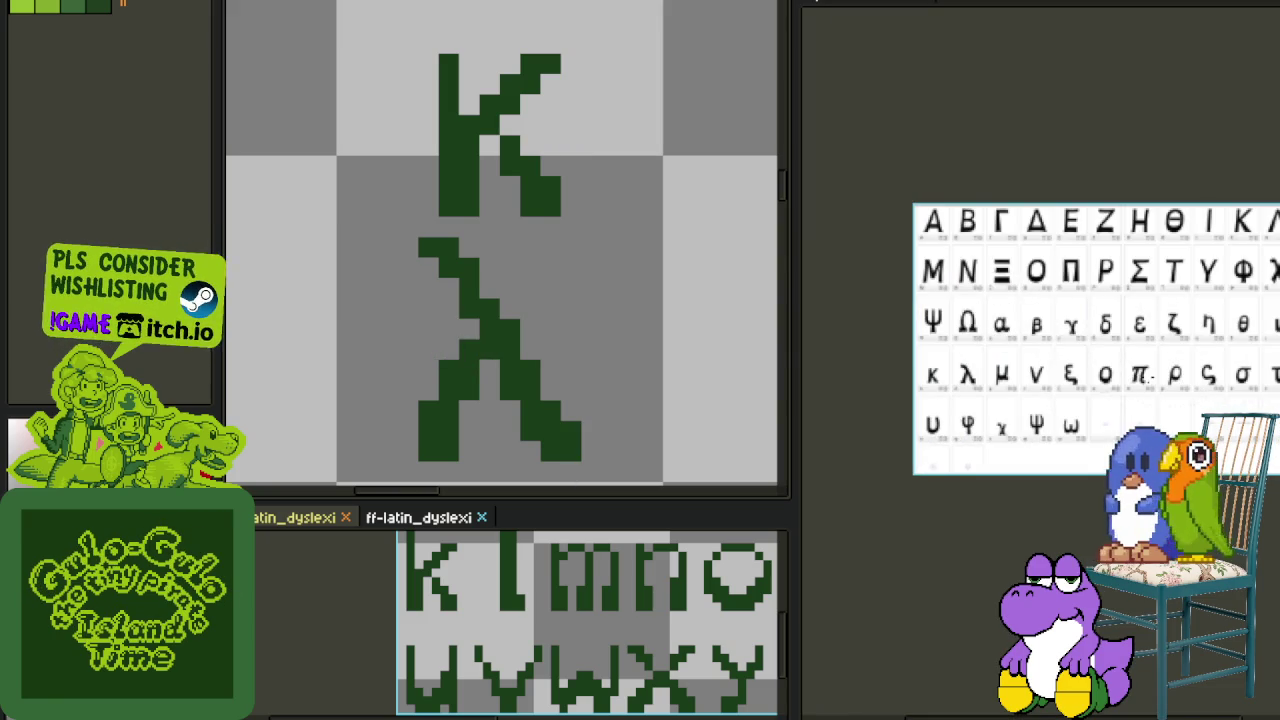
{"action": "scroll", "coordinate": [510, 350], "scroll_direction": "up", "scroll_amount": 1}
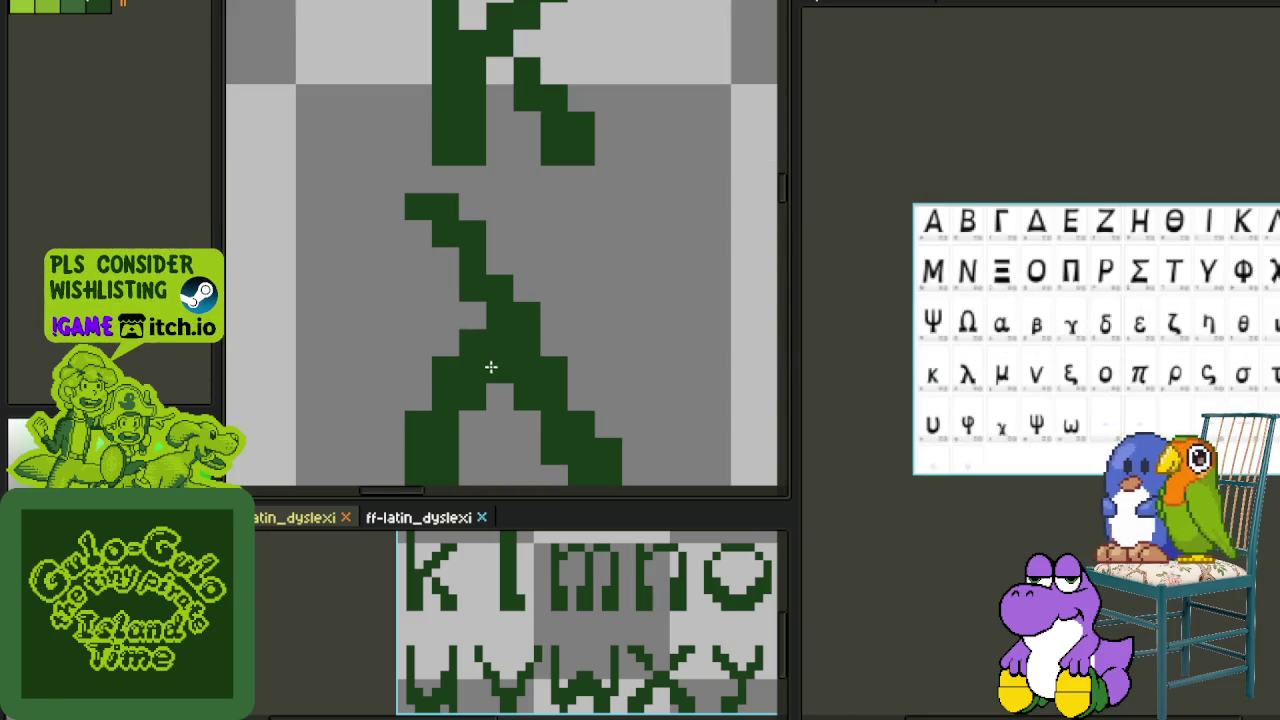
{"action": "scroll", "coordinate": [467, 300], "scroll_direction": "down", "scroll_amount": 2}
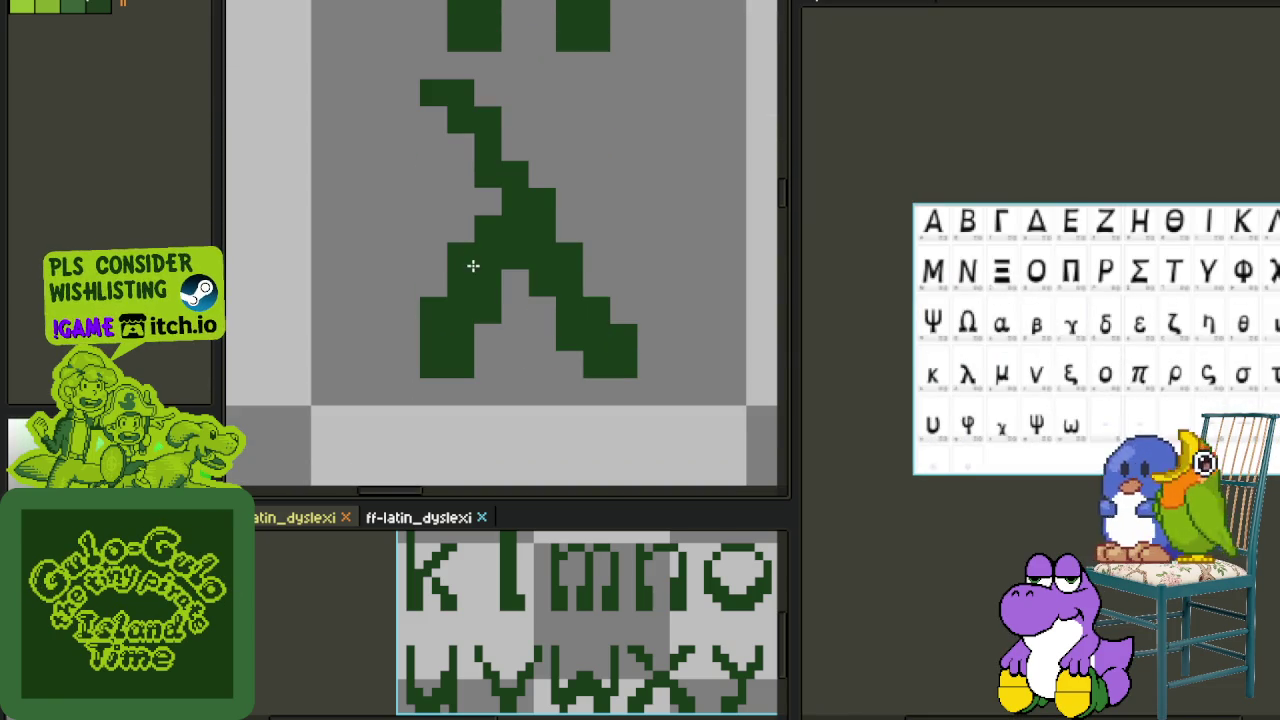
{"action": "scroll", "coordinate": [473, 266], "scroll_direction": "down", "scroll_amount": 2}
{"action": "scroll", "coordinate": [500, 290], "scroll_direction": "down", "scroll_amount": 2}
{"action": "scroll", "coordinate": [558, 313], "scroll_direction": "up", "scroll_amount": 3}
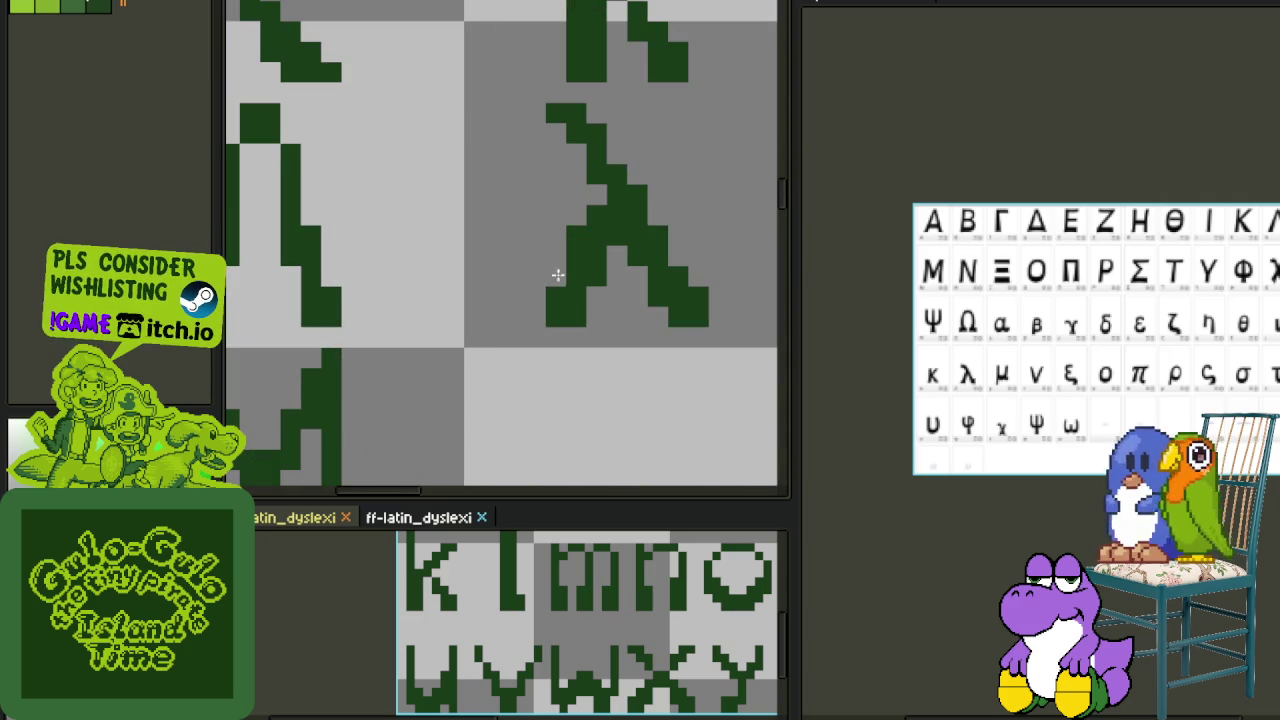
{"action": "scroll", "coordinate": [594, 224], "scroll_direction": "down", "scroll_amount": 3}
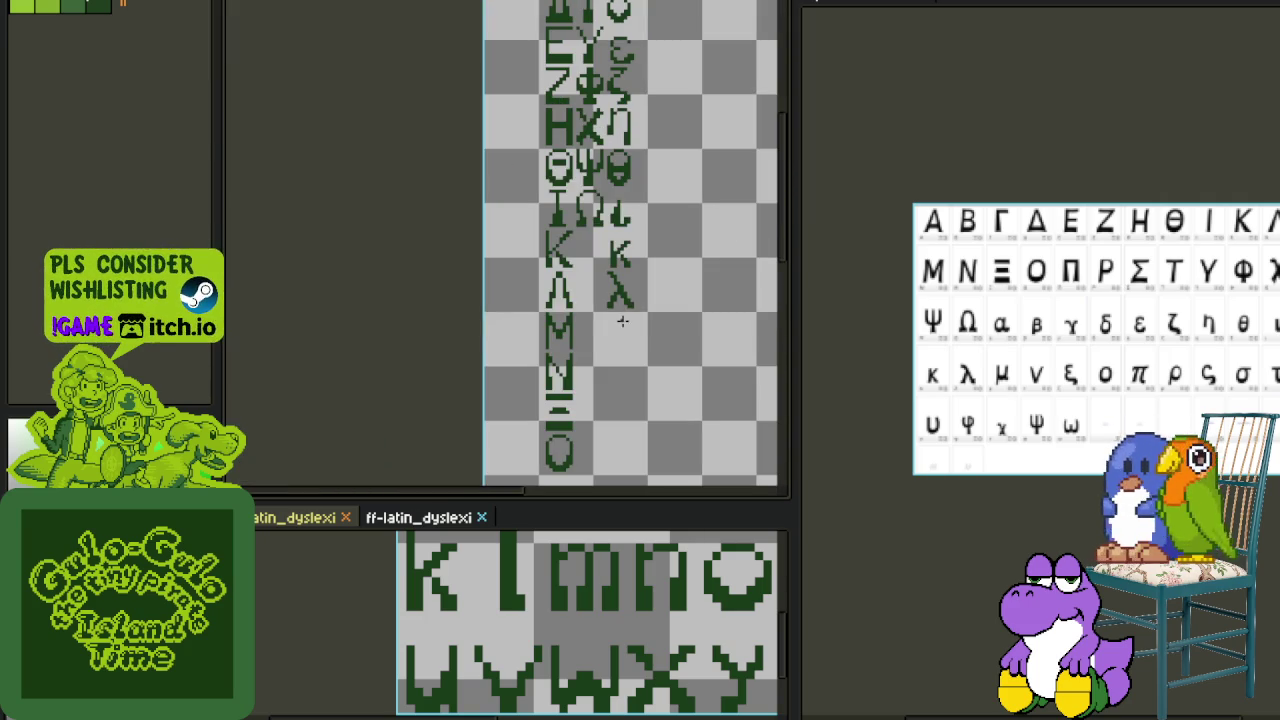
{"action": "scroll", "coordinate": [617, 337], "scroll_direction": "up", "scroll_amount": 1}
{"action": "scroll", "coordinate": [680, 360], "scroll_direction": "right", "scroll_amount": 2}
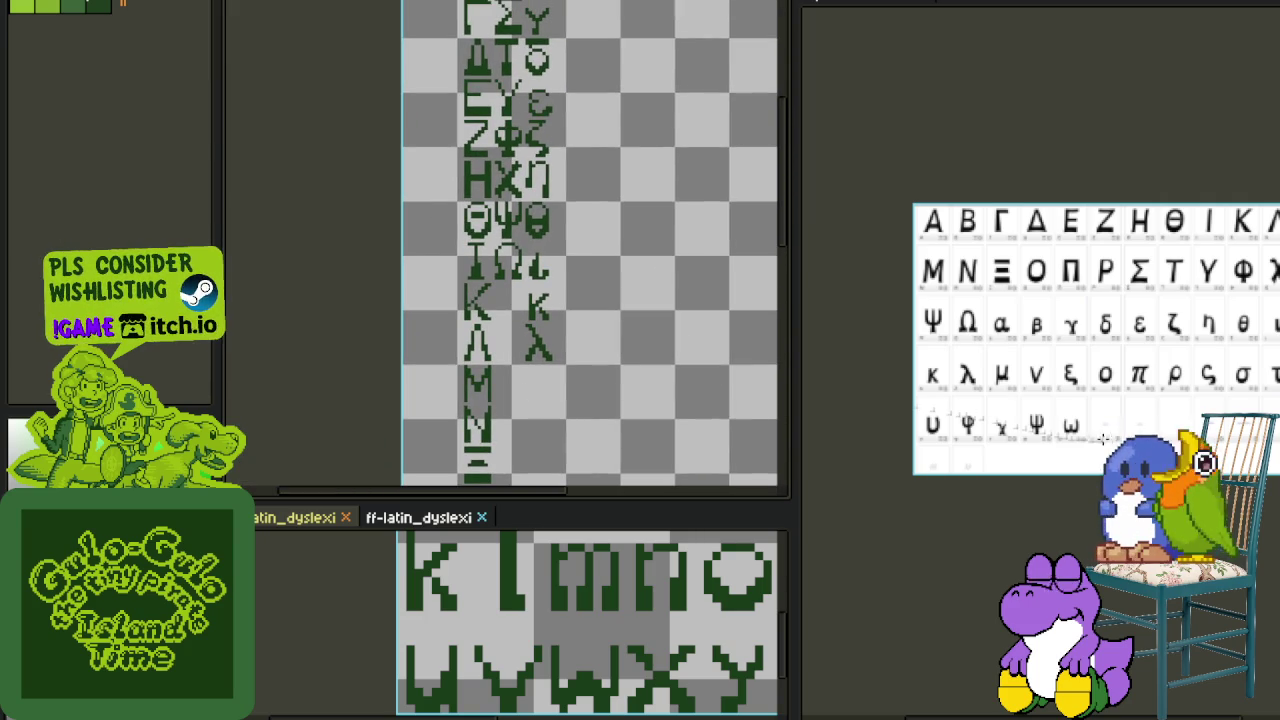
{"action": "scroll", "coordinate": [1103, 439], "scroll_direction": "up", "scroll_amount": 2}
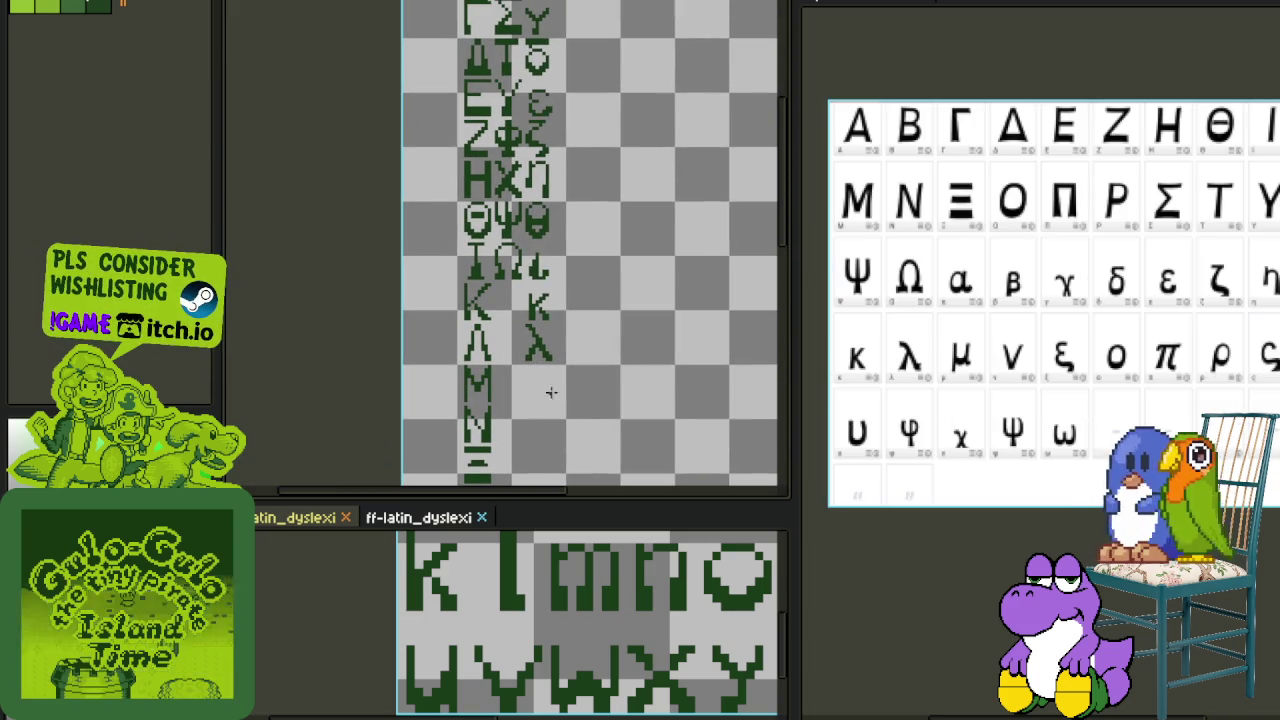
{"action": "scroll", "coordinate": [531, 306], "scroll_direction": "up", "scroll_amount": 2}
{"action": "scroll", "coordinate": [497, 303], "scroll_direction": "up", "scroll_amount": 2}
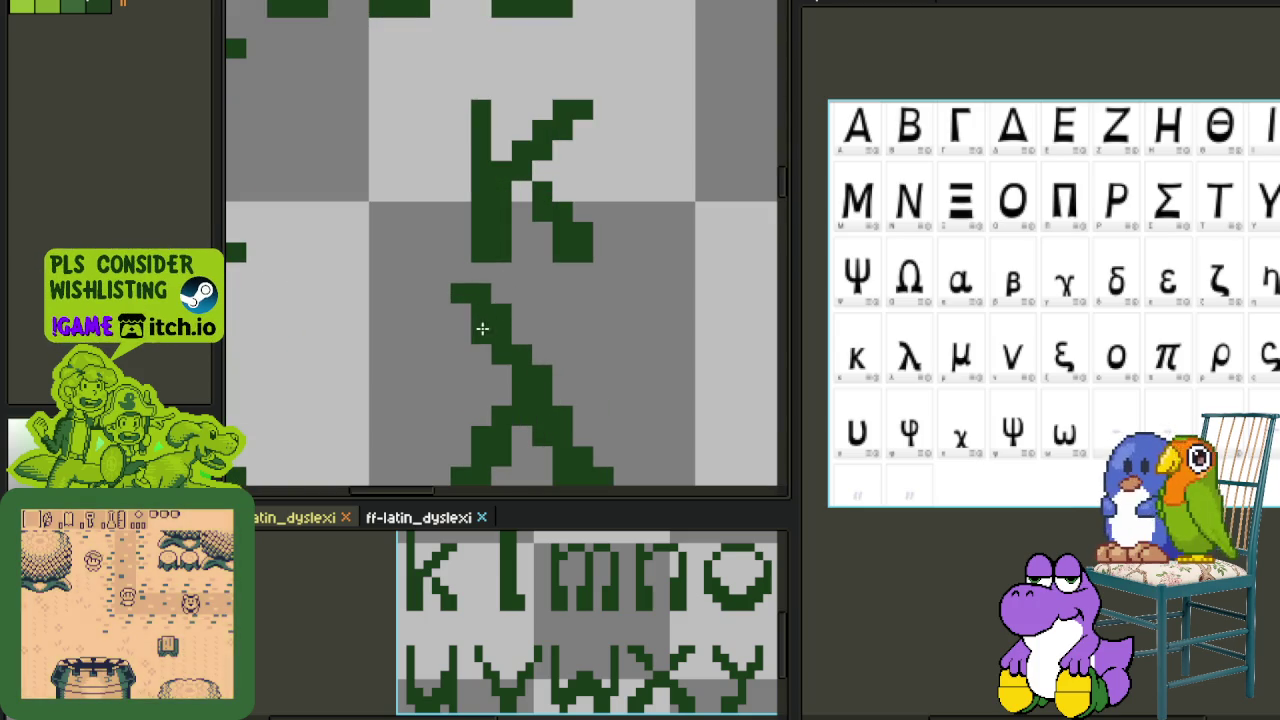
{"action": "left_click", "coordinate": [462, 311]}
{"action": "left_click", "coordinate": [481, 334]}
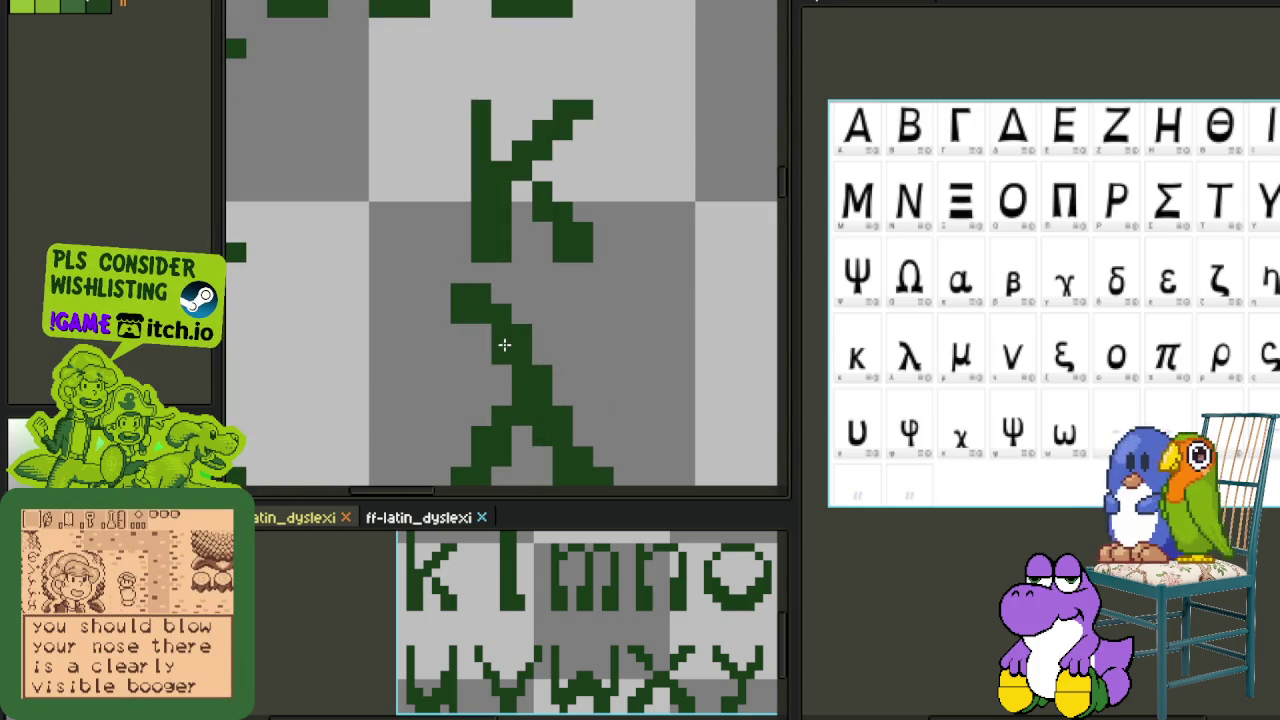
- Fill two more dark green pixels on the λ, including one on its right side
{"action": "left_click", "coordinate": [498, 350]}
{"action": "scroll", "coordinate": [498, 350], "scroll_direction": "down", "scroll_amount": 3}
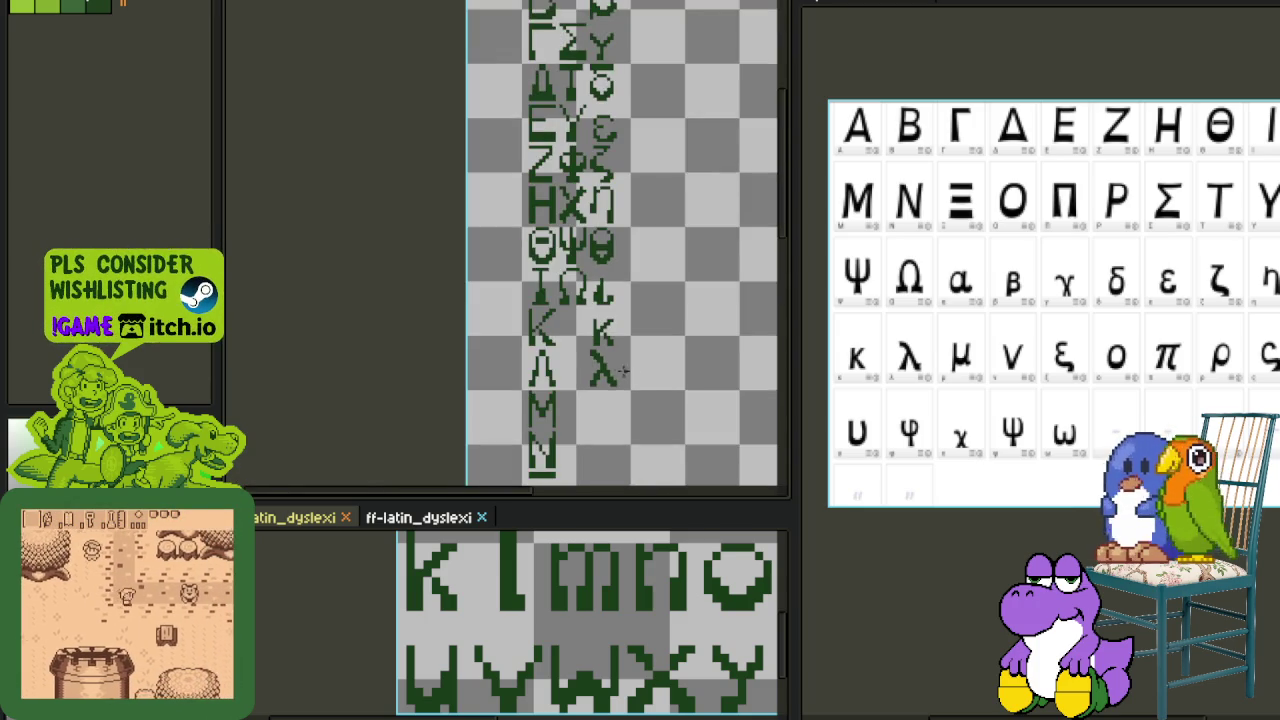
{"action": "scroll", "coordinate": [574, 351], "scroll_direction": "up", "scroll_amount": 4}
{"action": "left_click", "coordinate": [628, 343]}
{"action": "scroll", "coordinate": [686, 355], "scroll_direction": "down", "scroll_amount": 3}
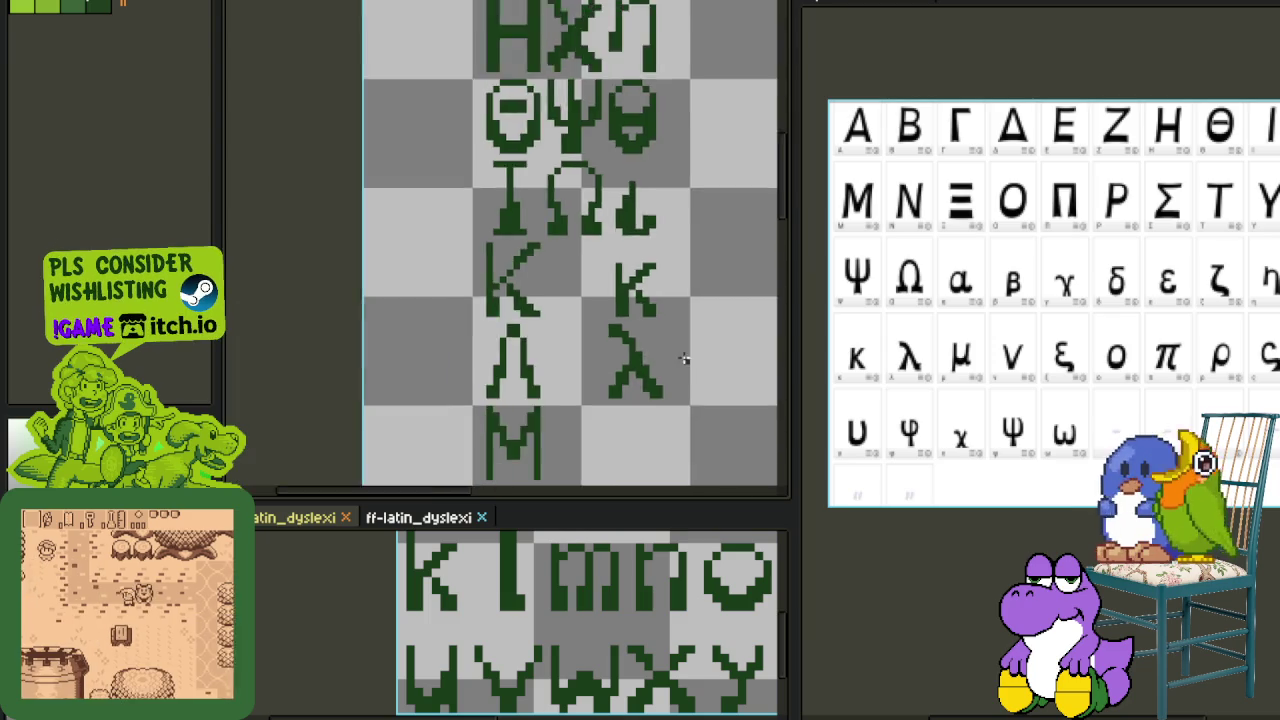
{"action": "scroll", "coordinate": [684, 360], "scroll_direction": "down", "scroll_amount": 1}
{"action": "scroll", "coordinate": [682, 355], "scroll_direction": "down", "scroll_amount": 1}
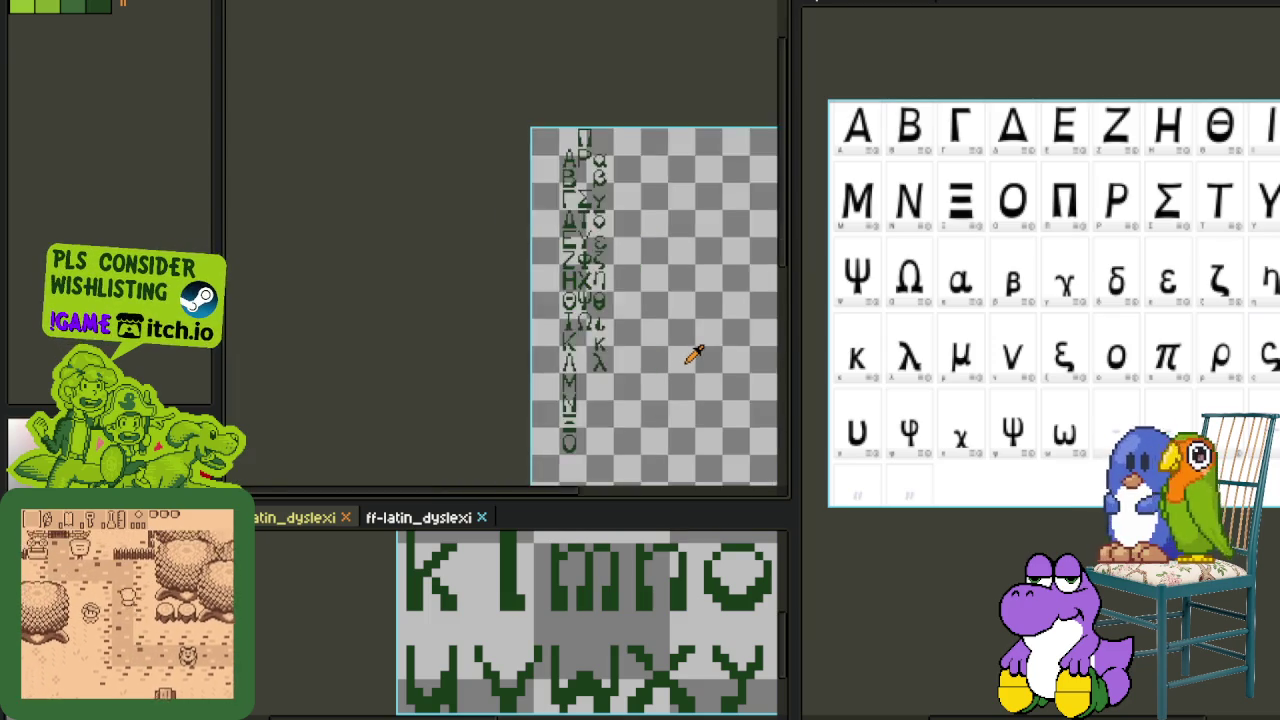
{"action": "scroll", "coordinate": [695, 358], "scroll_direction": "down", "scroll_amount": 1}
{"action": "scroll", "coordinate": [698, 360], "scroll_direction": "up", "scroll_amount": 1}
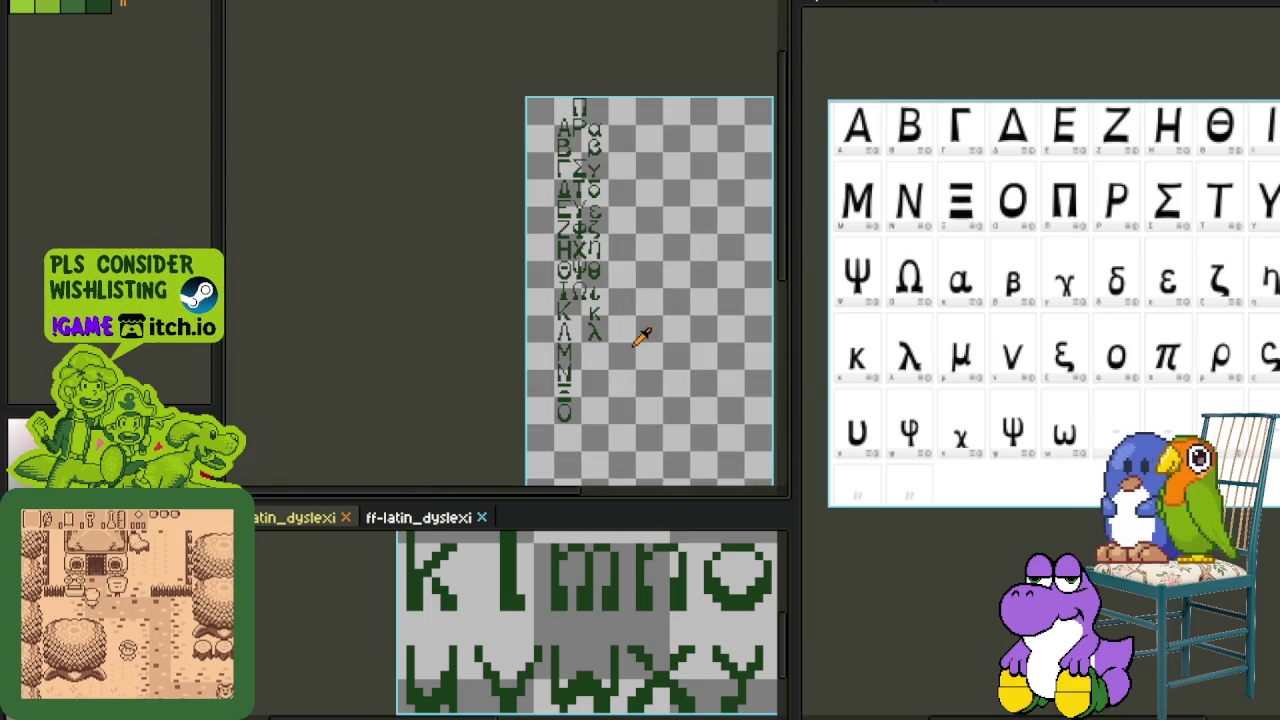
{"action": "scroll", "coordinate": [641, 336], "scroll_direction": "up", "scroll_amount": 2}
{"action": "key", "text": "Tab"}
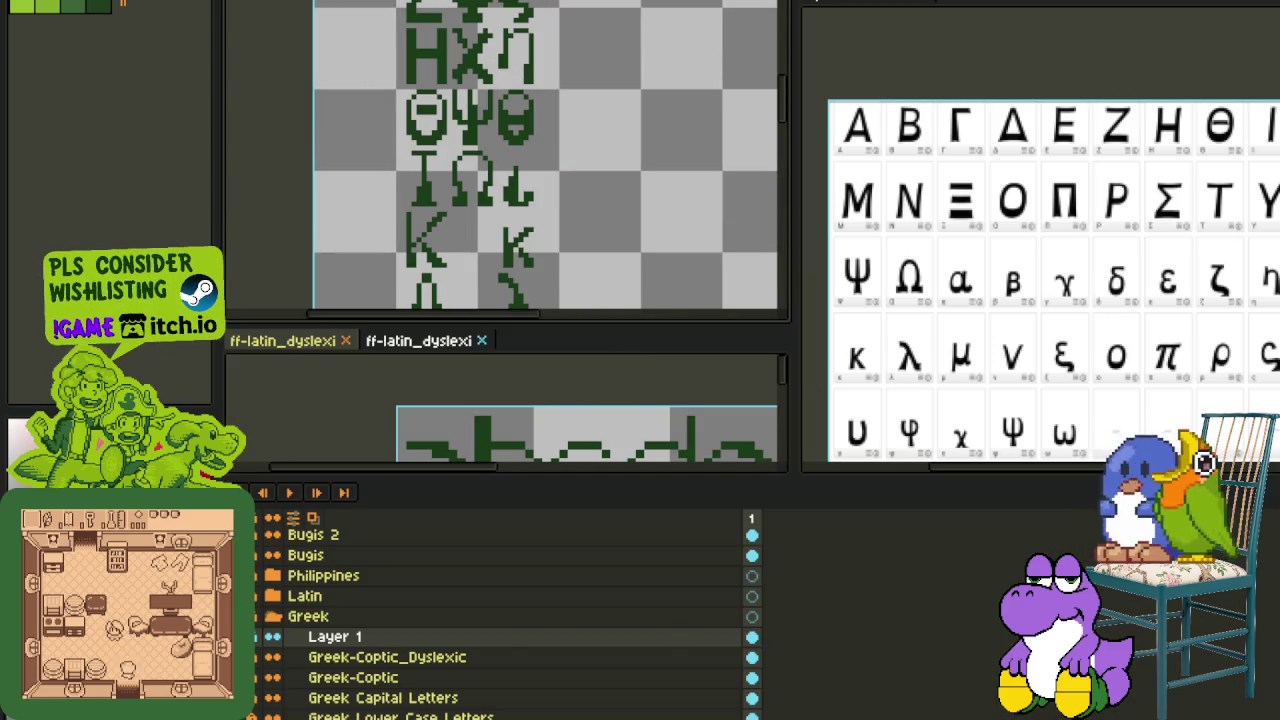
{"action": "key", "text": "F3"}
{"action": "key", "text": "Tab"}
{"action": "key", "text": "Tab"}
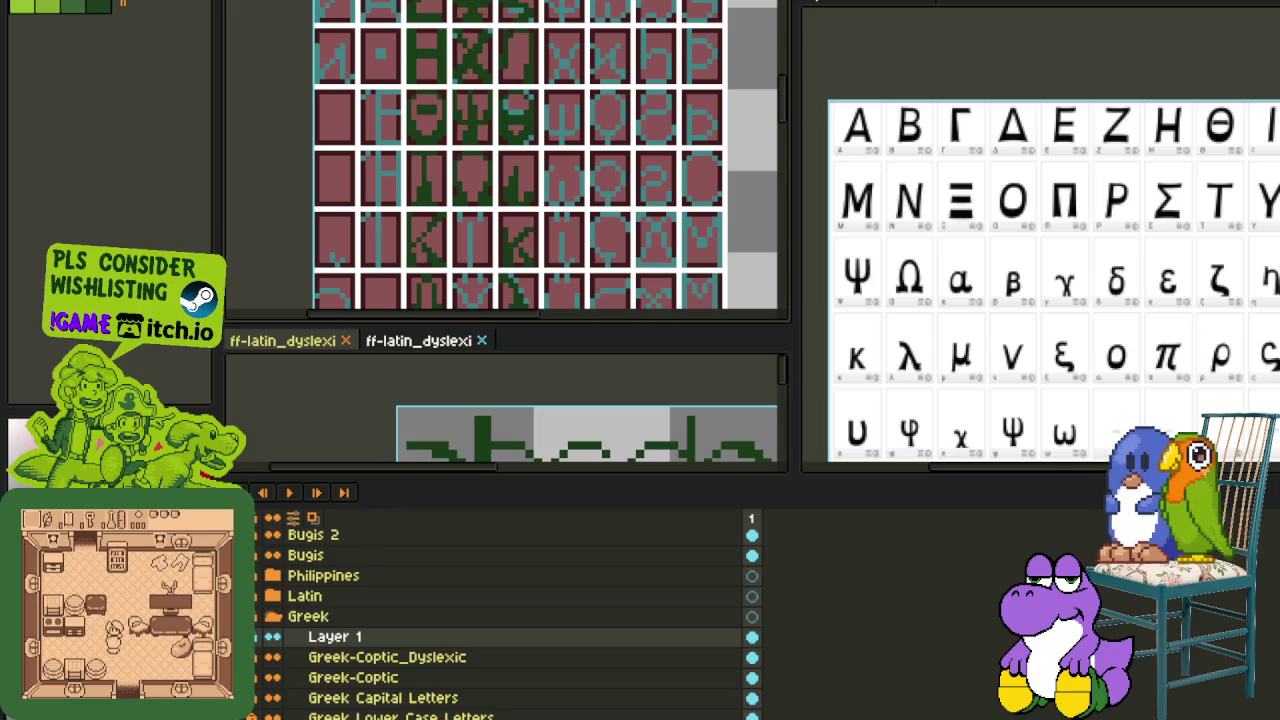
{"action": "key", "text": "F3"}
{"action": "key", "text": "Tab"}
{"action": "scroll", "coordinate": [600, 343], "scroll_direction": "down", "scroll_amount": 3}
{"action": "scroll", "coordinate": [600, 346], "scroll_direction": "down", "scroll_amount": 1}
{"action": "scroll", "coordinate": [603, 330], "scroll_direction": "up", "scroll_amount": 1}
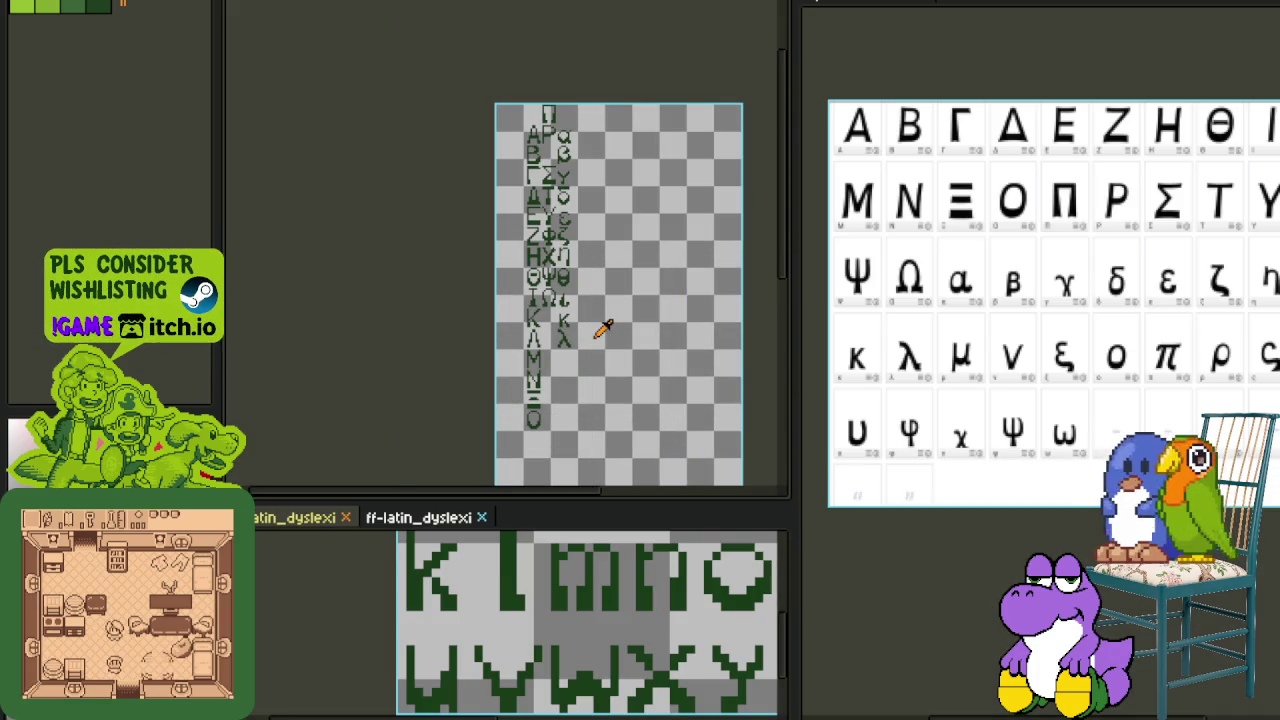
{"action": "left_click_drag", "start_coordinate": [629, 284], "coordinate": [625, 347]}
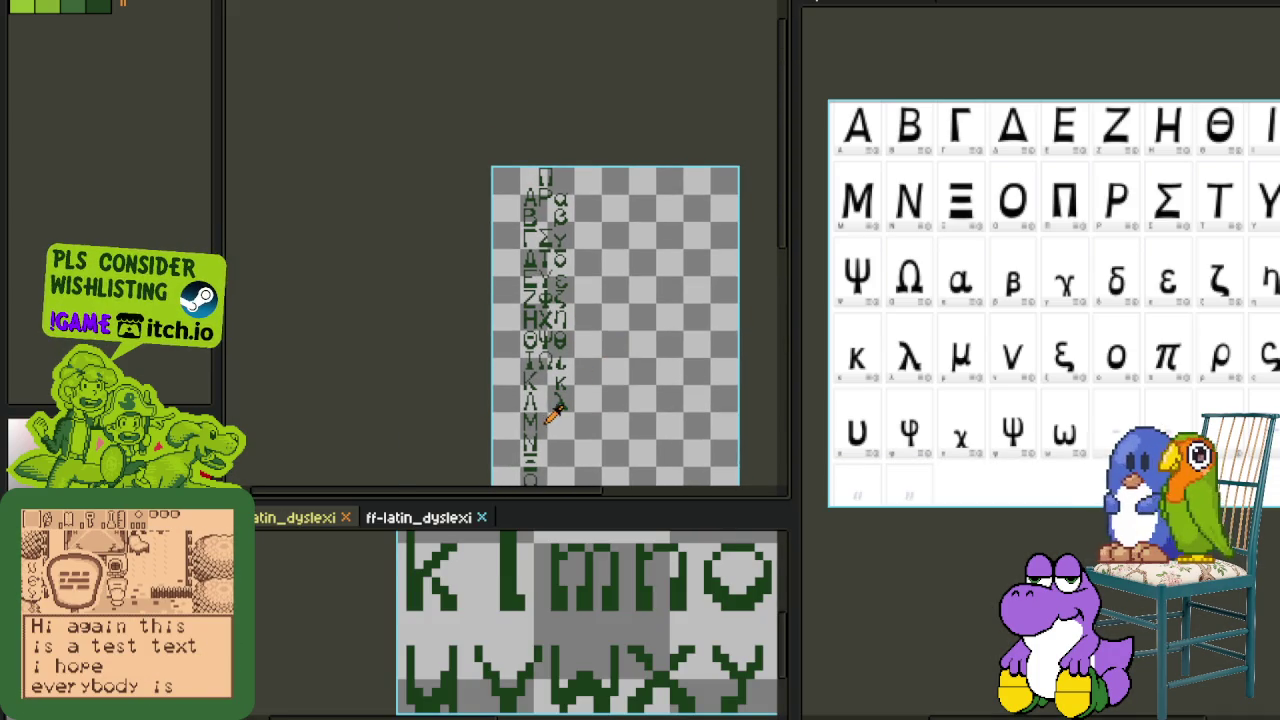
{"action": "scroll", "coordinate": [590, 423], "scroll_direction": "up", "scroll_amount": 3}
{"action": "scroll", "coordinate": [551, 385], "scroll_direction": "down", "scroll_amount": 2}
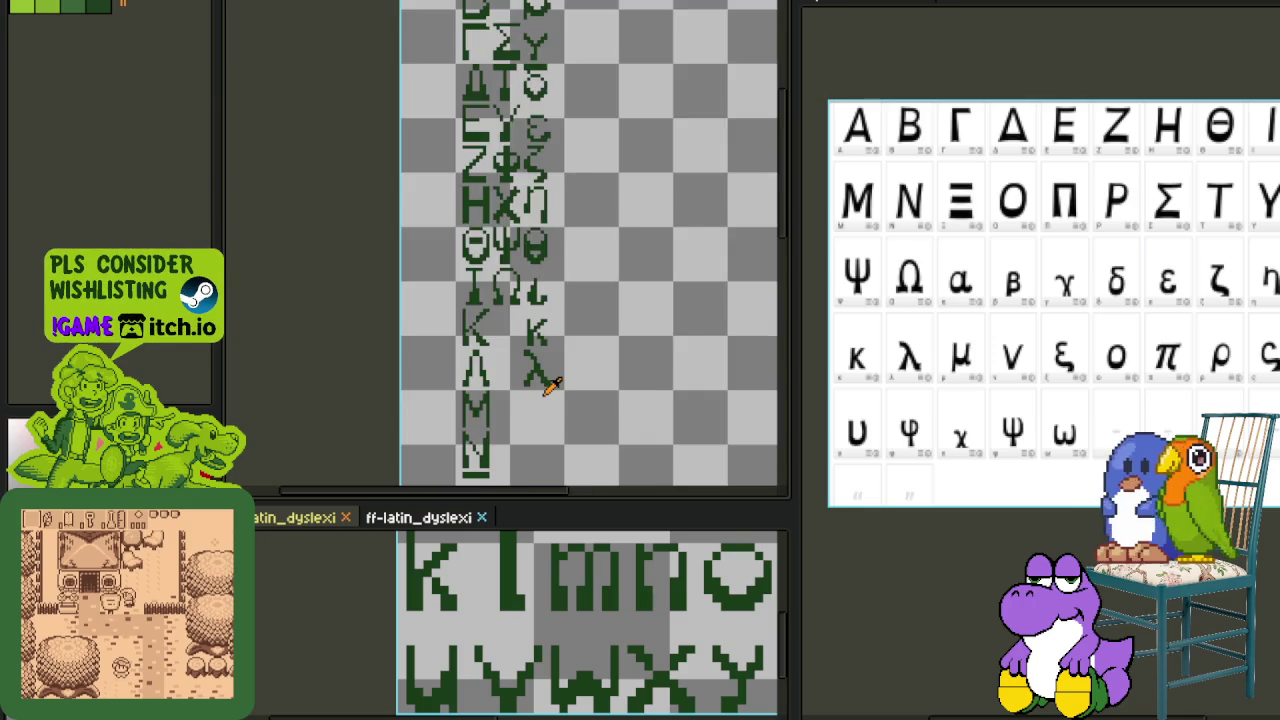
{"action": "scroll", "coordinate": [552, 385], "scroll_direction": "down", "scroll_amount": 1}
{"action": "scroll", "coordinate": [553, 386], "scroll_direction": "up", "scroll_amount": 2}
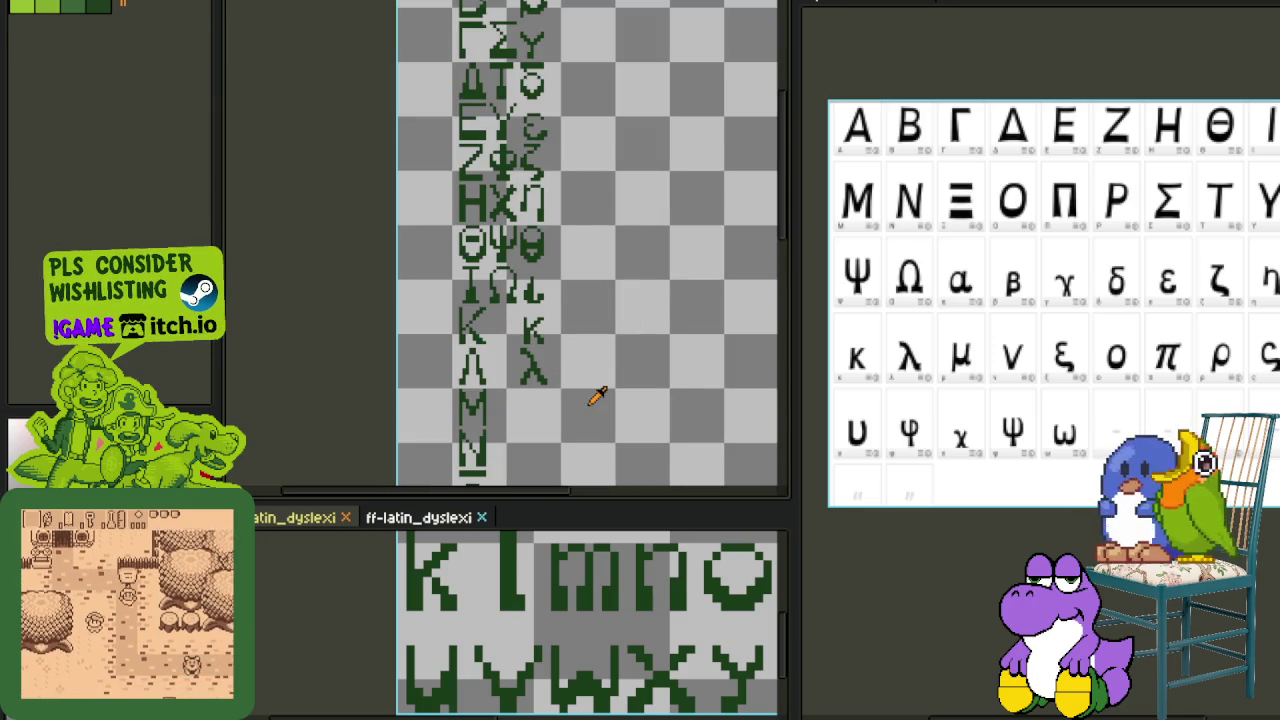
{"action": "scroll", "coordinate": [595, 378], "scroll_direction": "down", "scroll_amount": 2}
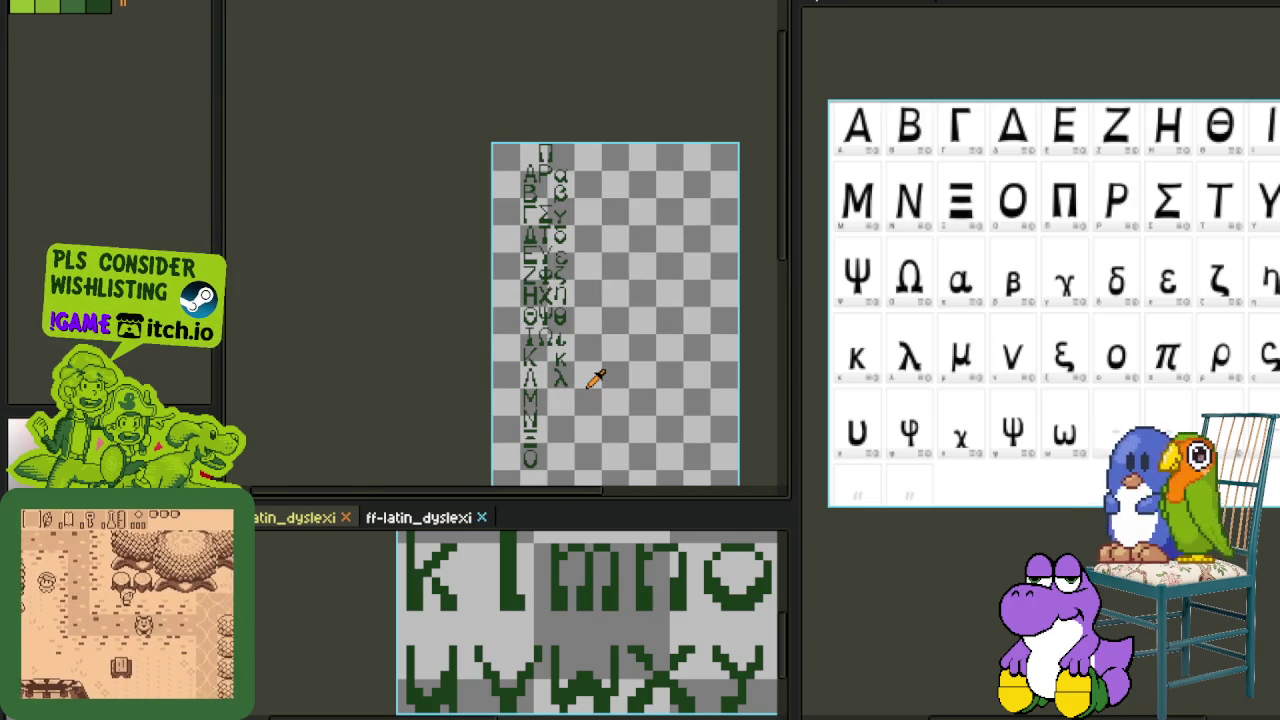
{"action": "key", "text": "Tab"}
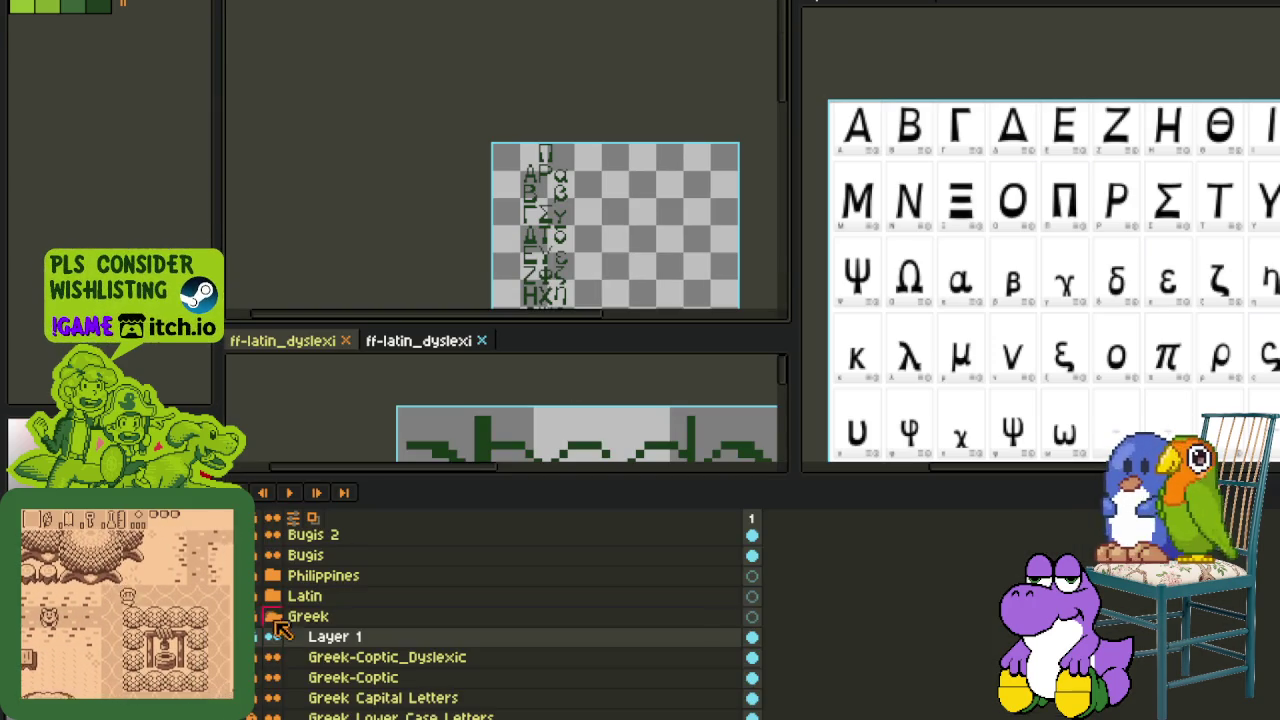
- Paint the μ glyph's stem, lower-left pixels, right column and leftover teal pixels dark green
{"action": "key", "text": "Tab"}
{"action": "left_click_drag", "start_coordinate": [669, 386], "coordinate": [760, 274]}
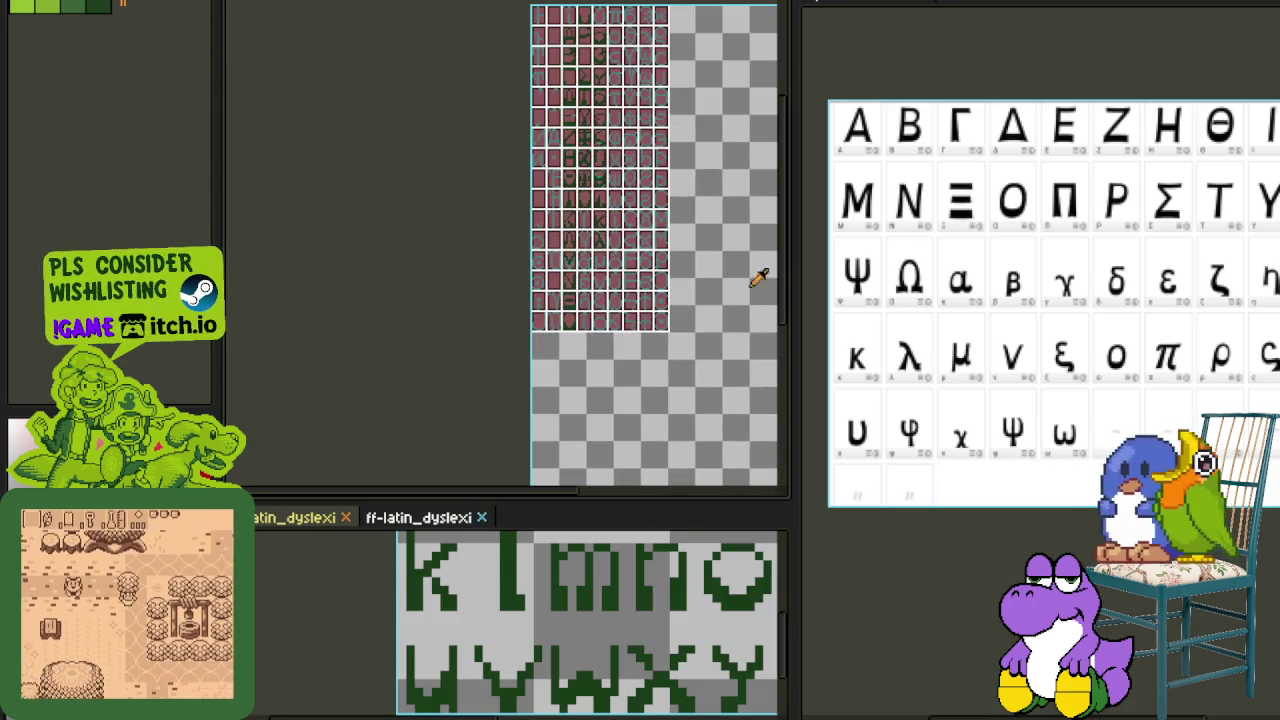
{"action": "scroll", "coordinate": [684, 232], "scroll_direction": "up", "scroll_amount": 3}
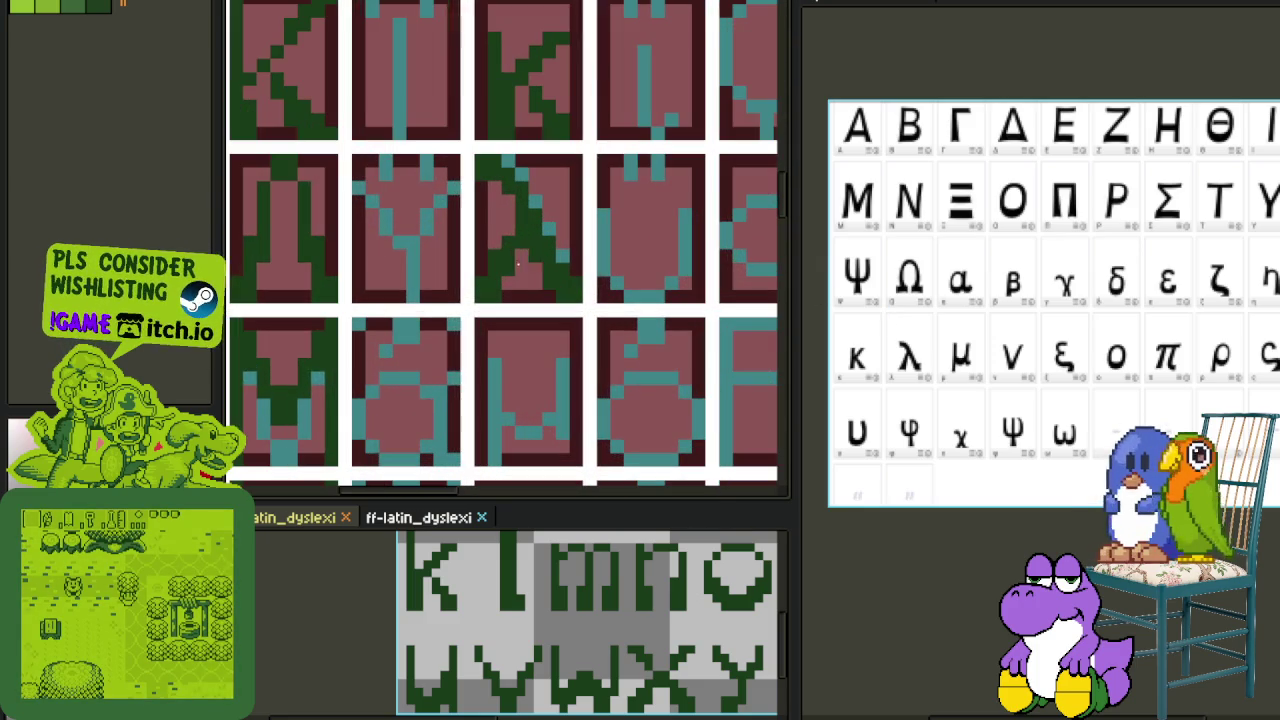
{"action": "scroll", "coordinate": [530, 278], "scroll_direction": "up", "scroll_amount": 1}
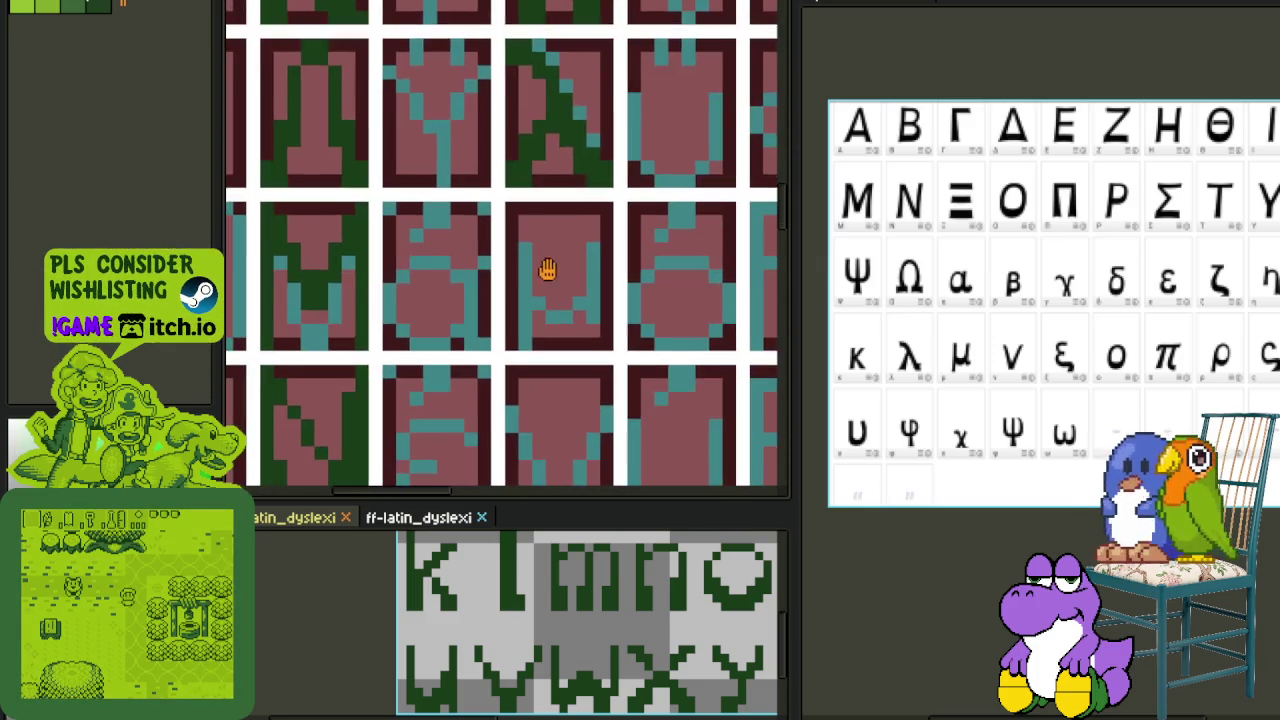
{"action": "scroll", "coordinate": [560, 285], "scroll_direction": "up", "scroll_amount": 2}
{"action": "mouse_move", "coordinate": [482, 390]}
{"action": "left_mouse_down"}
{"action": "mouse_move", "coordinate": [480, 200]}
{"action": "mouse_move", "coordinate": [467, 361]}
{"action": "left_mouse_up"}
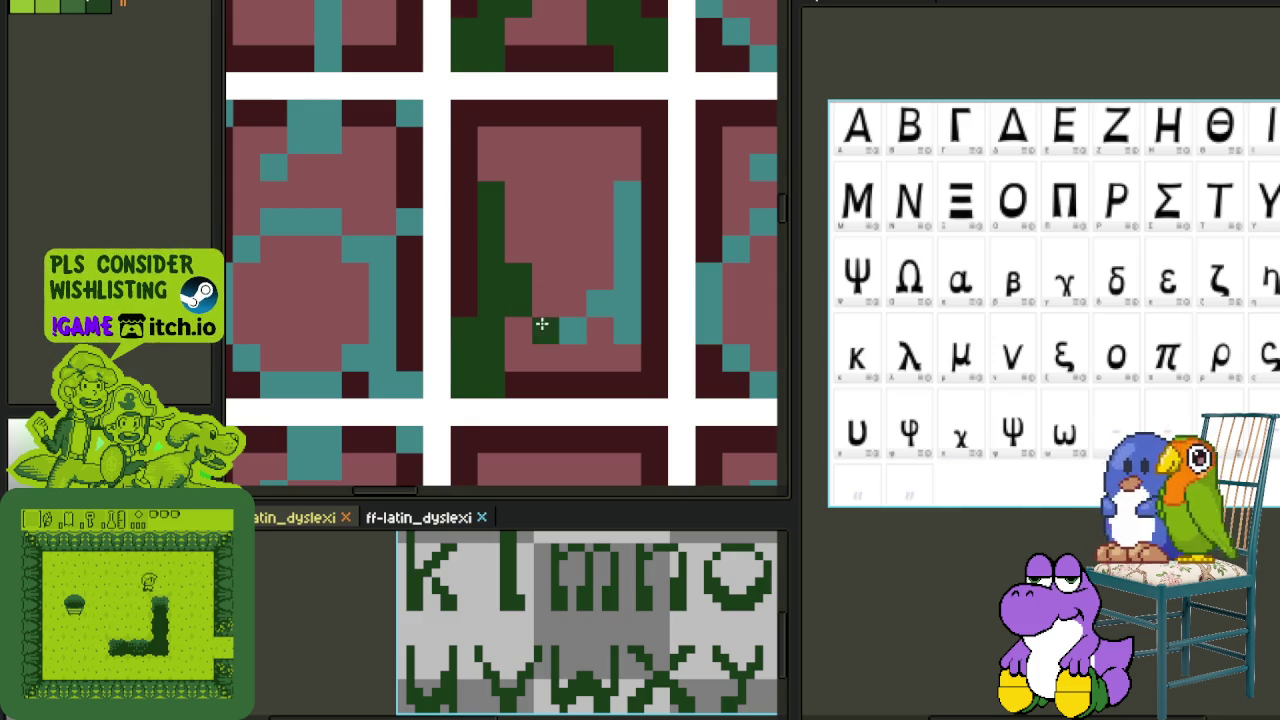
{"action": "mouse_move", "coordinate": [580, 326]}
{"action": "left_mouse_down"}
{"action": "mouse_move", "coordinate": [603, 303]}
{"action": "mouse_move", "coordinate": [631, 205]}
{"action": "left_mouse_up"}
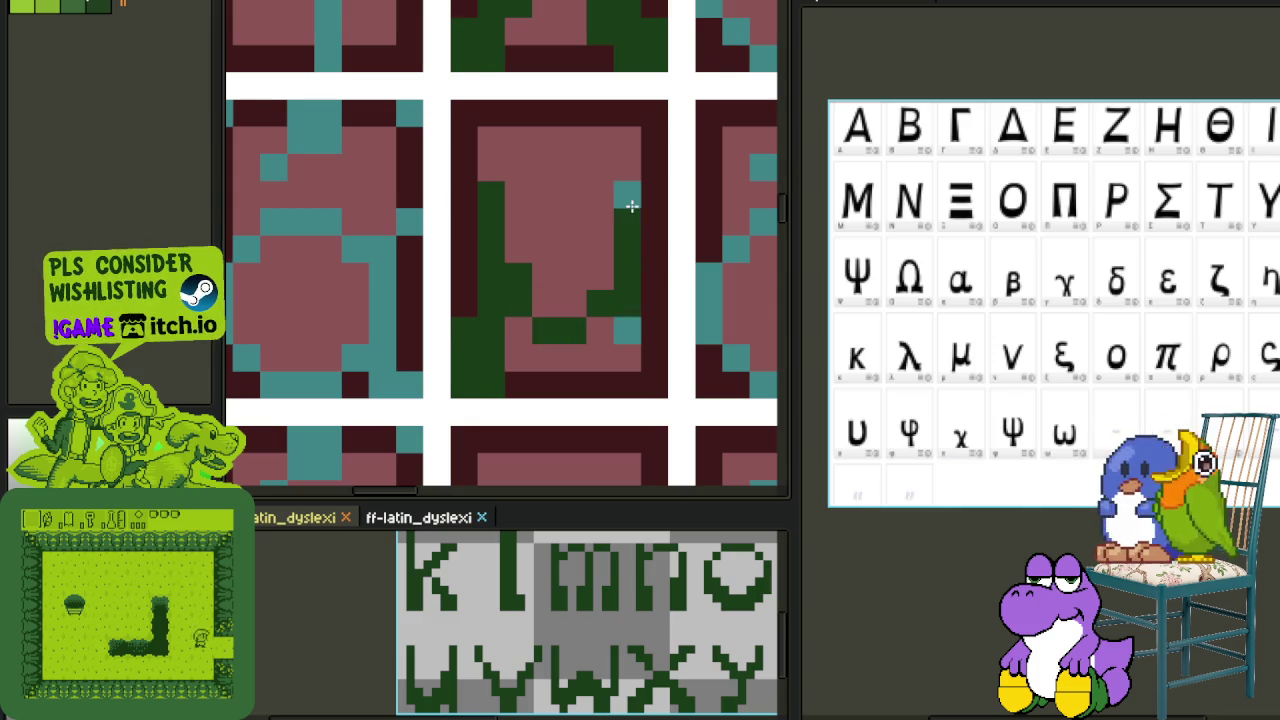
{"action": "mouse_move", "coordinate": [639, 305]}
{"action": "left_mouse_down"}
{"action": "mouse_move", "coordinate": [657, 329]}
{"action": "mouse_move", "coordinate": [648, 304]}
{"action": "left_mouse_up"}
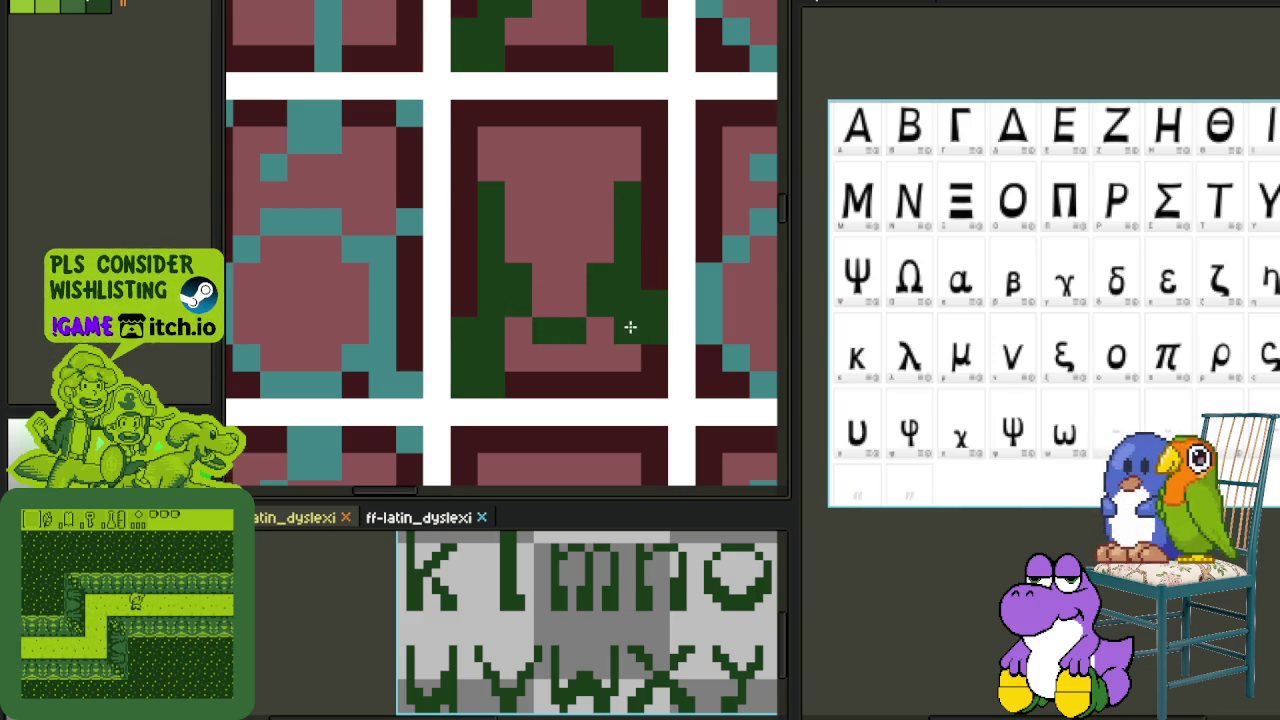
{"action": "scroll", "coordinate": [573, 322], "scroll_direction": "down", "scroll_amount": 3}
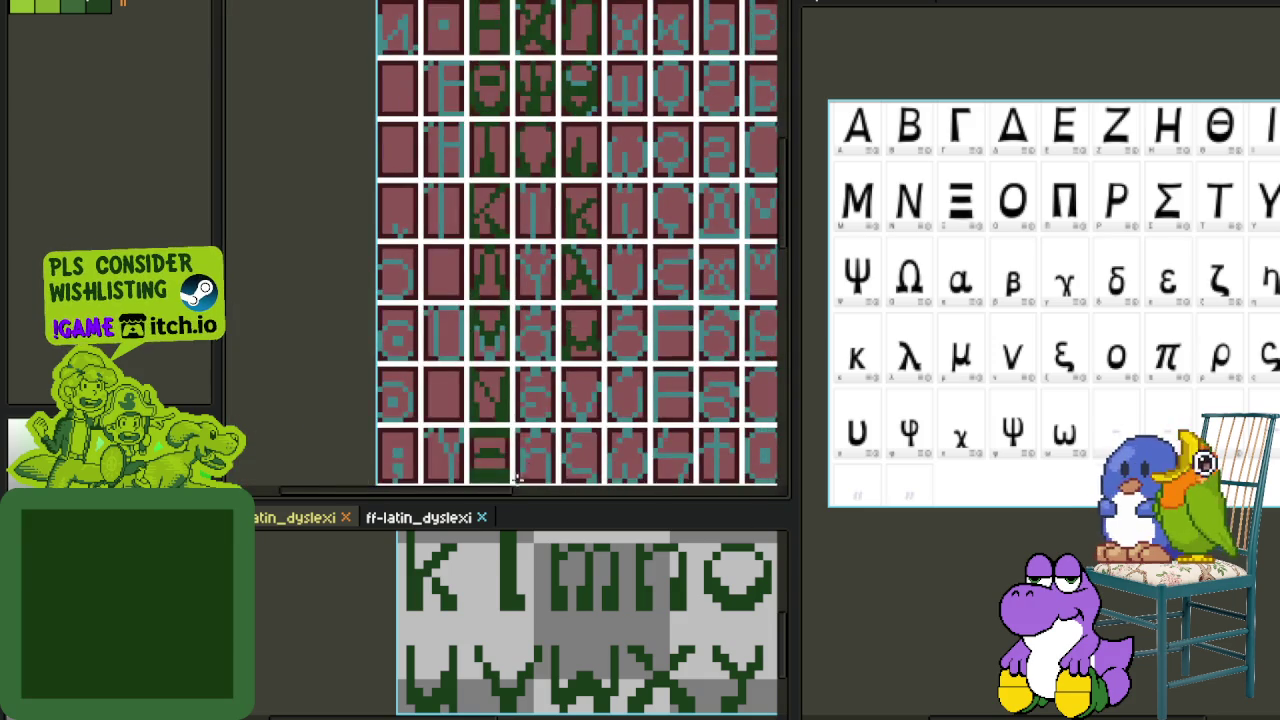
{"action": "scroll", "coordinate": [568, 425], "scroll_direction": "up", "scroll_amount": 3}
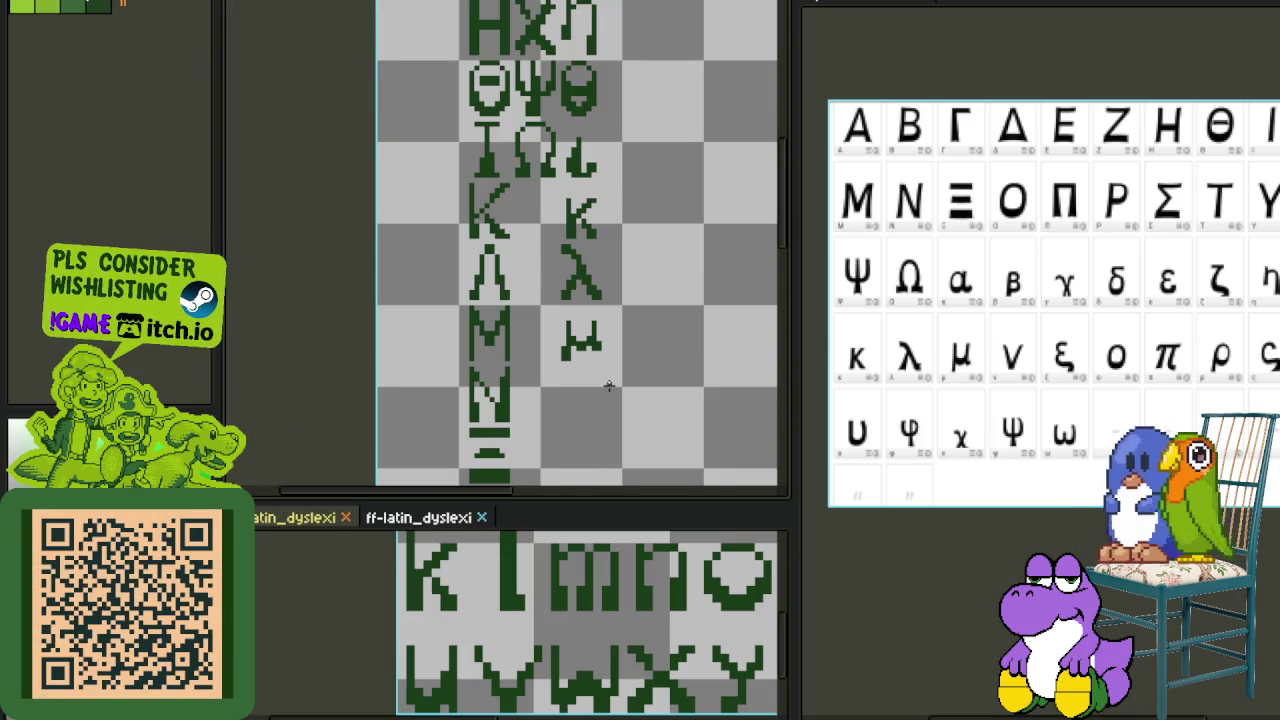
- Save the Greek font sprite sheet with Ctrl+S
{"action": "scroll", "coordinate": [608, 386], "scroll_direction": "down", "scroll_amount": 2}
{"action": "scroll", "coordinate": [608, 386], "scroll_direction": "up", "scroll_amount": 2}
{"action": "key", "text": "Tab"}
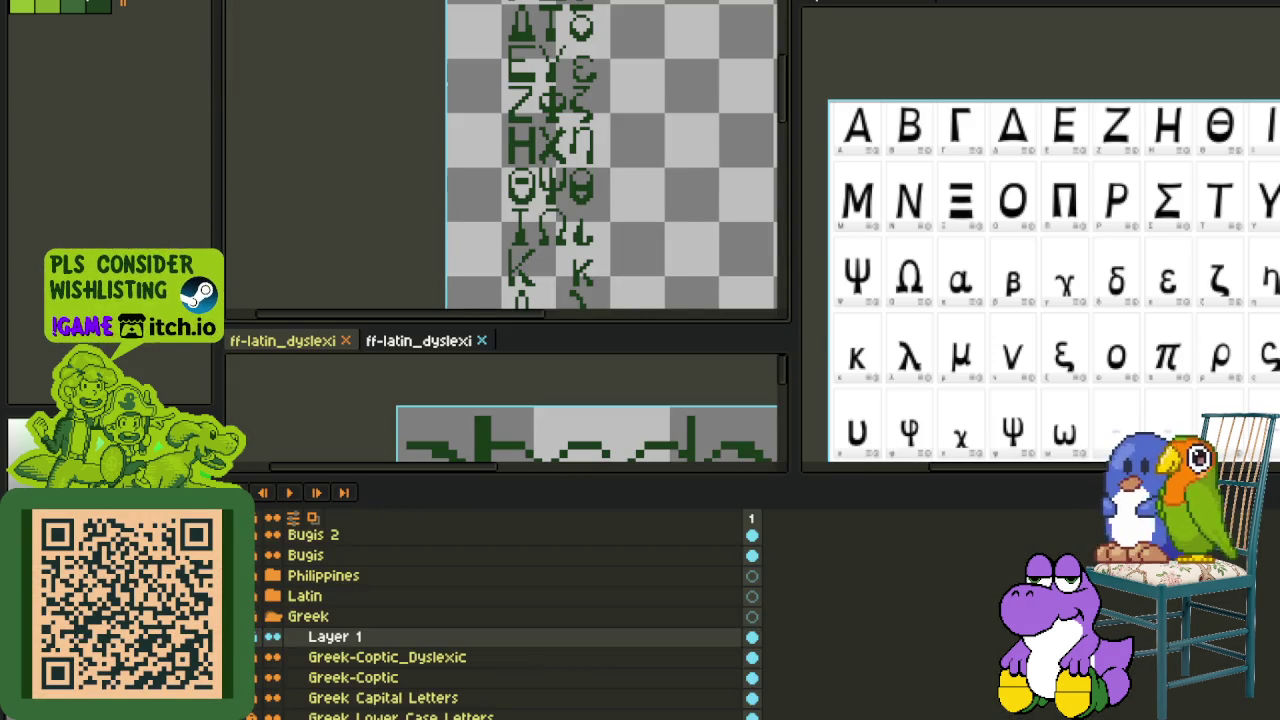
{"action": "key", "text": "Tab"}
{"action": "key", "text": "ctrl+s"}
{"action": "scroll", "coordinate": [907, 410], "scroll_direction": "up", "scroll_amount": 2}
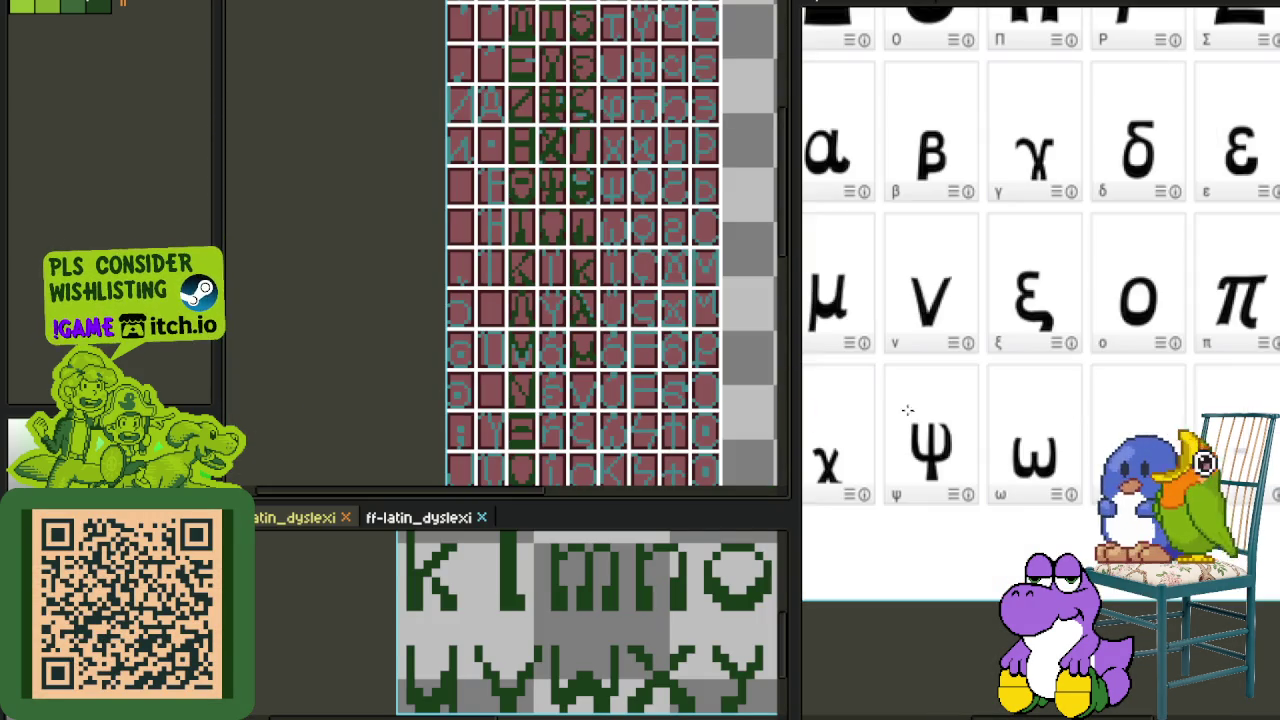
{"action": "scroll", "coordinate": [659, 279], "scroll_direction": "down", "scroll_amount": 3}
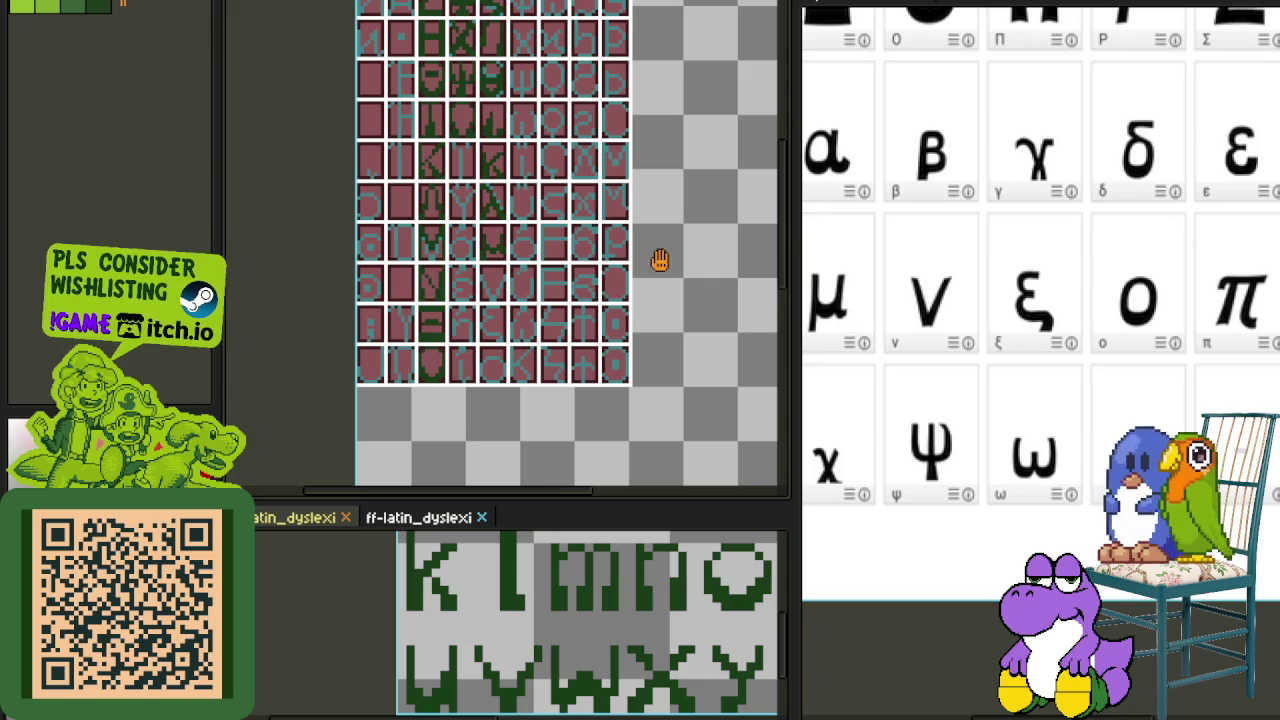
- Select the v glyph in the Latin font and paste it into the Greek tile
{"action": "left_click_drag", "start_coordinate": [659, 260], "coordinate": [680, 392]}
{"action": "scroll", "coordinate": [665, 600], "scroll_direction": "down", "scroll_amount": 1}
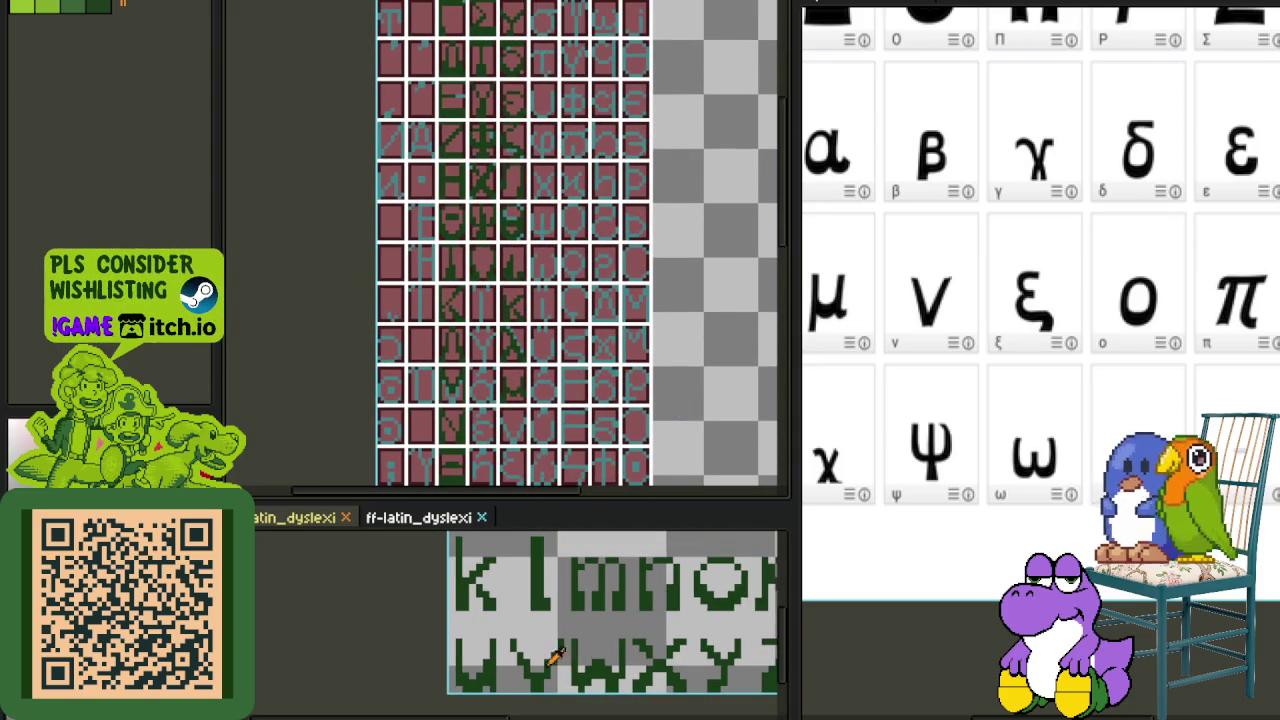
{"action": "scroll", "coordinate": [530, 655], "scroll_direction": "up", "scroll_amount": 3}
{"action": "left_click_drag", "start_coordinate": [486, 601], "coordinate": [594, 709]}
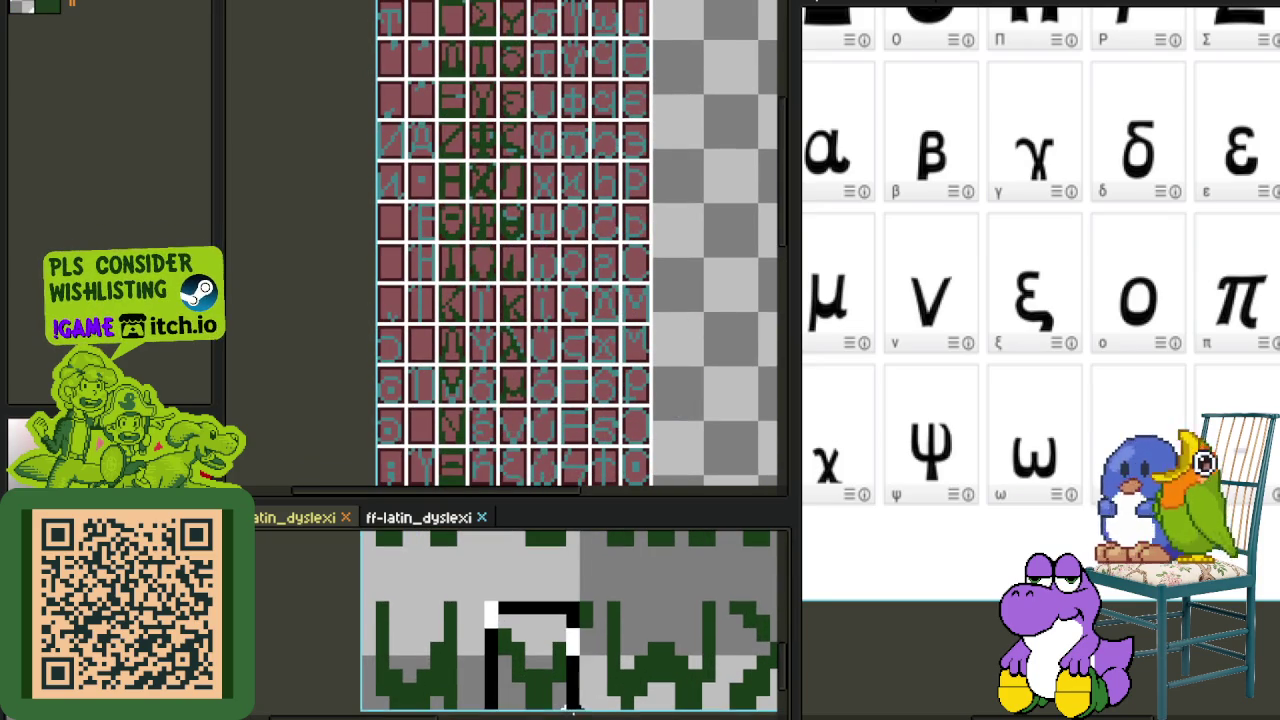
{"action": "left_click_drag", "start_coordinate": [586, 429], "coordinate": [557, 341]}
{"action": "scroll", "coordinate": [557, 341], "scroll_direction": "up", "scroll_amount": 3}
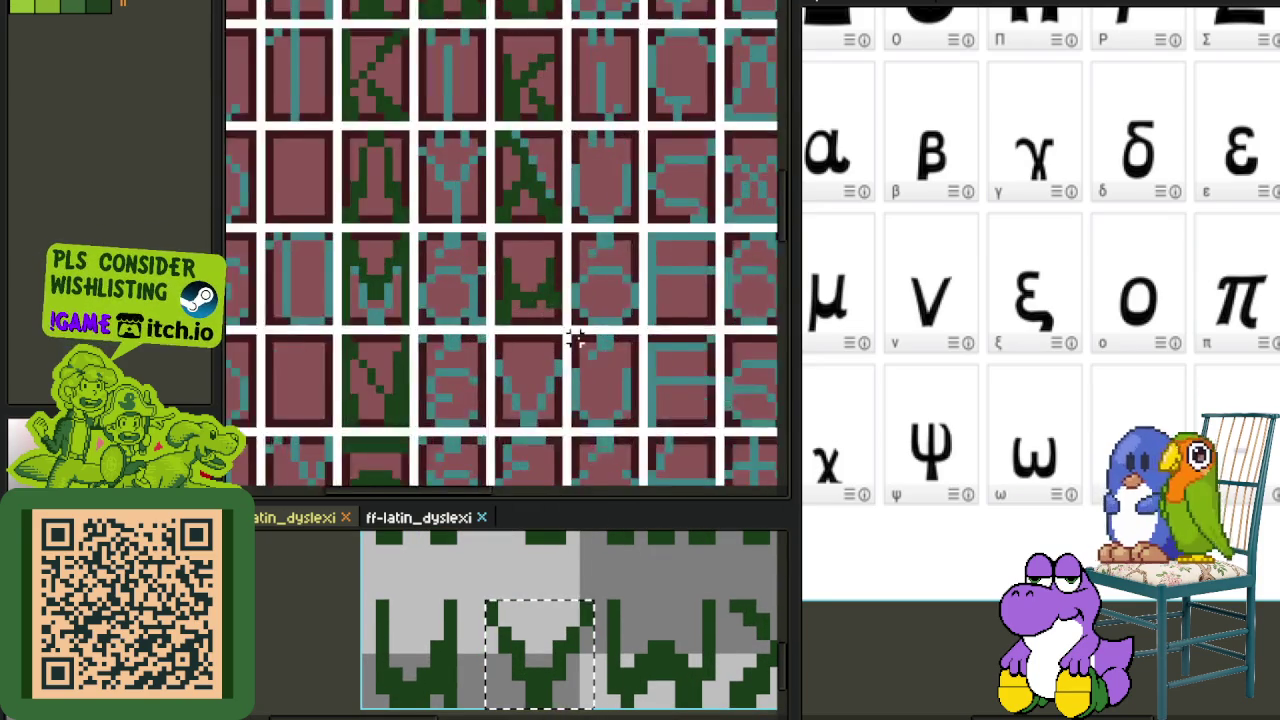
{"action": "scroll", "coordinate": [571, 337], "scroll_direction": "up", "scroll_amount": 3}
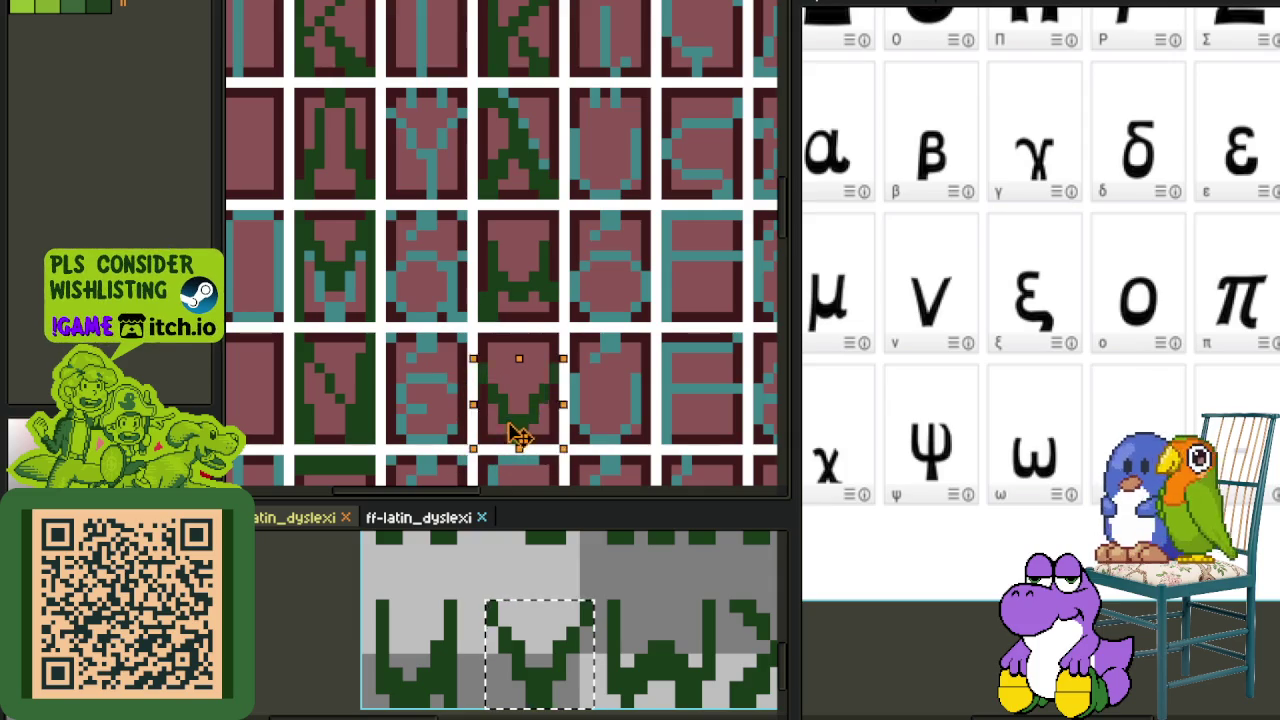
{"action": "left_click", "coordinate": [529, 434]}
- Move the small green block in the ξ tile up and to the right
{"action": "scroll", "coordinate": [600, 450], "scroll_direction": "down", "scroll_amount": 1}
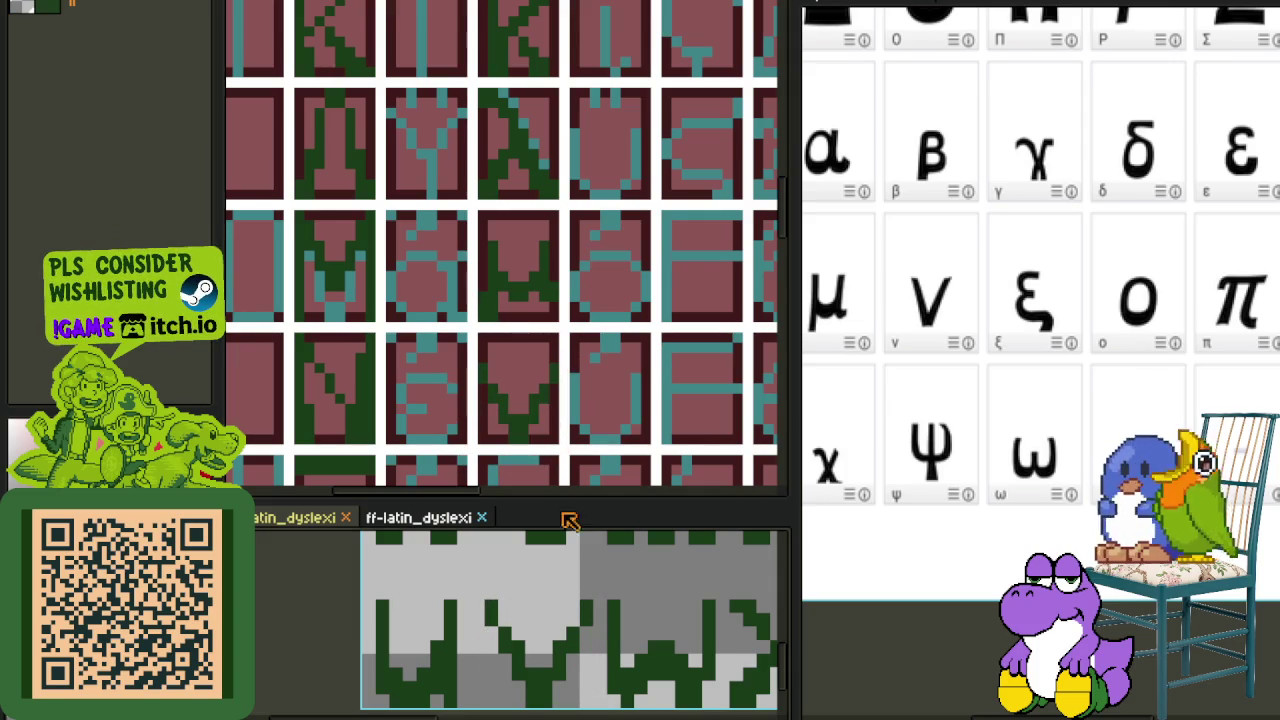
{"action": "scroll", "coordinate": [685, 337], "scroll_direction": "down", "scroll_amount": 1}
{"action": "scroll", "coordinate": [657, 382], "scroll_direction": "down", "scroll_amount": 1}
{"action": "scroll", "coordinate": [684, 388], "scroll_direction": "down", "scroll_amount": 1}
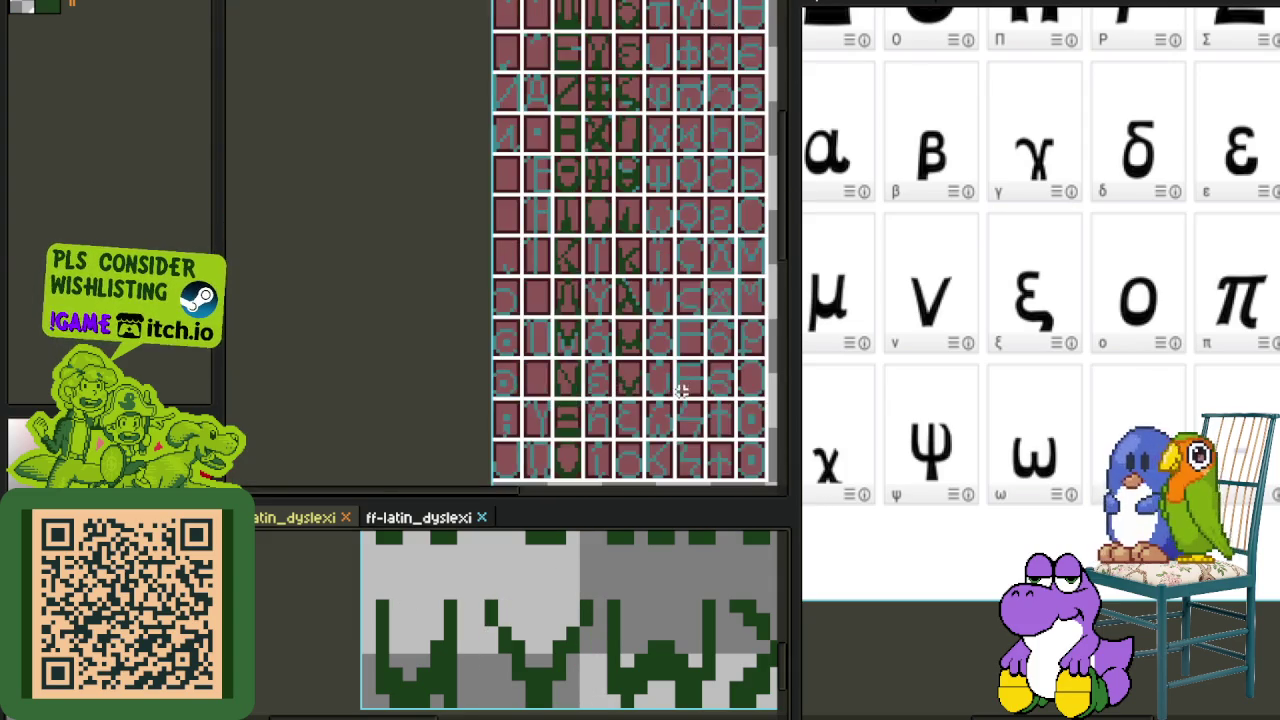
{"action": "scroll", "coordinate": [667, 412], "scroll_direction": "down", "scroll_amount": 1}
{"action": "scroll", "coordinate": [618, 318], "scroll_direction": "down", "scroll_amount": 1}
{"action": "mouse_move", "coordinate": [618, 318]}
{"action": "left_mouse_down"}
{"action": "mouse_move", "coordinate": [628, 300]}
{"action": "mouse_move", "coordinate": [615, 397]}
{"action": "left_mouse_up"}
{"action": "left_click_drag", "start_coordinate": [623, 228], "coordinate": [620, 272]}
{"action": "scroll", "coordinate": [590, 280], "scroll_direction": "up", "scroll_amount": 2}
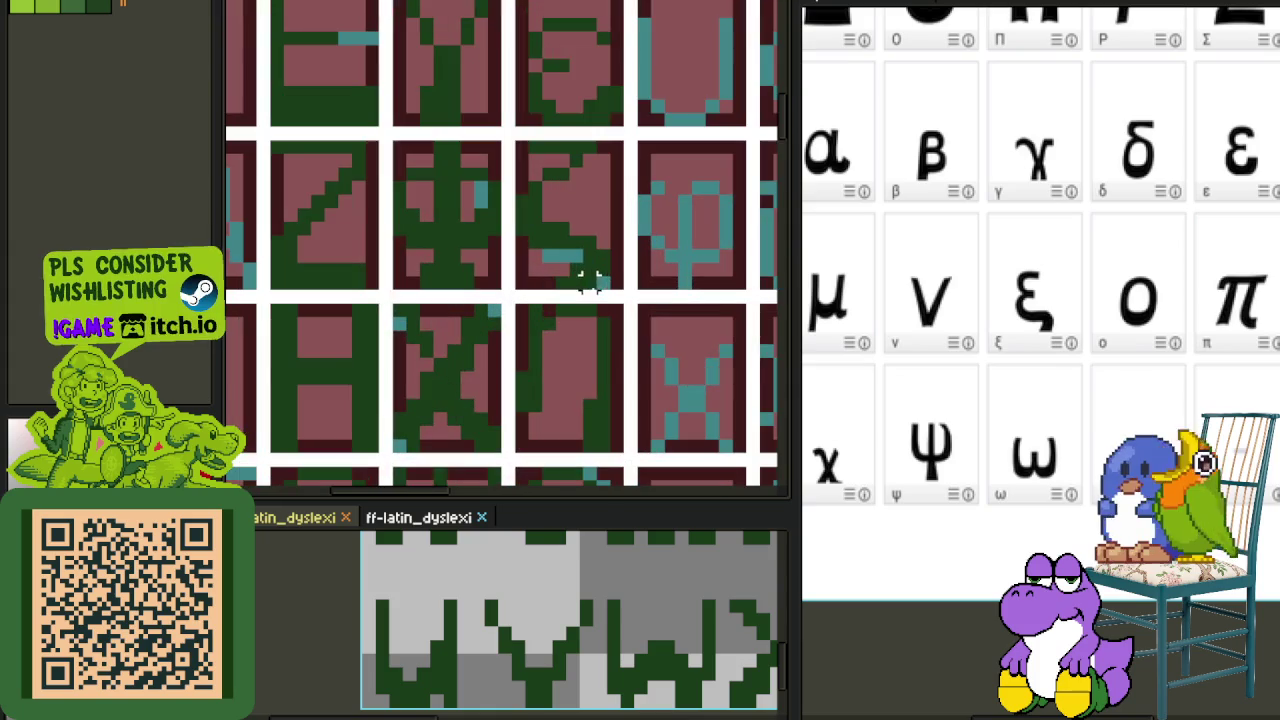
{"action": "scroll", "coordinate": [590, 268], "scroll_direction": "down", "scroll_amount": 1}
{"action": "scroll", "coordinate": [590, 270], "scroll_direction": "down", "scroll_amount": 1}
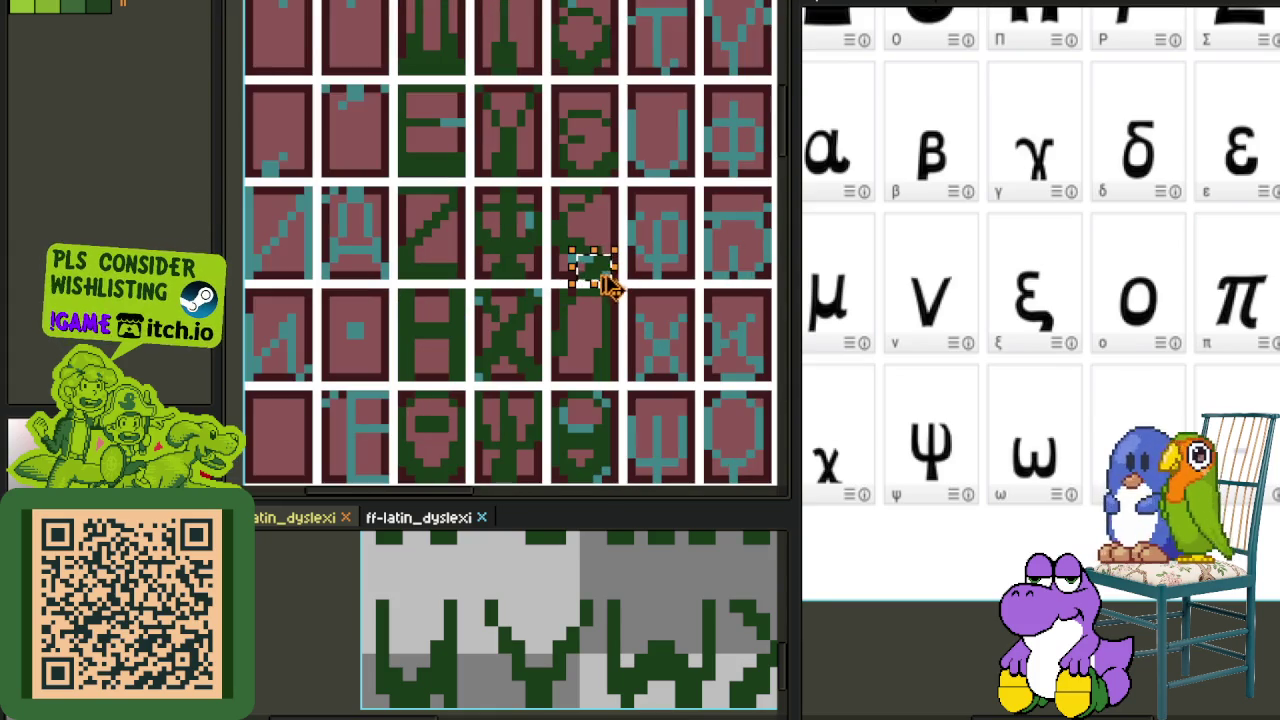
{"action": "scroll", "coordinate": [640, 495], "scroll_direction": "up", "scroll_amount": 1}
{"action": "scroll", "coordinate": [640, 495], "scroll_direction": "down", "scroll_amount": 1}
{"action": "scroll", "coordinate": [586, 491], "scroll_direction": "up", "scroll_amount": 2}
{"action": "mouse_move", "coordinate": [608, 251]}
{"action": "left_mouse_down"}
{"action": "mouse_move", "coordinate": [634, 177]}
{"action": "mouse_move", "coordinate": [625, 185]}
{"action": "left_mouse_up"}
- Move a selection of the tile's green pixels to the lower right and drop them
{"action": "scroll", "coordinate": [688, 45], "scroll_direction": "down", "scroll_amount": 1}
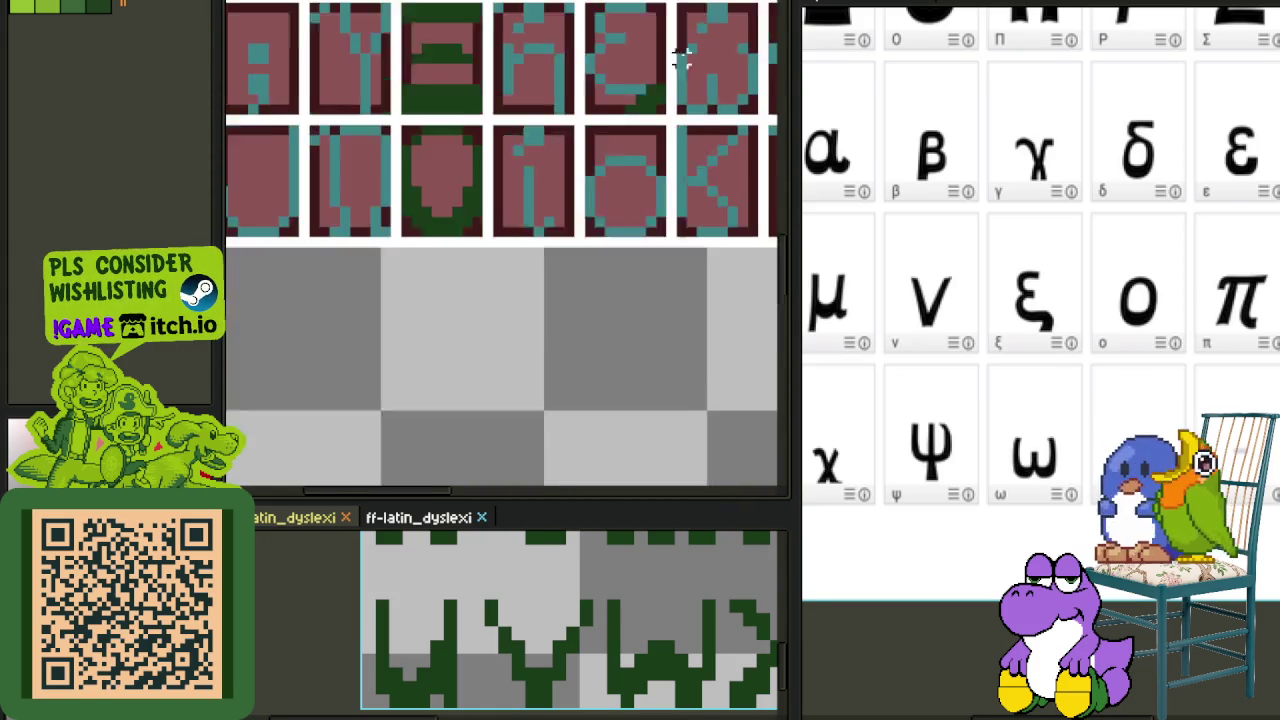
{"action": "scroll", "coordinate": [543, 394], "scroll_direction": "down", "scroll_amount": 1}
{"action": "scroll", "coordinate": [583, 140], "scroll_direction": "down", "scroll_amount": 1}
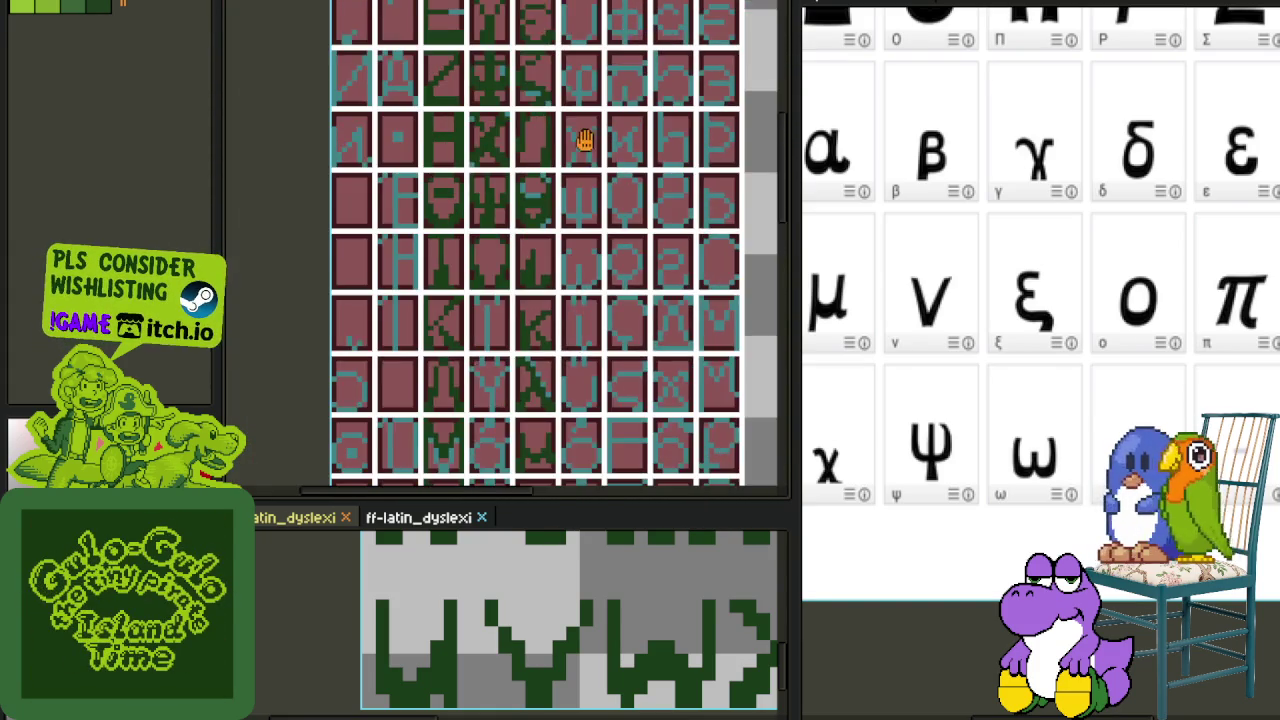
{"action": "scroll", "coordinate": [523, 263], "scroll_direction": "up", "scroll_amount": 1}
{"action": "scroll", "coordinate": [455, 222], "scroll_direction": "up", "scroll_amount": 1}
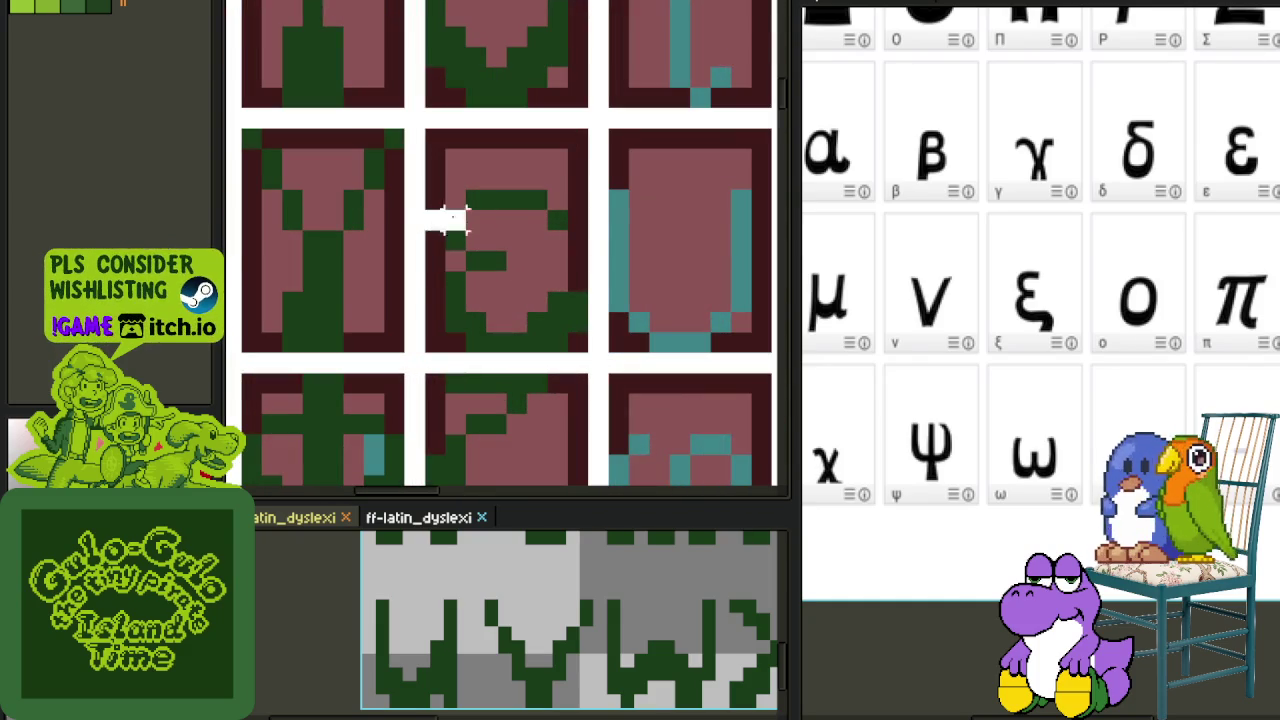
{"action": "mouse_move", "coordinate": [455, 160]}
{"action": "left_mouse_down"}
{"action": "mouse_move", "coordinate": [604, 348]}
{"action": "mouse_move", "coordinate": [785, 510]}
{"action": "mouse_move", "coordinate": [460, 148]}
{"action": "mouse_move", "coordinate": [525, 163]}
{"action": "left_mouse_up"}
{"action": "scroll", "coordinate": [580, 337], "scroll_direction": "down", "scroll_amount": 2}
{"action": "scroll", "coordinate": [449, 449], "scroll_direction": "up", "scroll_amount": 2}
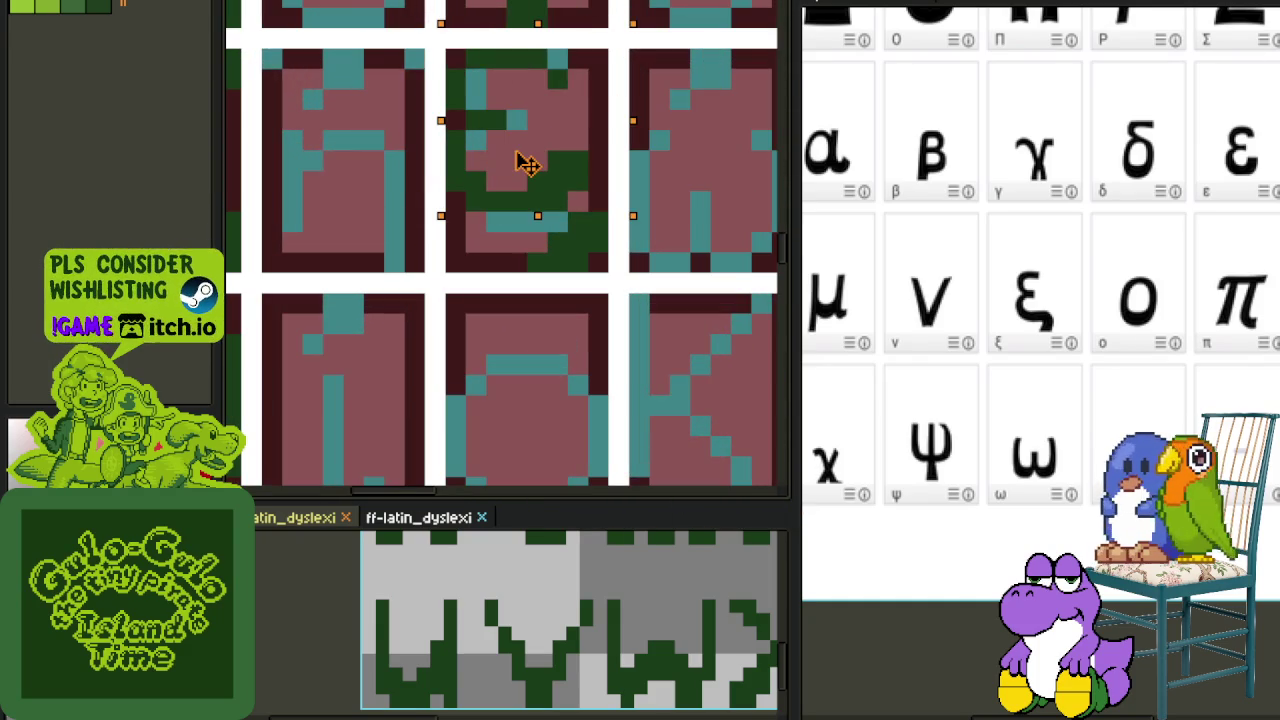
{"action": "left_click", "coordinate": [740, 180]}
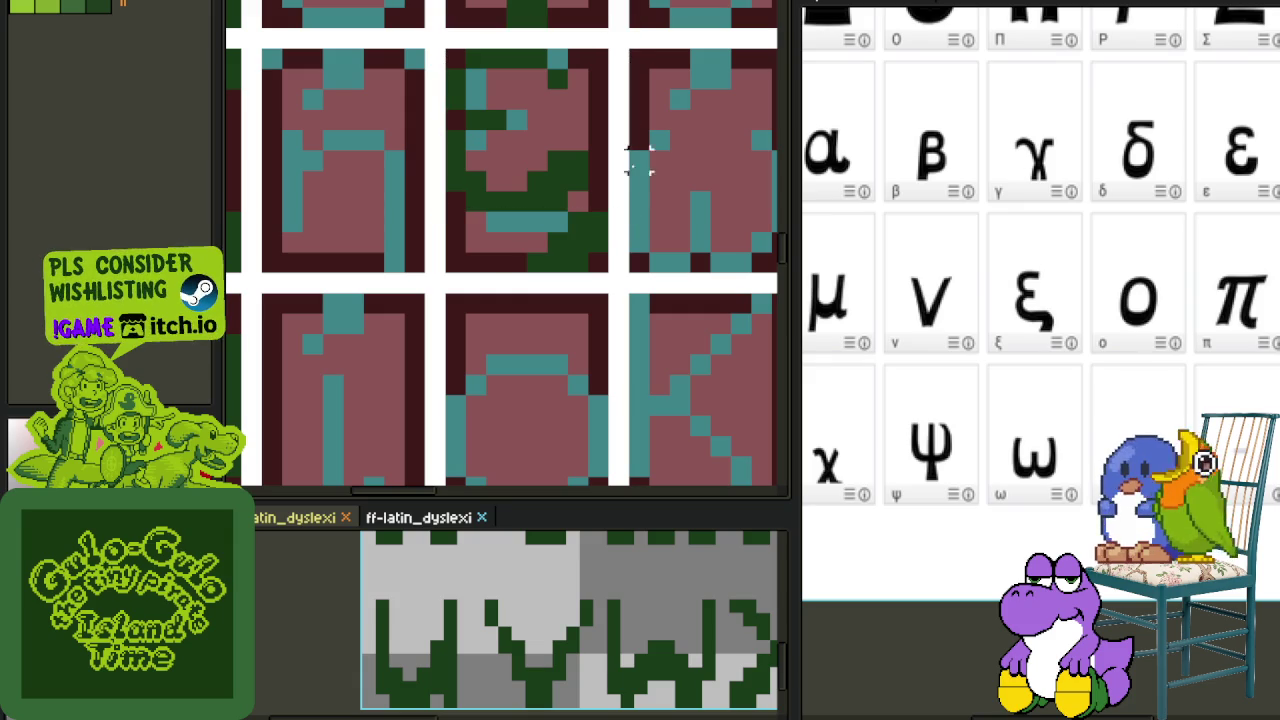
- Shift part of the glyph down, deselect, and paint the cyan guide line dark green
{"action": "mouse_move", "coordinate": [522, 148]}
{"action": "left_mouse_down"}
{"action": "mouse_move", "coordinate": [592, 194]}
{"action": "mouse_move", "coordinate": [578, 222]}
{"action": "left_mouse_up"}
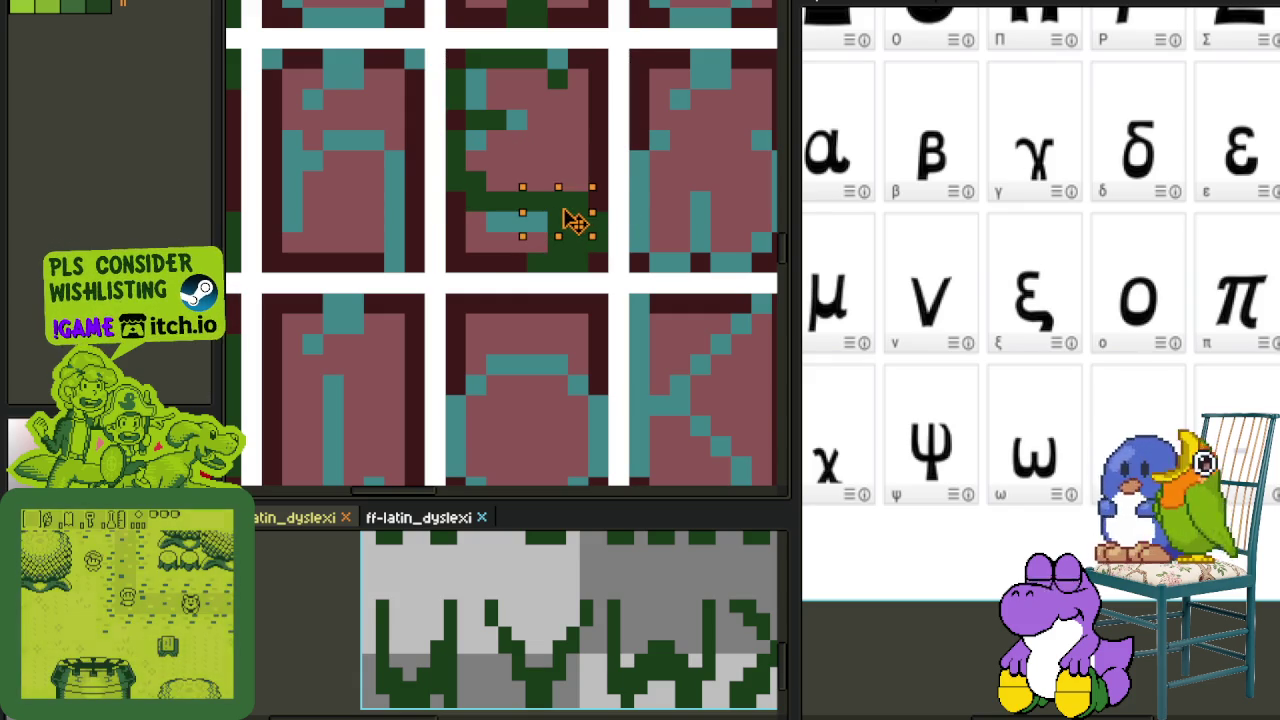
{"action": "key", "text": "ctrl+d"}
{"action": "mouse_move", "coordinate": [557, 220]}
{"action": "left_mouse_down"}
{"action": "mouse_move", "coordinate": [549, 200]}
{"action": "mouse_move", "coordinate": [537, 214]}
{"action": "mouse_move", "coordinate": [484, 216]}
{"action": "left_mouse_up"}
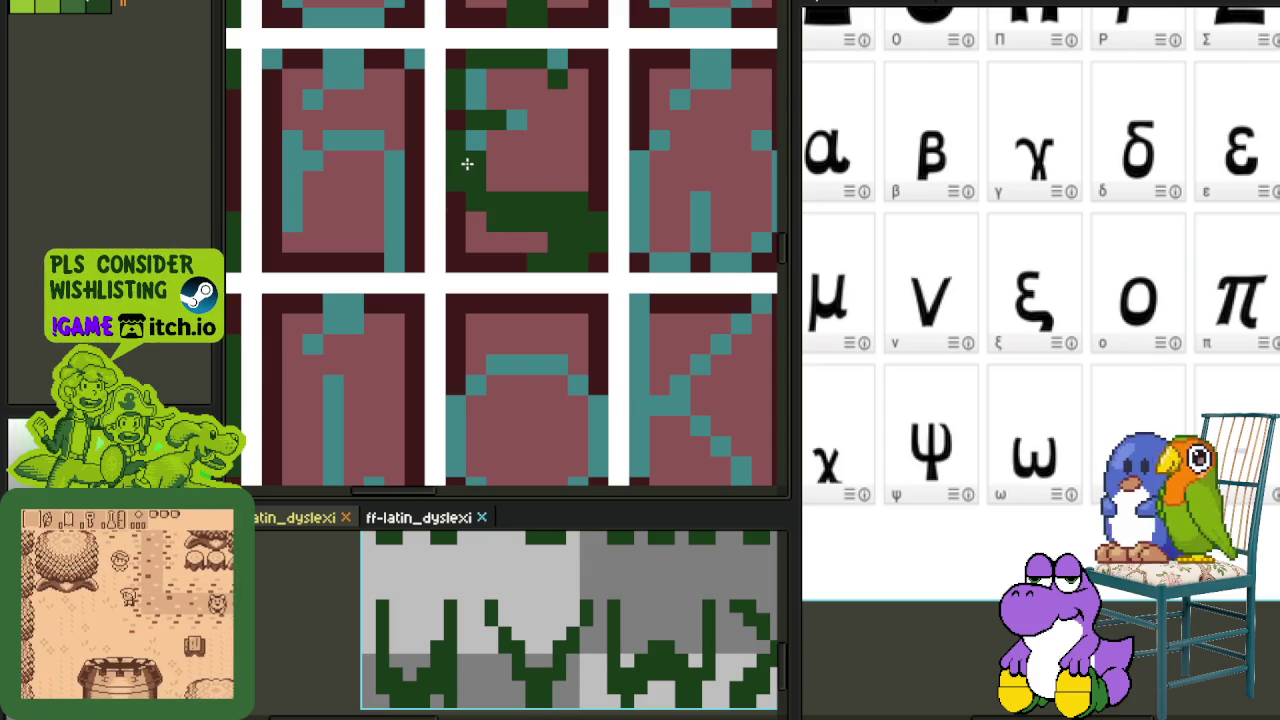
{"action": "scroll", "coordinate": [494, 185], "scroll_direction": "down", "scroll_amount": 3}
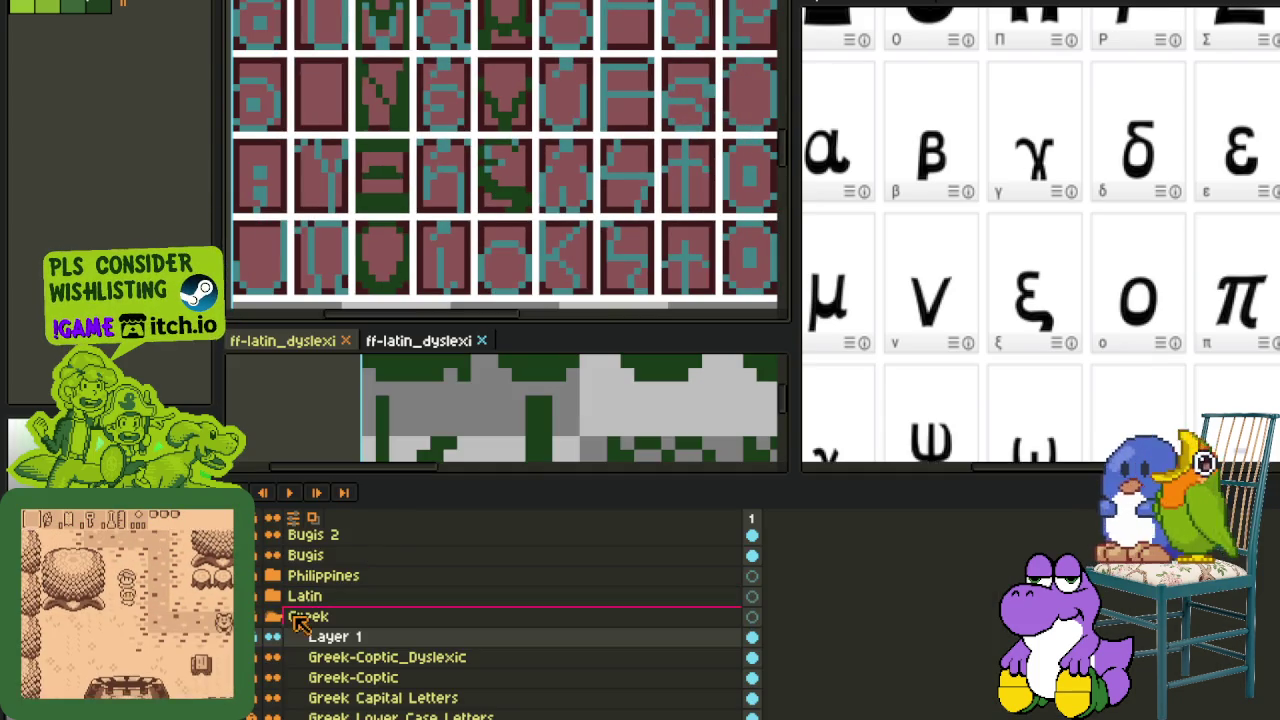
- Erase two stray dark green pixels from the ξ glyph's curve
{"action": "scroll", "coordinate": [560, 257], "scroll_direction": "down", "scroll_amount": 2}
{"action": "scroll", "coordinate": [573, 243], "scroll_direction": "down", "scroll_amount": 2}
{"action": "scroll", "coordinate": [573, 243], "scroll_direction": "up", "scroll_amount": 2}
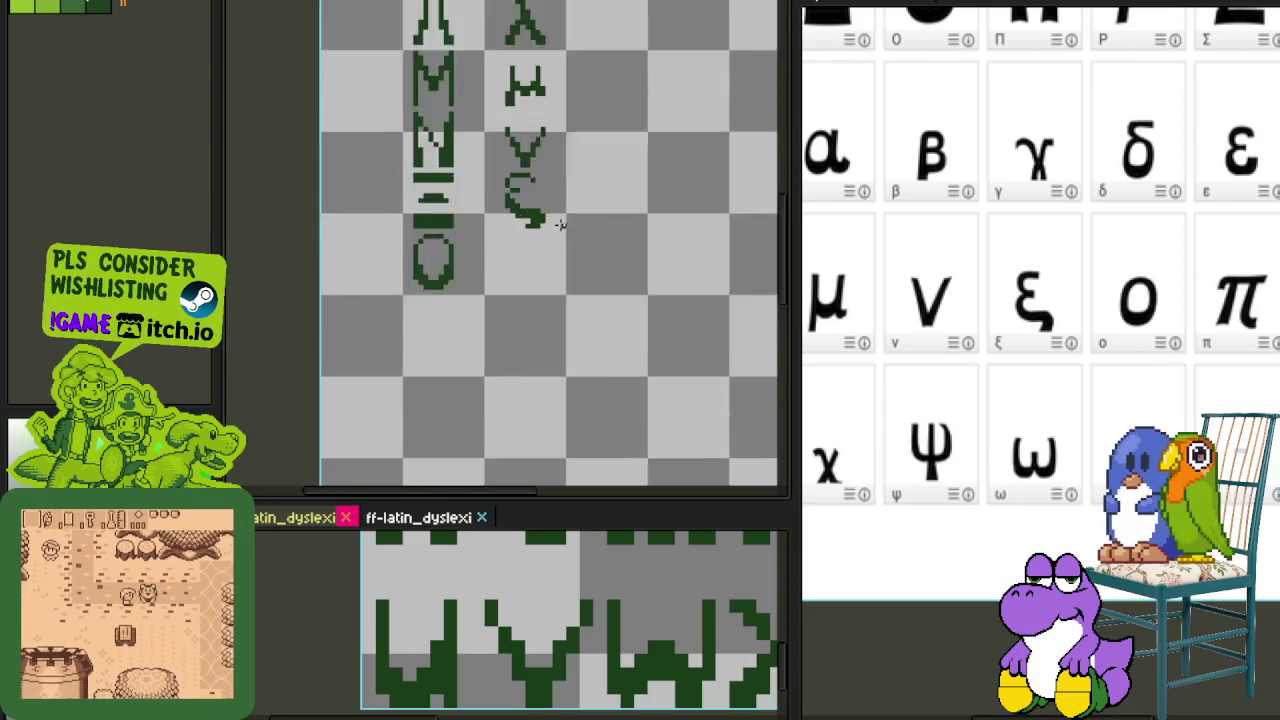
{"action": "scroll", "coordinate": [557, 214], "scroll_direction": "up", "scroll_amount": 2}
{"action": "scroll", "coordinate": [491, 186], "scroll_direction": "up", "scroll_amount": 1}
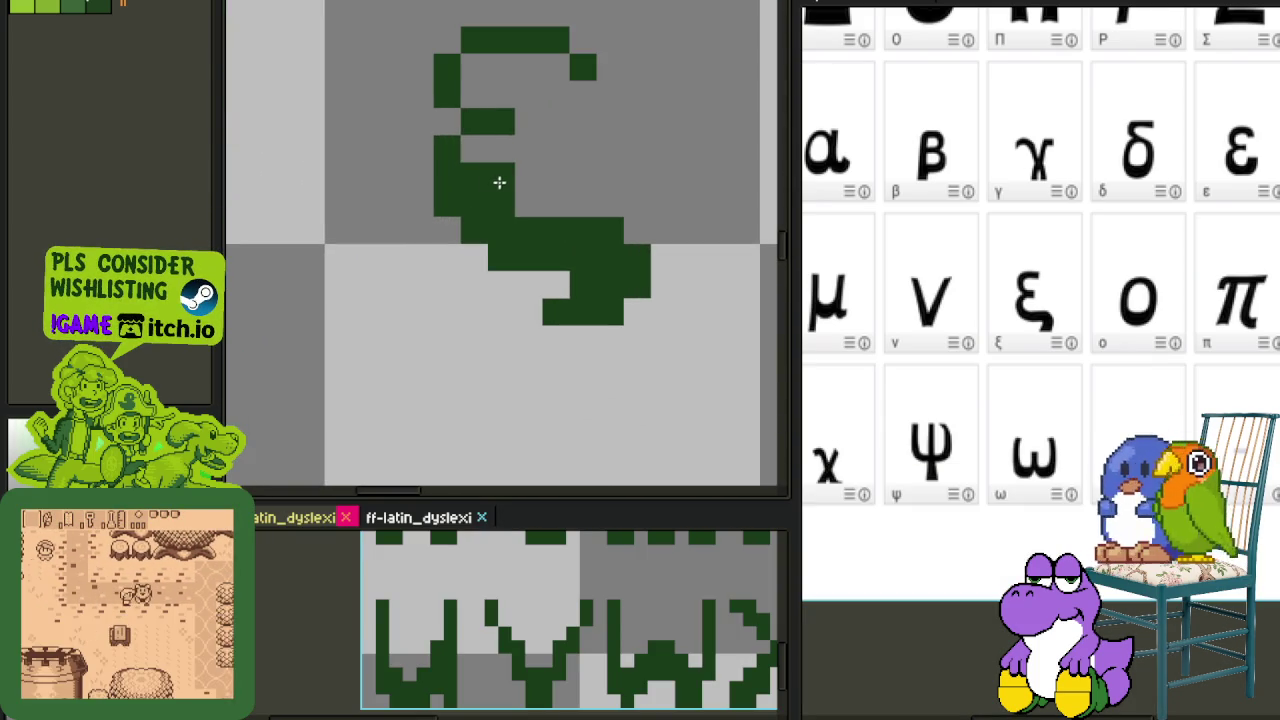
{"action": "left_click", "coordinate": [500, 263]}
{"action": "left_click", "coordinate": [581, 282]}
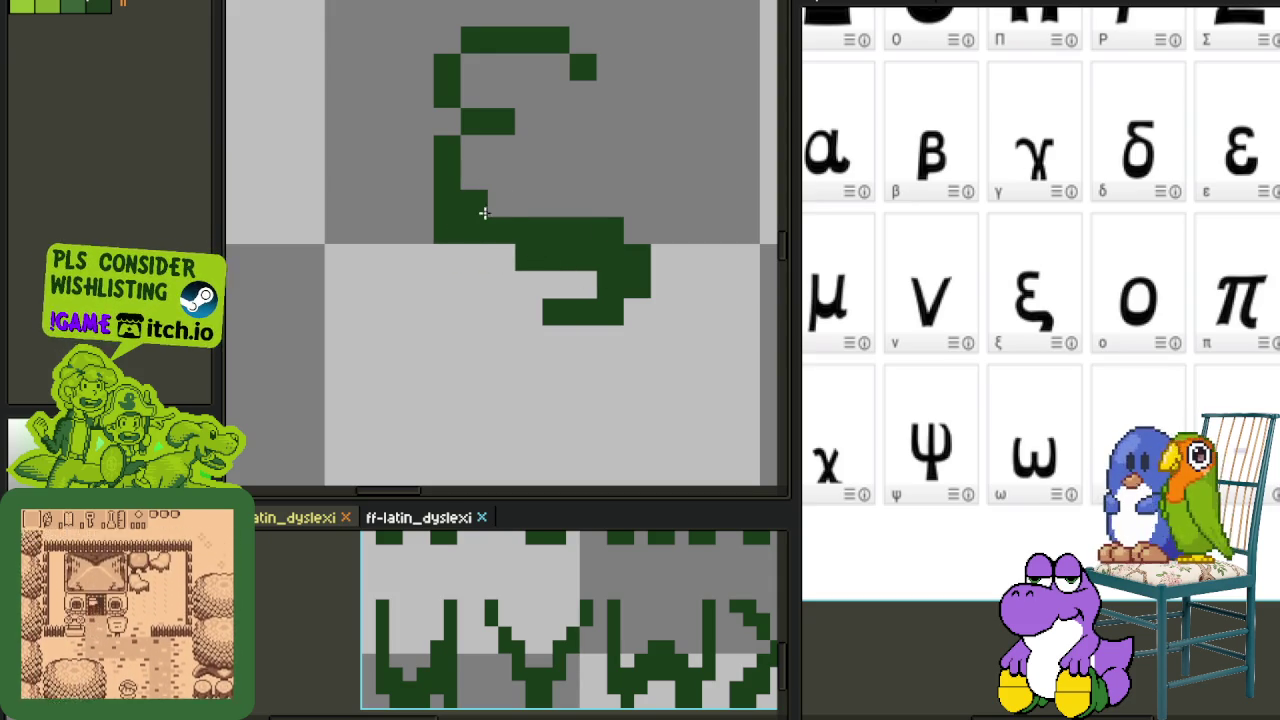
- Zoom out to review the ξ, toggling the layers panel on and off
{"action": "scroll", "coordinate": [614, 266], "scroll_direction": "down", "scroll_amount": 2}
{"action": "scroll", "coordinate": [611, 284], "scroll_direction": "down", "scroll_amount": 1}
{"action": "scroll", "coordinate": [611, 284], "scroll_direction": "down", "scroll_amount": 1}
{"action": "scroll", "coordinate": [611, 284], "scroll_direction": "up", "scroll_amount": 1}
{"action": "scroll", "coordinate": [590, 272], "scroll_direction": "up", "scroll_amount": 1}
{"action": "scroll", "coordinate": [572, 258], "scroll_direction": "up", "scroll_amount": 1}
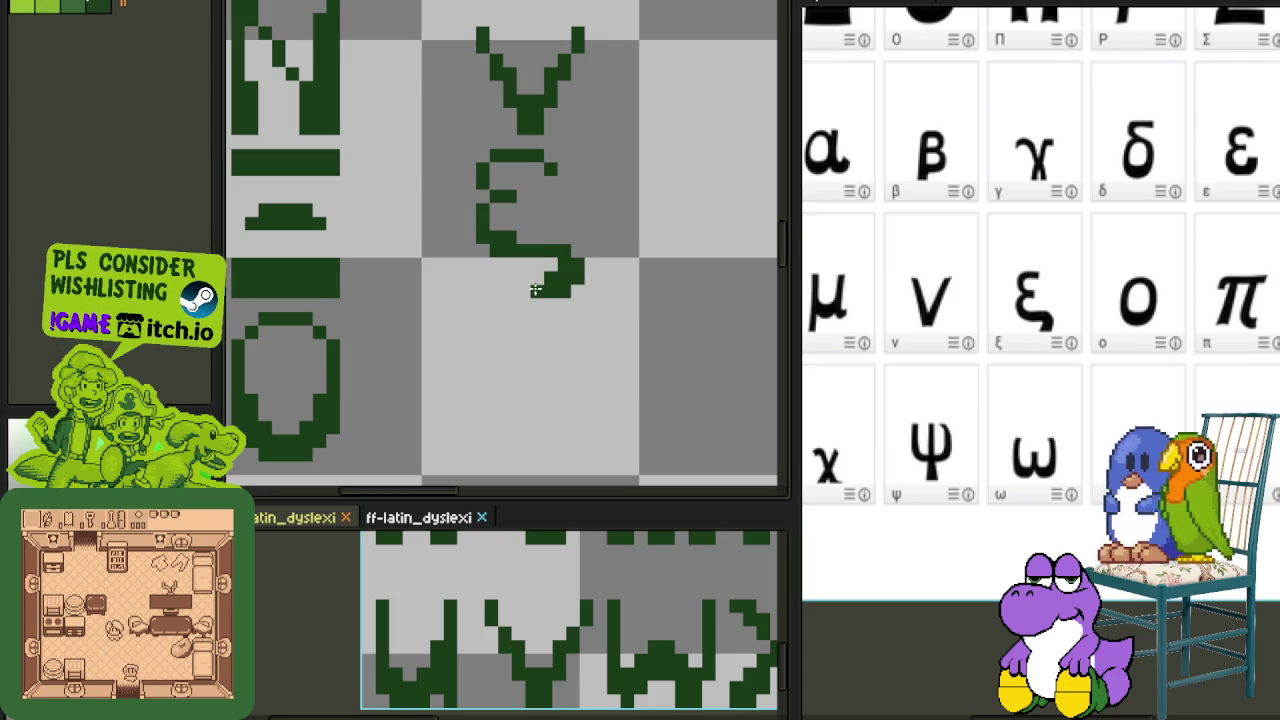
{"action": "scroll", "coordinate": [546, 279], "scroll_direction": "down", "scroll_amount": 2}
{"action": "scroll", "coordinate": [608, 270], "scroll_direction": "up", "scroll_amount": 1}
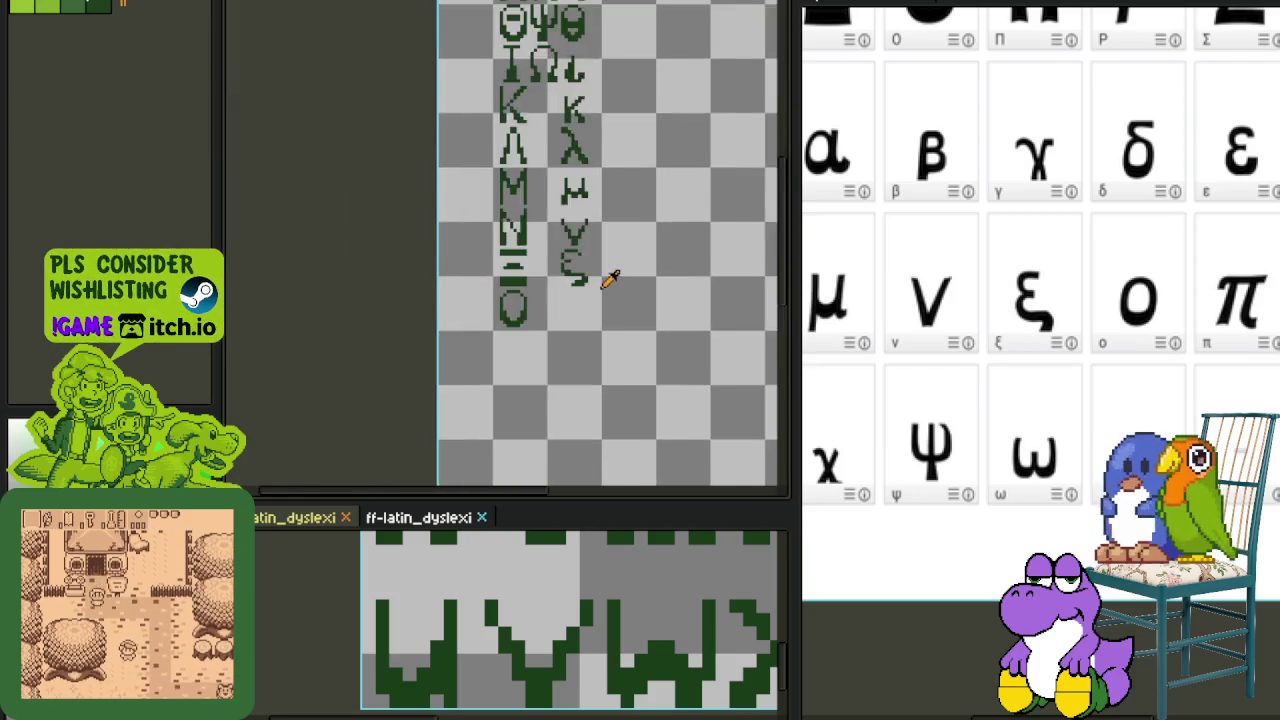
{"action": "scroll", "coordinate": [612, 283], "scroll_direction": "up", "scroll_amount": 1}
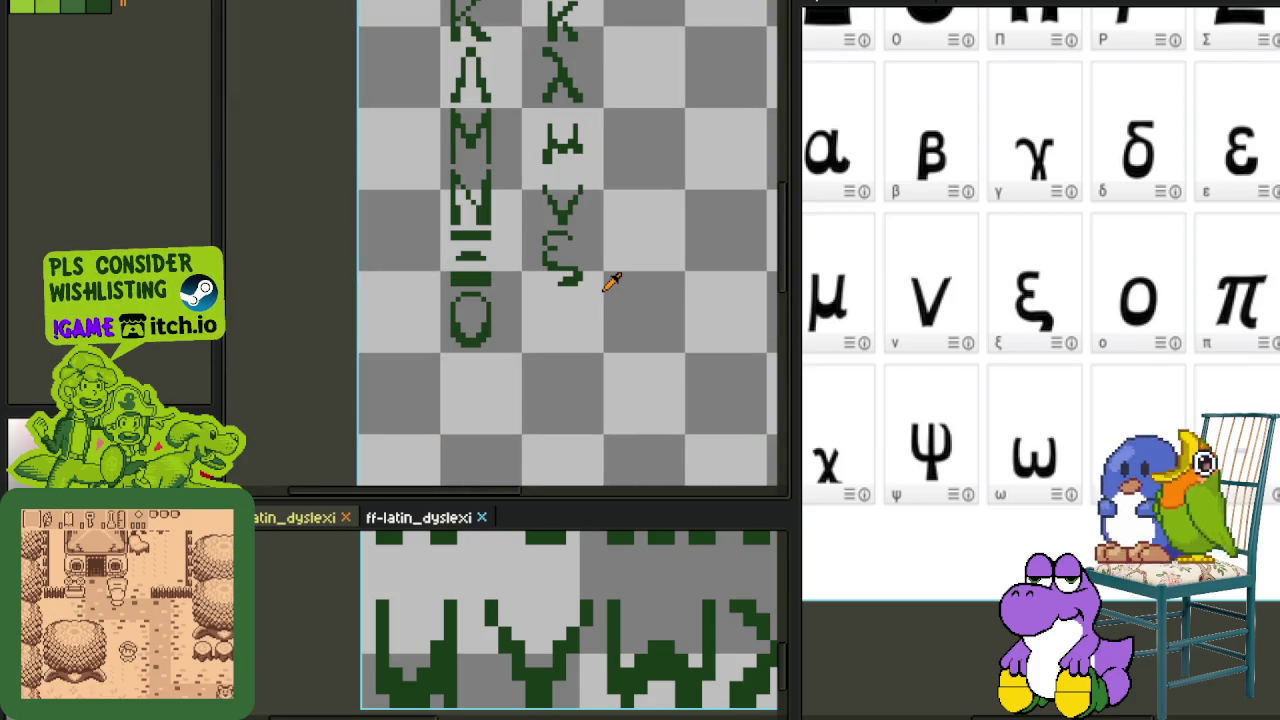
{"action": "key", "text": "Tab"}
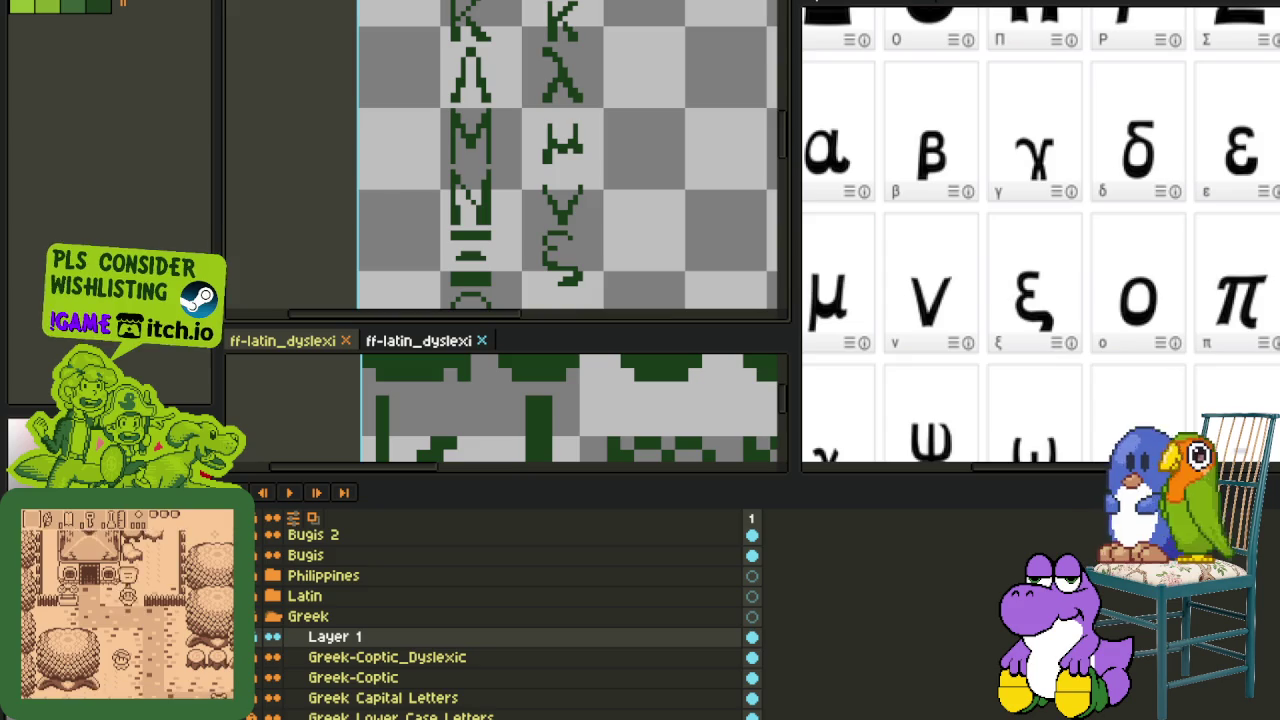
{"action": "scroll", "coordinate": [643, 276], "scroll_direction": "down", "scroll_amount": 2}
{"action": "key", "text": "Tab"}
{"action": "scroll", "coordinate": [643, 276], "scroll_direction": "down", "scroll_amount": 1}
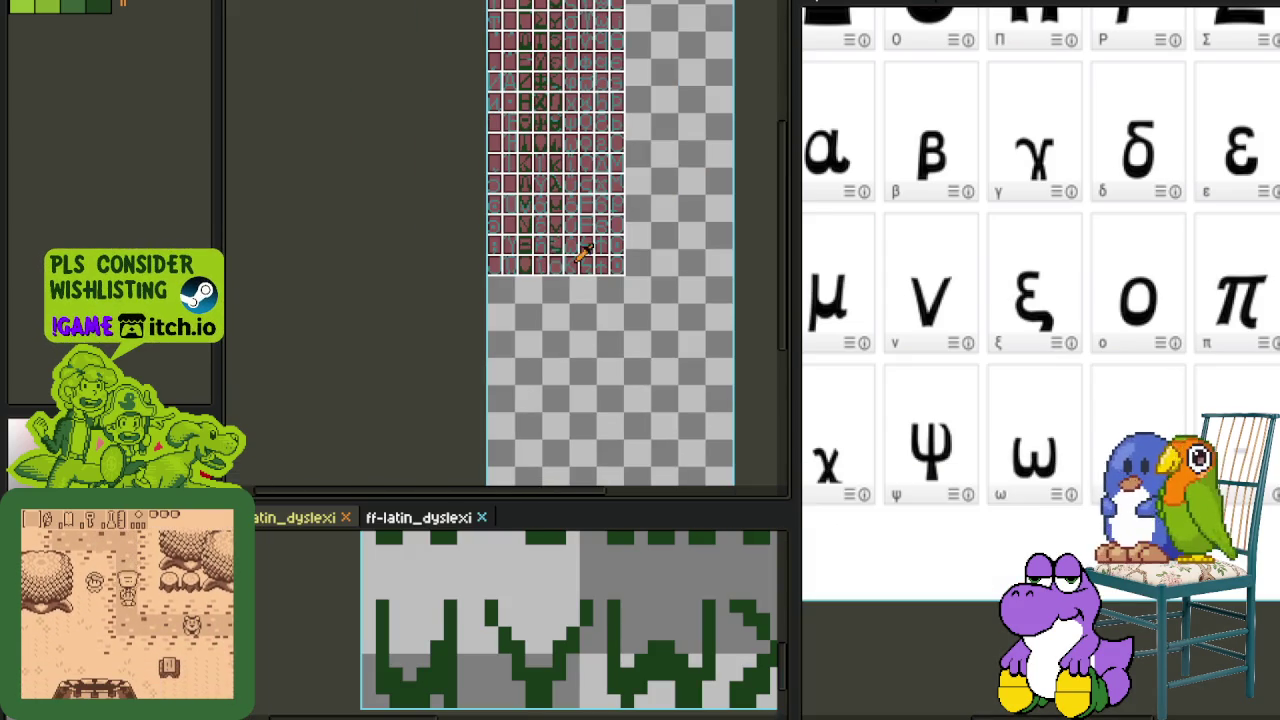
- Nudge the o glyph up slightly within its cell
{"action": "left_click_drag", "start_coordinate": [643, 276], "coordinate": [579, 464]}
{"action": "scroll", "coordinate": [512, 583], "scroll_direction": "down", "scroll_amount": 2}
{"action": "scroll", "coordinate": [512, 583], "scroll_direction": "up", "scroll_amount": 1}
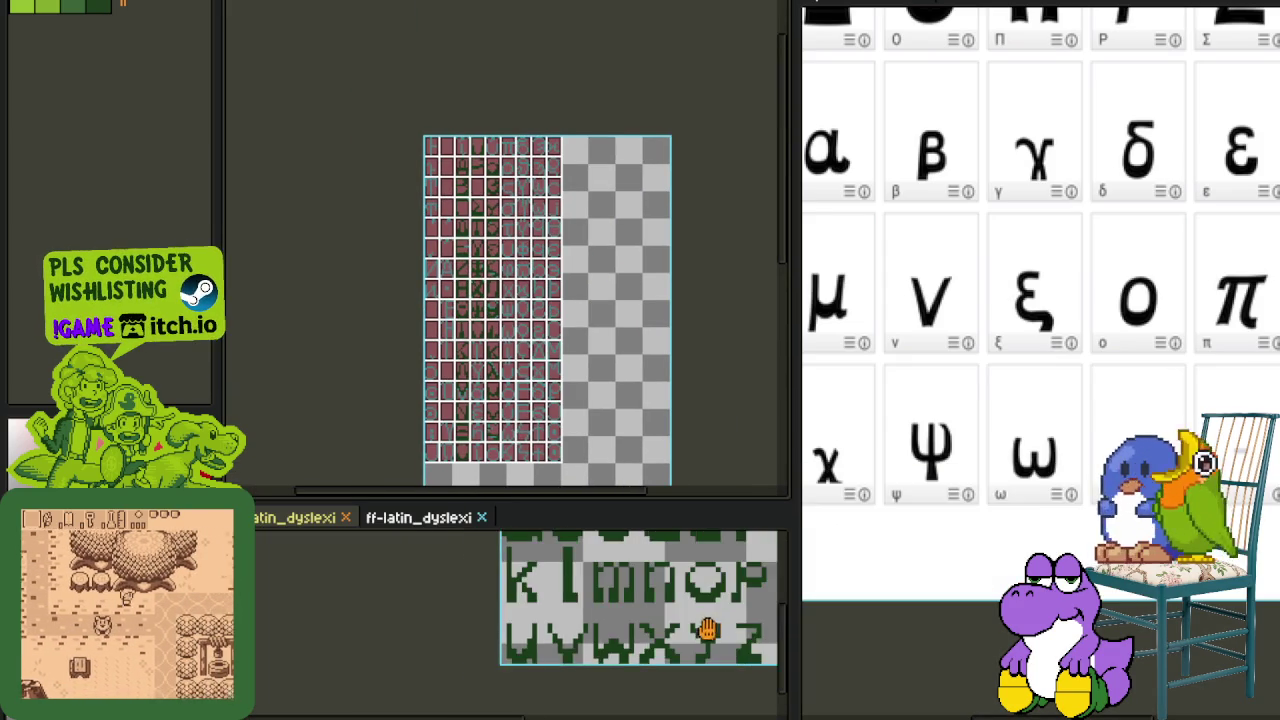
{"action": "scroll", "coordinate": [512, 583], "scroll_direction": "up", "scroll_amount": 2}
{"action": "left_click_drag", "start_coordinate": [474, 576], "coordinate": [459, 621]}
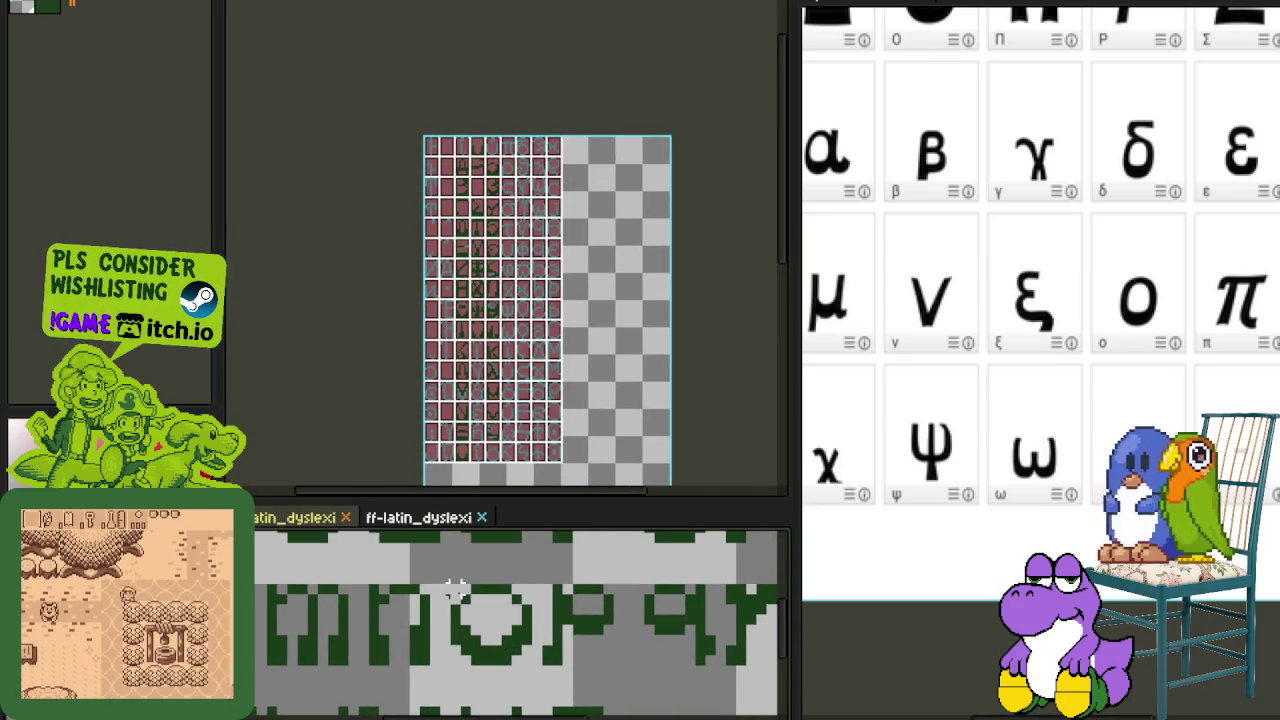
{"action": "key", "text": "Tab"}
{"action": "key", "text": "Tab"}
{"action": "scroll", "coordinate": [500, 600], "scroll_direction": "down", "scroll_amount": 3}
{"action": "scroll", "coordinate": [500, 600], "scroll_direction": "down", "scroll_amount": 1}
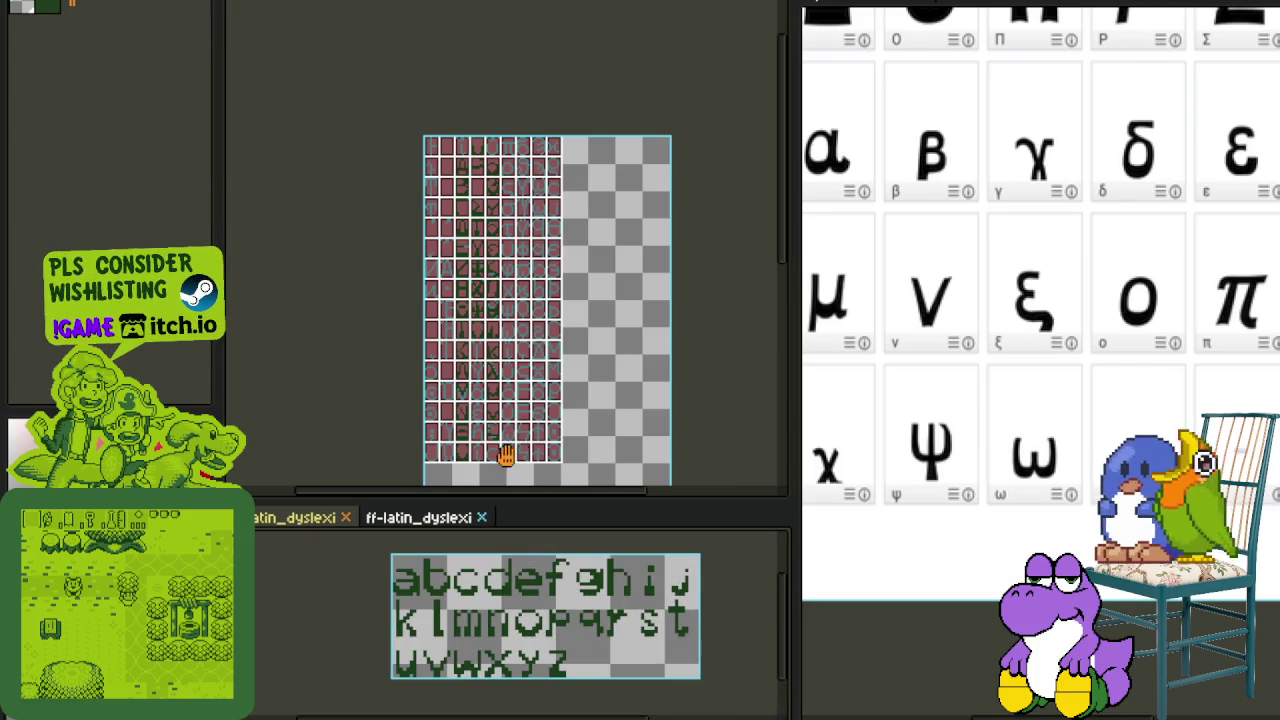
{"action": "scroll", "coordinate": [506, 455], "scroll_direction": "up", "scroll_amount": 3}
{"action": "scroll", "coordinate": [514, 277], "scroll_direction": "up", "scroll_amount": 3}
{"action": "scroll", "coordinate": [486, 194], "scroll_direction": "up", "scroll_amount": 1}
{"action": "scroll", "coordinate": [508, 230], "scroll_direction": "up", "scroll_amount": 2}
{"action": "left_click", "coordinate": [508, 230]}
{"action": "left_click_drag", "start_coordinate": [508, 230], "coordinate": [508, 222]}
{"action": "left_click", "coordinate": [672, 318]}
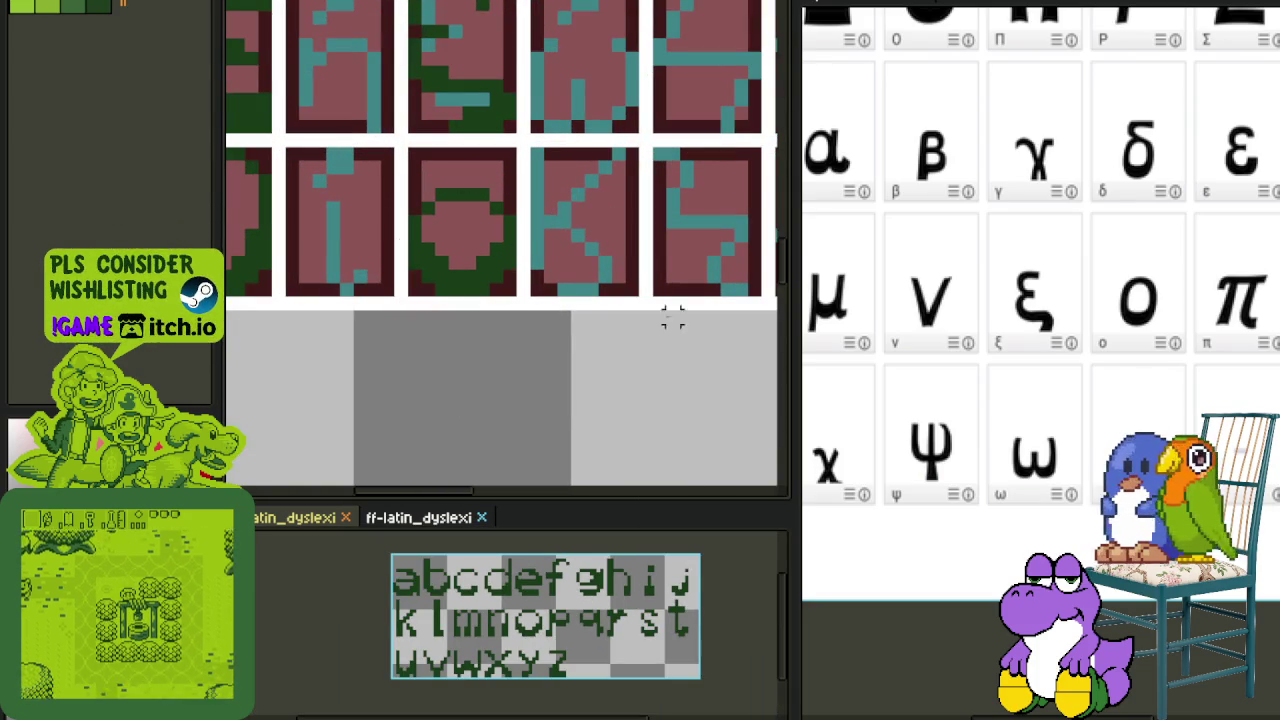
- Paint the π glyph's top bar dark green, adding a pixel beneath it
{"action": "scroll", "coordinate": [672, 318], "scroll_direction": "down", "scroll_amount": 3}
{"action": "scroll", "coordinate": [648, 366], "scroll_direction": "down", "scroll_amount": 1}
{"action": "mouse_move", "coordinate": [652, 198]}
{"action": "left_mouse_down"}
{"action": "mouse_move", "coordinate": [613, 198]}
{"action": "mouse_move", "coordinate": [586, 358]}
{"action": "left_mouse_up"}
{"action": "left_click_drag", "start_coordinate": [591, 584], "coordinate": [572, 618]}
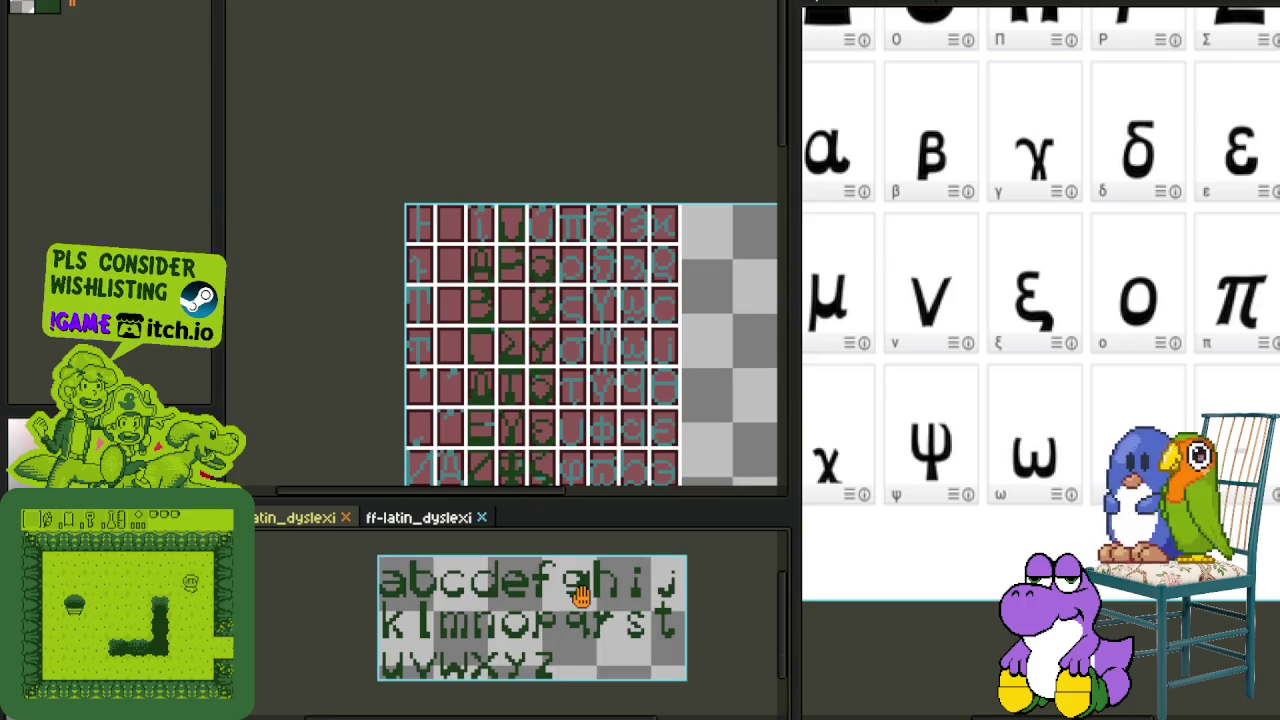
{"action": "scroll", "coordinate": [610, 260], "scroll_direction": "up", "scroll_amount": 1}
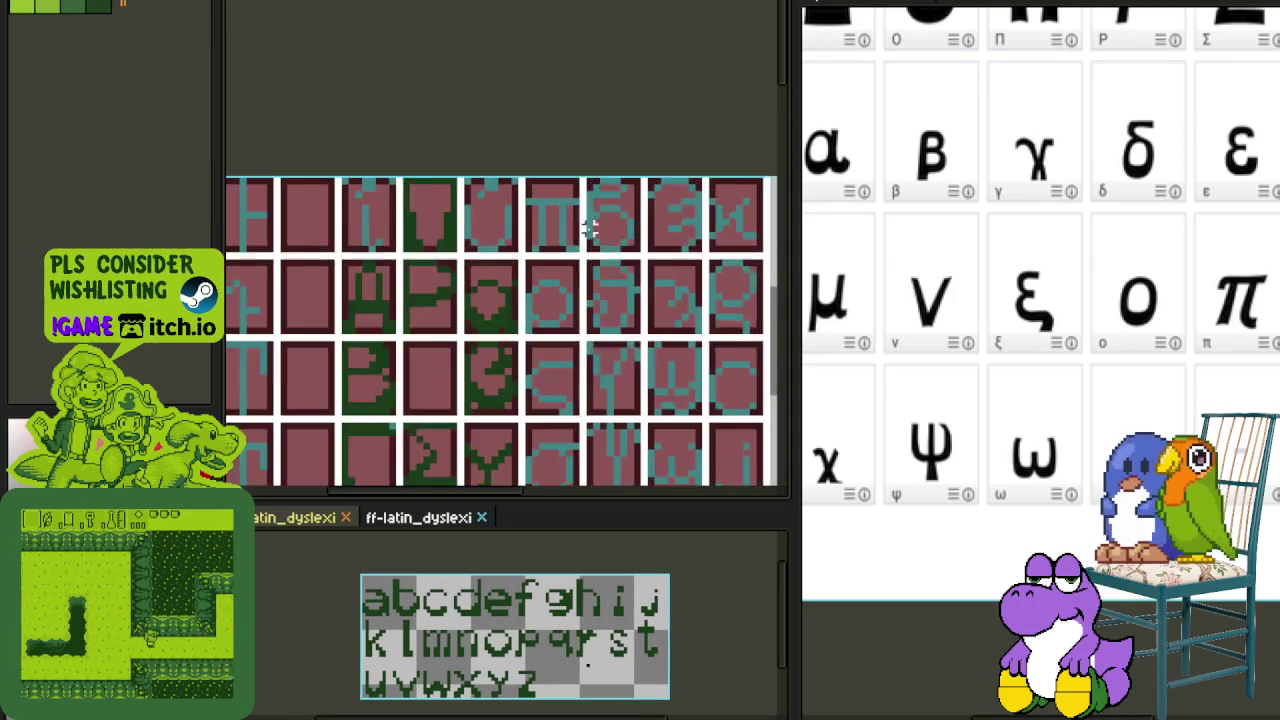
{"action": "scroll", "coordinate": [540, 215], "scroll_direction": "up", "scroll_amount": 1}
{"action": "scroll", "coordinate": [450, 290], "scroll_direction": "up", "scroll_amount": 1}
{"action": "scroll", "coordinate": [421, 318], "scroll_direction": "down", "scroll_amount": 2}
{"action": "left_click_drag", "start_coordinate": [440, 400], "coordinate": [451, 266]}
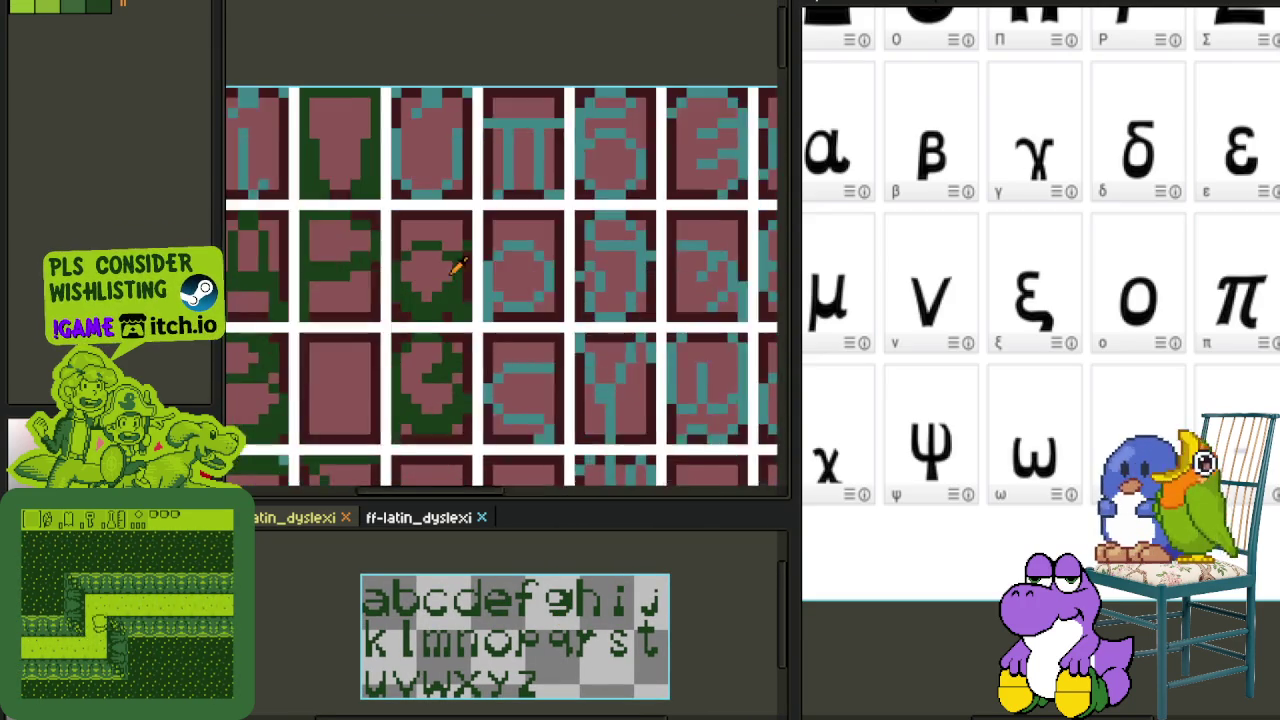
{"action": "scroll", "coordinate": [460, 280], "scroll_direction": "up", "scroll_amount": 1}
{"action": "scroll", "coordinate": [524, 151], "scroll_direction": "up", "scroll_amount": 1}
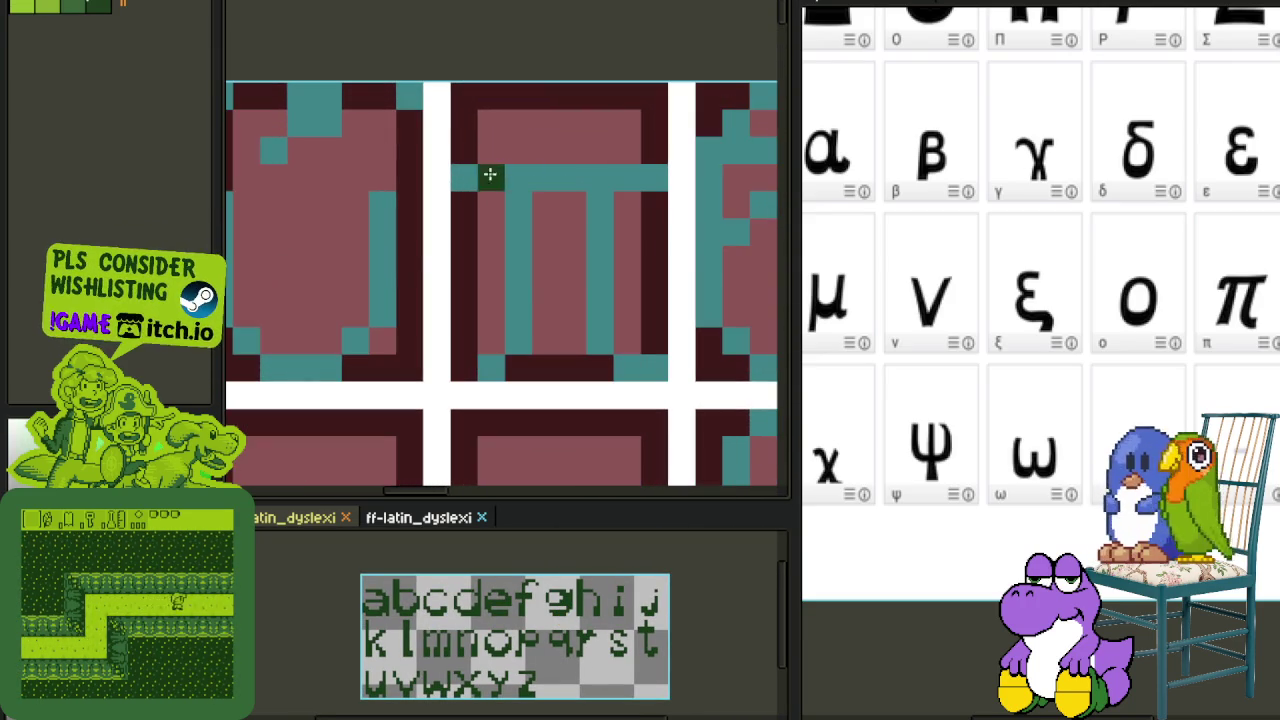
{"action": "mouse_move", "coordinate": [457, 206]}
{"action": "left_mouse_down"}
{"action": "mouse_move", "coordinate": [453, 225]}
{"action": "mouse_move", "coordinate": [489, 206]}
{"action": "mouse_move", "coordinate": [489, 186]}
{"action": "mouse_move", "coordinate": [562, 182]}
{"action": "left_mouse_up"}
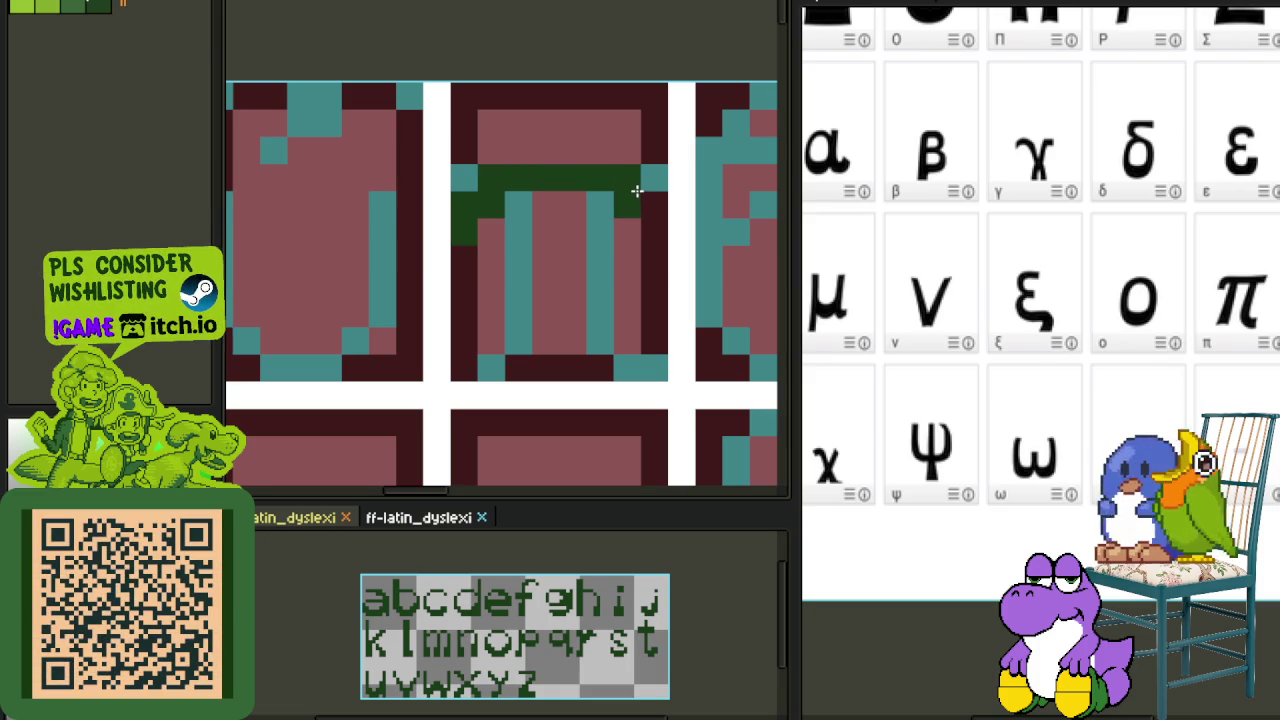
{"action": "scroll", "coordinate": [603, 246], "scroll_direction": "down", "scroll_amount": 1}
{"action": "left_click", "coordinate": [567, 170]}
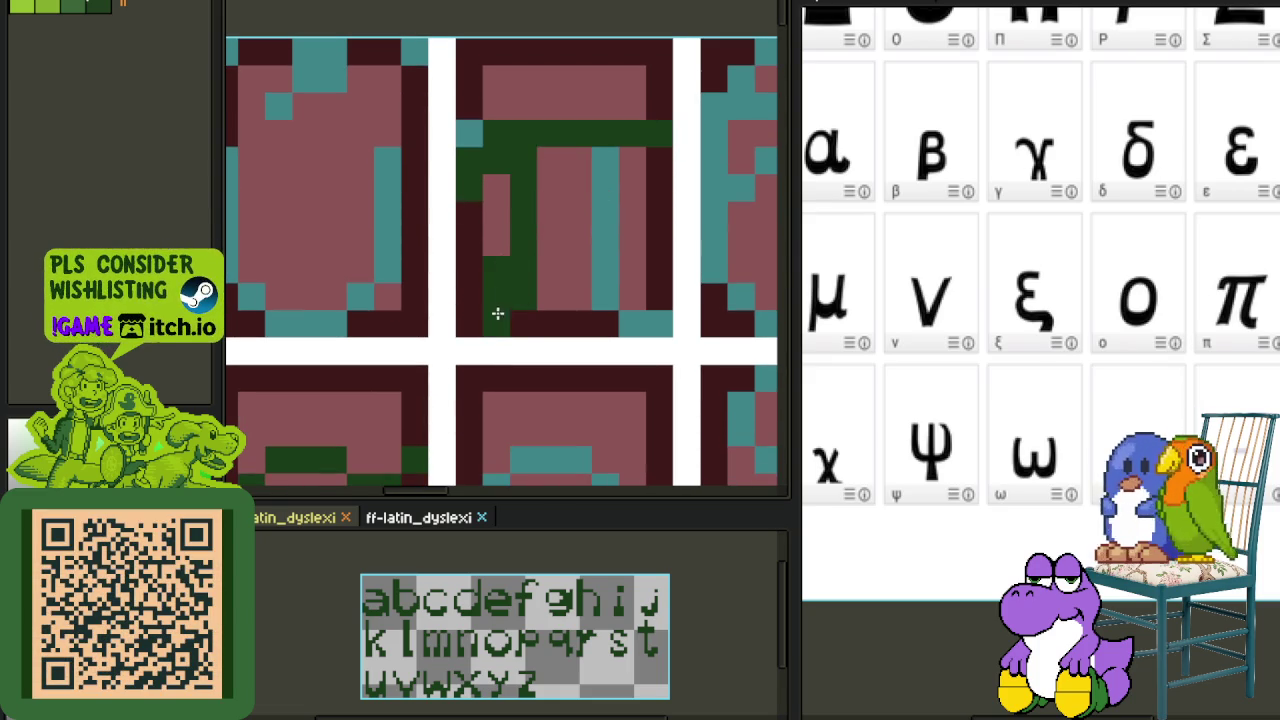
- Paint the π glyph's leg dark green
{"action": "mouse_move", "coordinate": [617, 251]}
{"action": "left_mouse_down"}
{"action": "mouse_move", "coordinate": [589, 306]}
{"action": "mouse_move", "coordinate": [563, 217]}
{"action": "mouse_move", "coordinate": [571, 321]}
{"action": "left_mouse_up"}
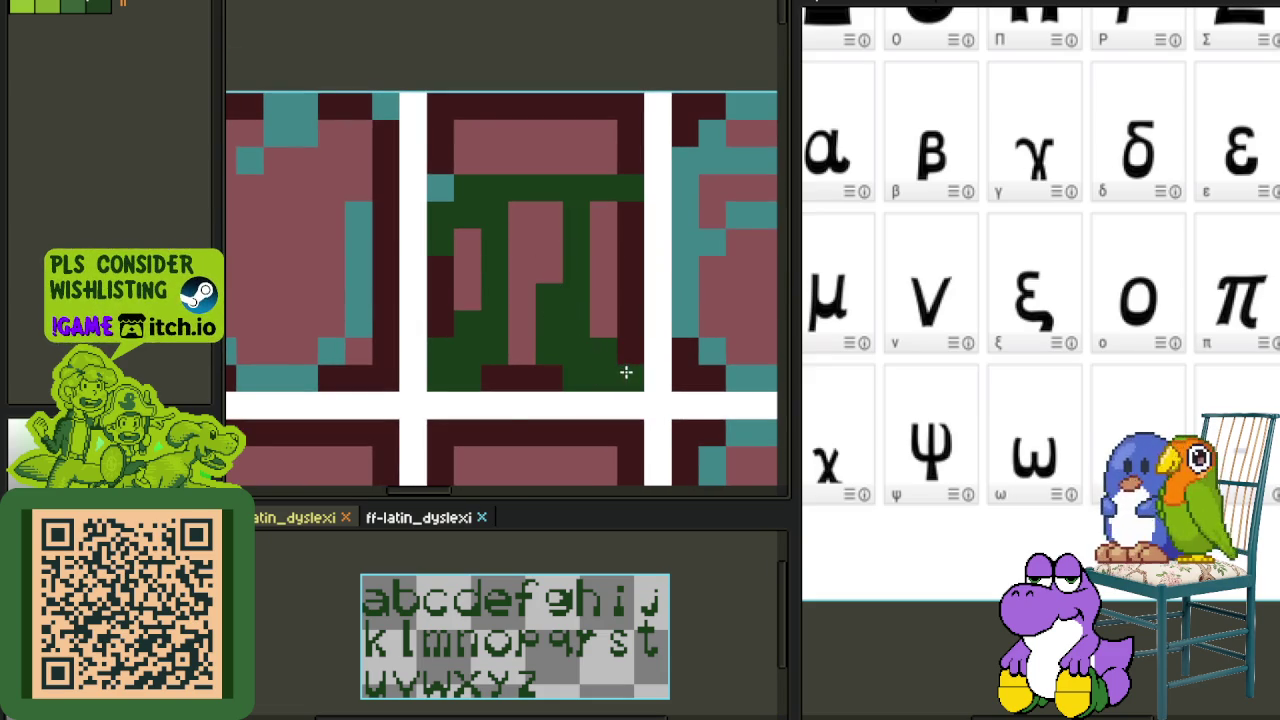
{"action": "scroll", "coordinate": [626, 372], "scroll_direction": "down", "scroll_amount": 2}
{"action": "key", "text": "Tab"}
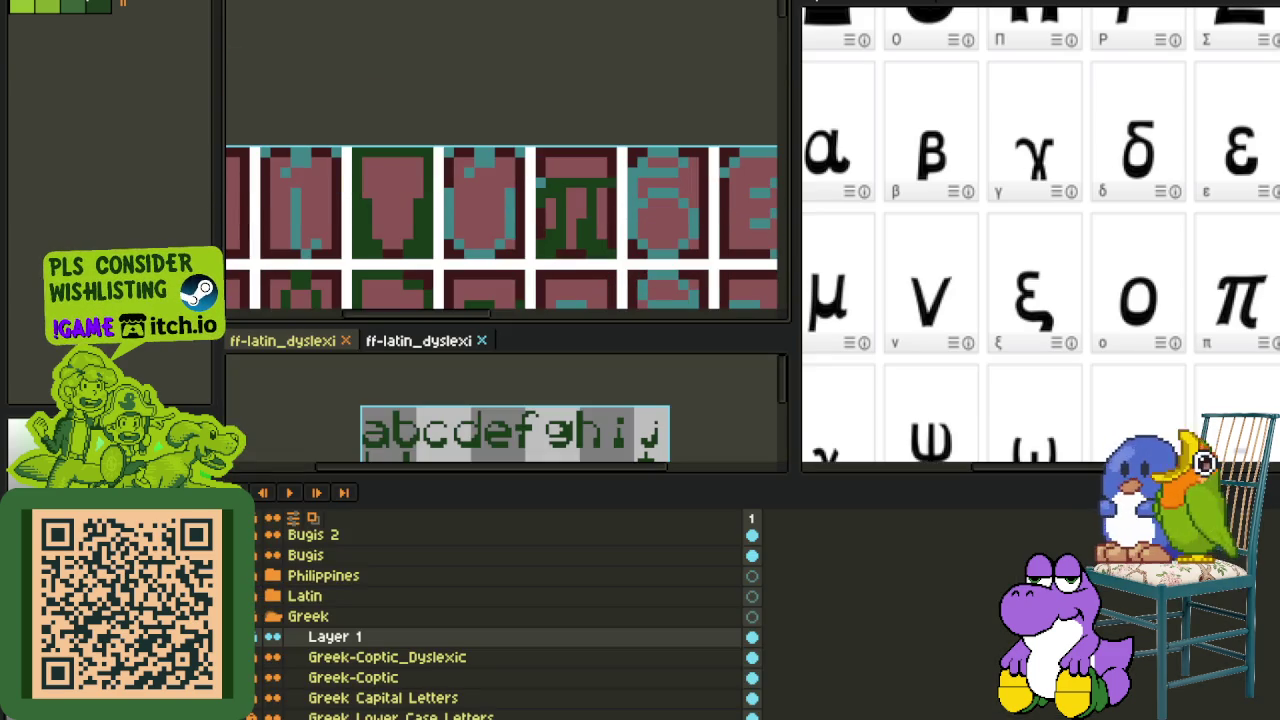
{"action": "scroll", "coordinate": [622, 258], "scroll_direction": "down", "scroll_amount": 2}
{"action": "key", "text": "Tab"}
{"action": "scroll", "coordinate": [622, 258], "scroll_direction": "down", "scroll_amount": 1}
{"action": "scroll", "coordinate": [630, 275], "scroll_direction": "down", "scroll_amount": 2}
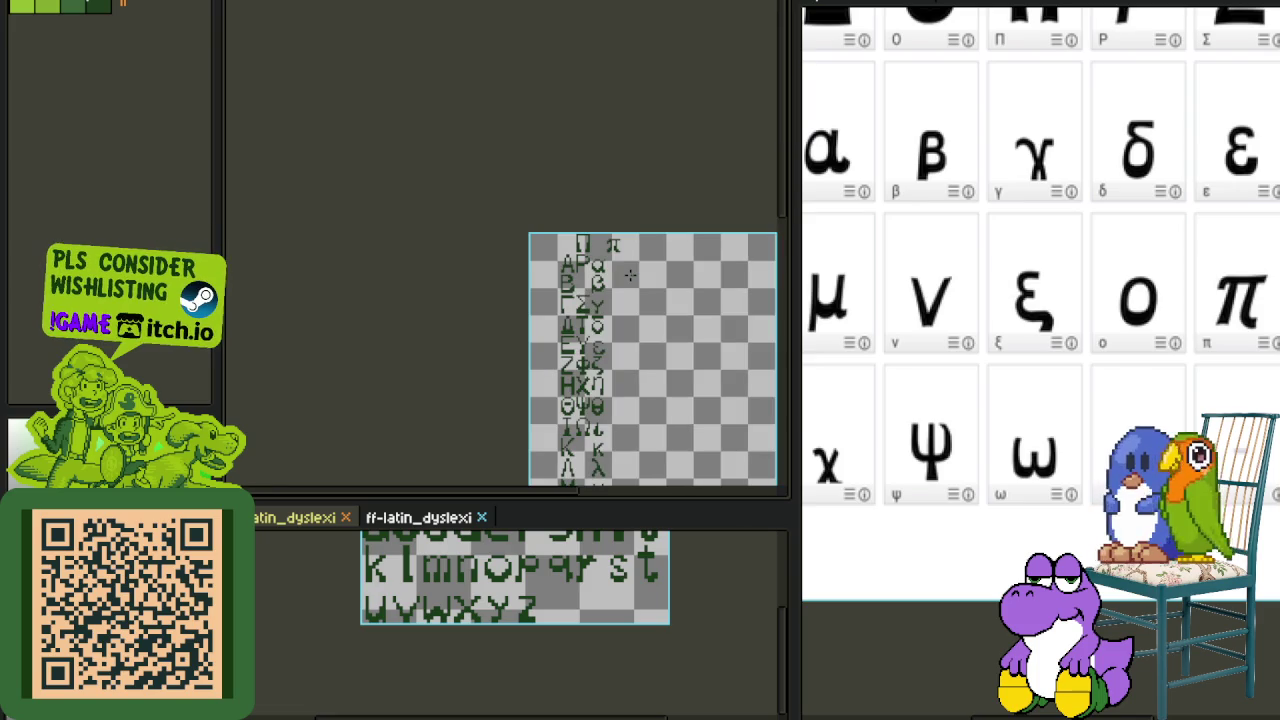
{"action": "scroll", "coordinate": [628, 269], "scroll_direction": "up", "scroll_amount": 2}
{"action": "key", "text": "Tab"}
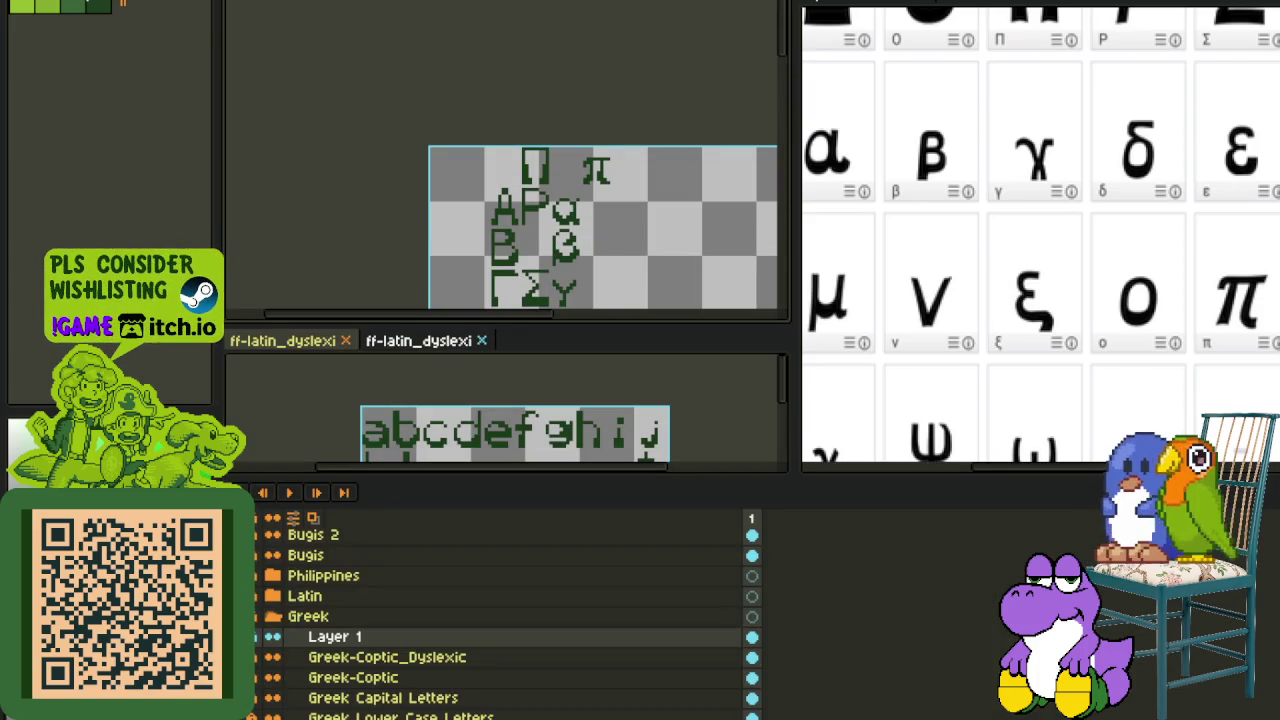
{"action": "scroll", "coordinate": [652, 246], "scroll_direction": "down", "scroll_amount": 2}
{"action": "key", "text": "Tab"}
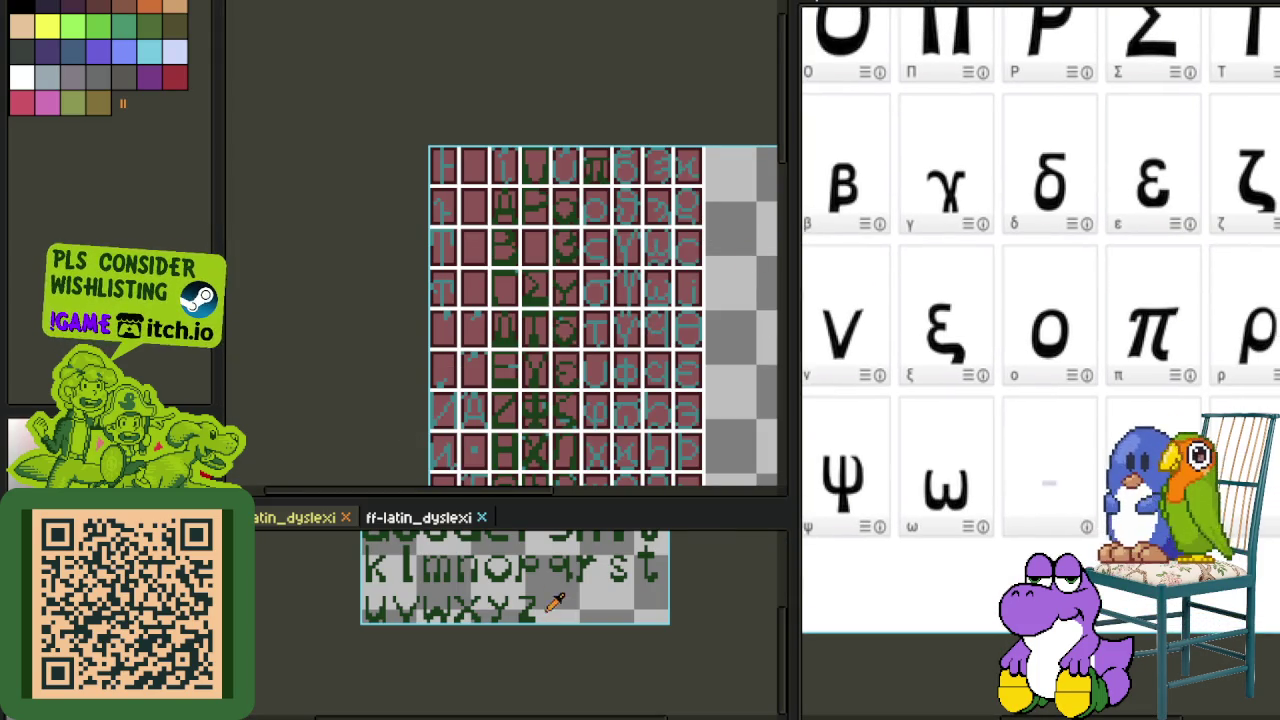
{"action": "scroll", "coordinate": [550, 603], "scroll_direction": "up", "scroll_amount": 2}
{"action": "scroll", "coordinate": [550, 603], "scroll_direction": "up", "scroll_amount": 2}
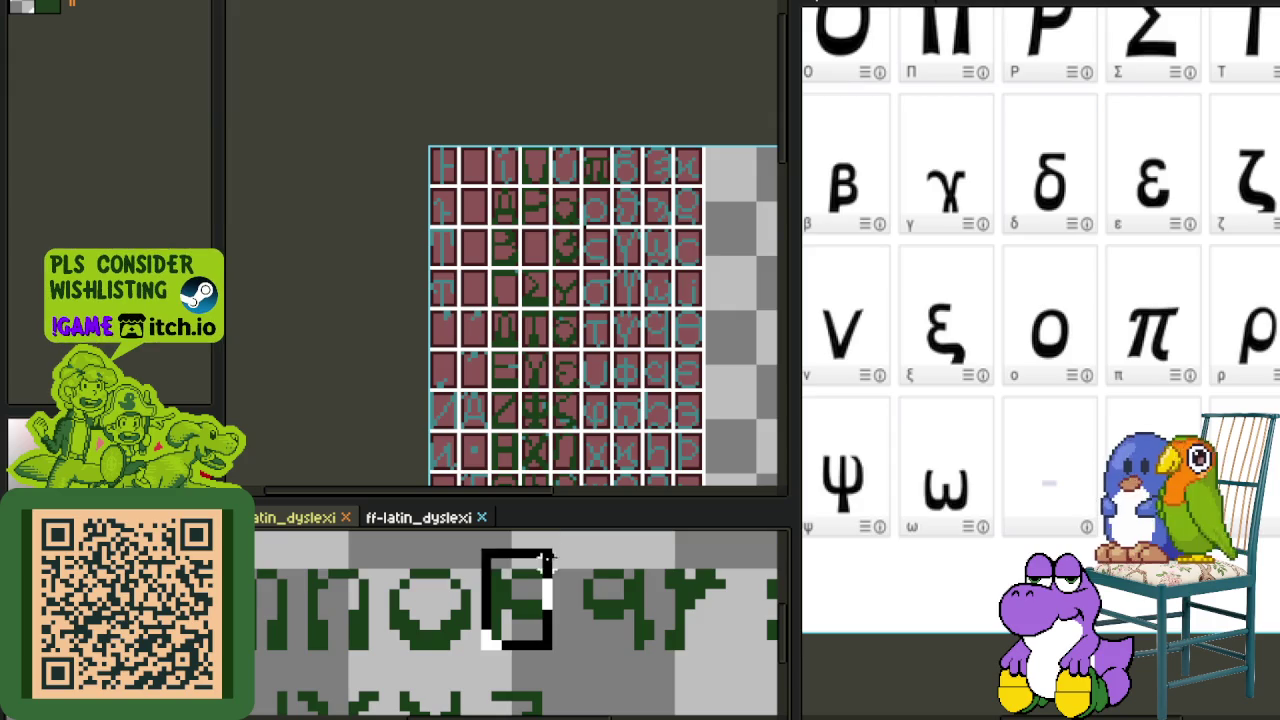
{"action": "left_click", "coordinate": [515, 600]}
{"action": "scroll", "coordinate": [626, 178], "scroll_direction": "up", "scroll_amount": 3}
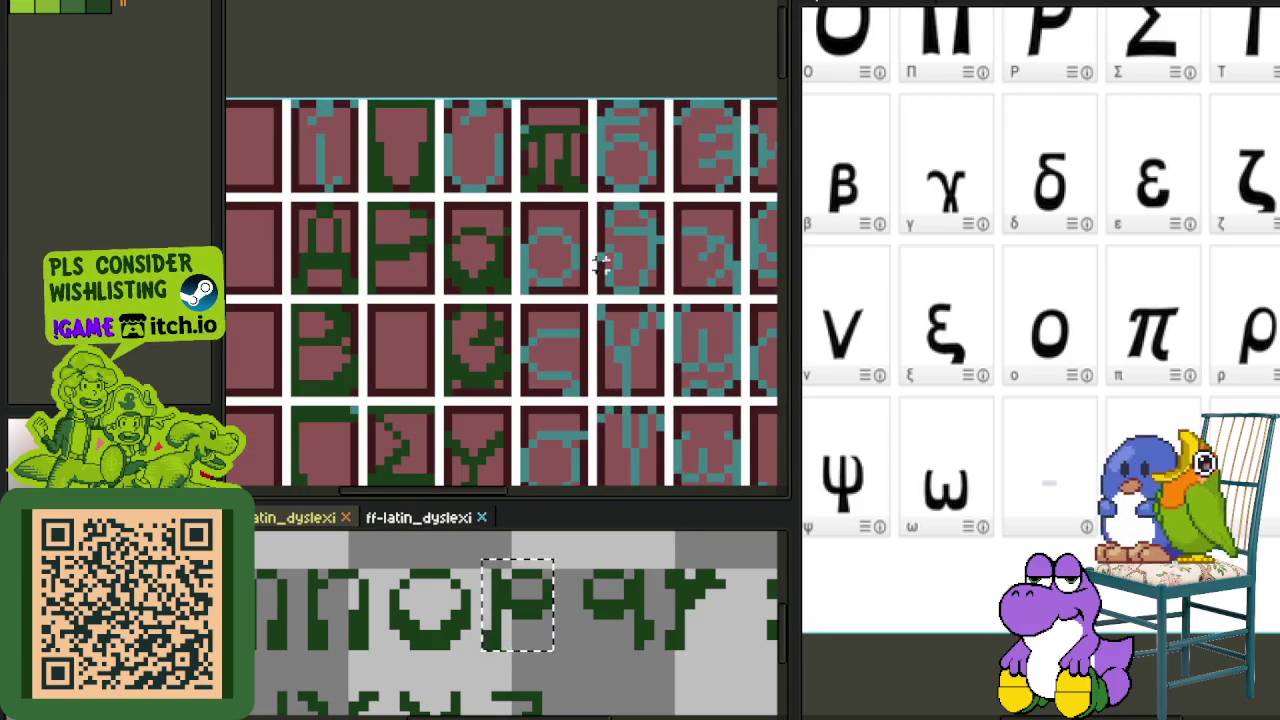
{"action": "scroll", "coordinate": [601, 262], "scroll_direction": "up", "scroll_amount": 3}
{"action": "mouse_move", "coordinate": [557, 283]}
{"action": "left_mouse_down"}
{"action": "mouse_move", "coordinate": [557, 323]}
{"action": "mouse_move", "coordinate": [531, 294]}
{"action": "left_mouse_up"}
{"action": "left_click", "coordinate": [672, 250]}
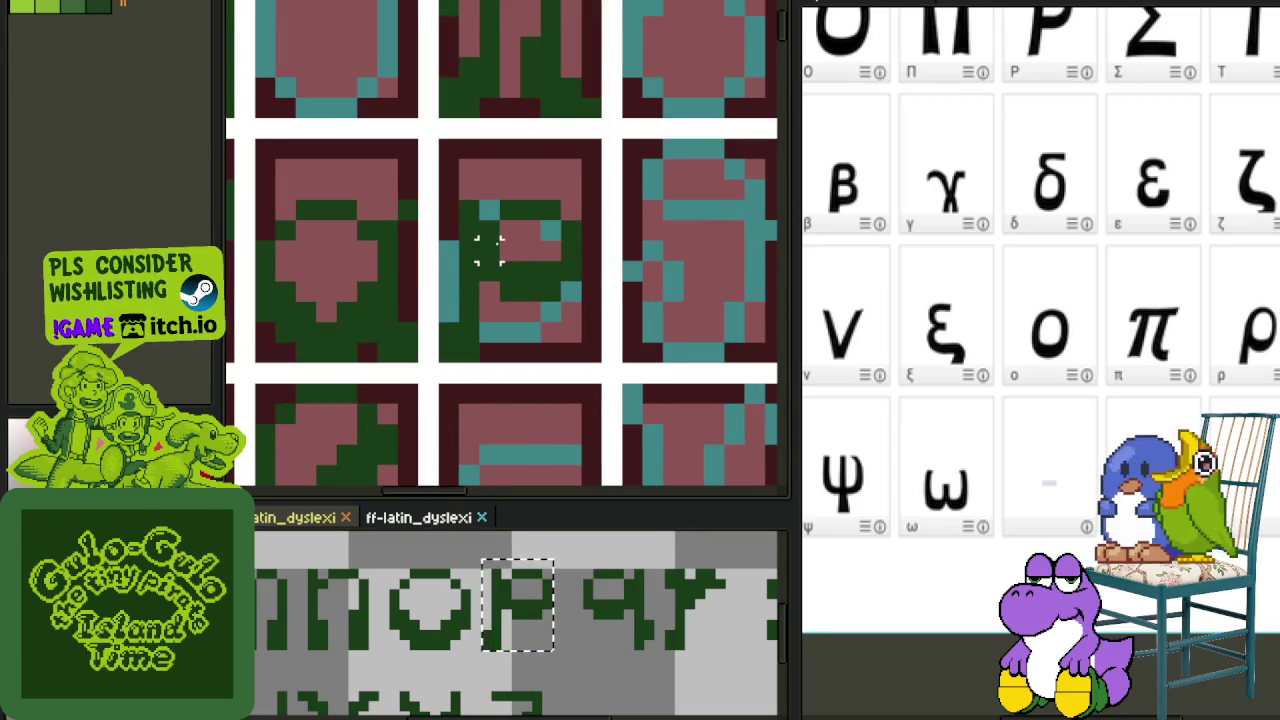
{"action": "scroll", "coordinate": [535, 268], "scroll_direction": "down", "scroll_amount": 2}
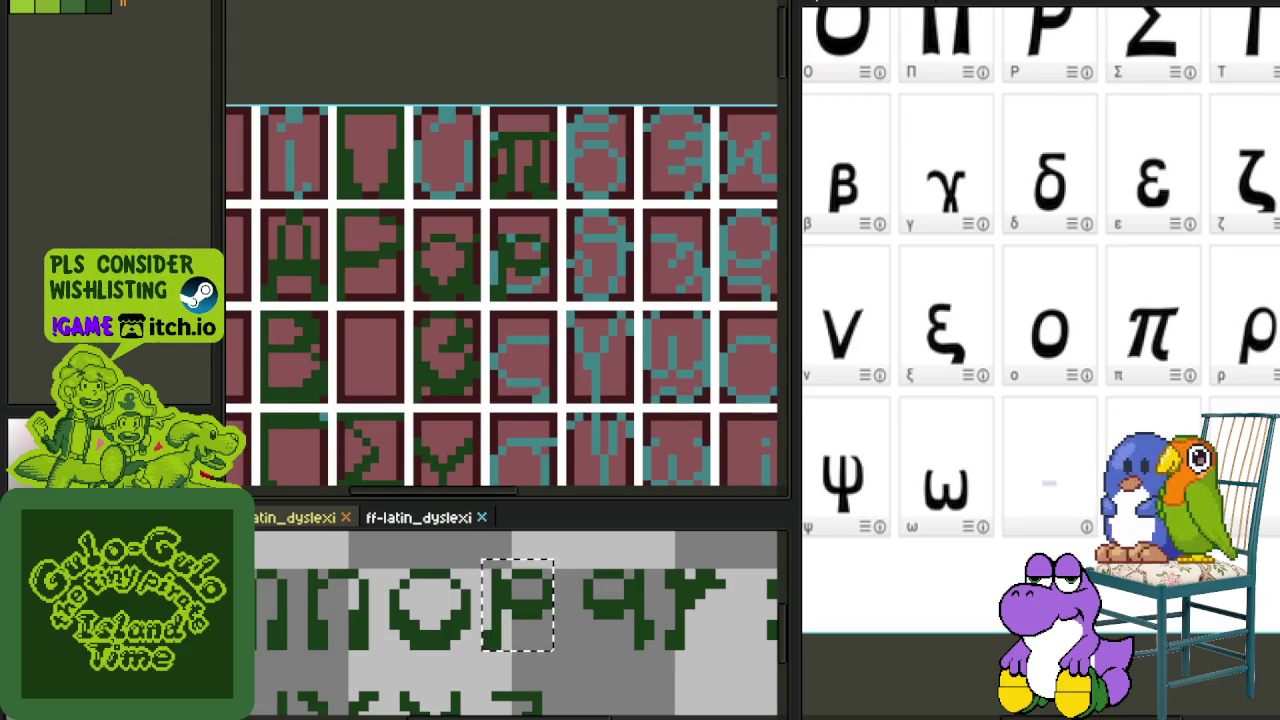
{"action": "key", "text": "Tab"}
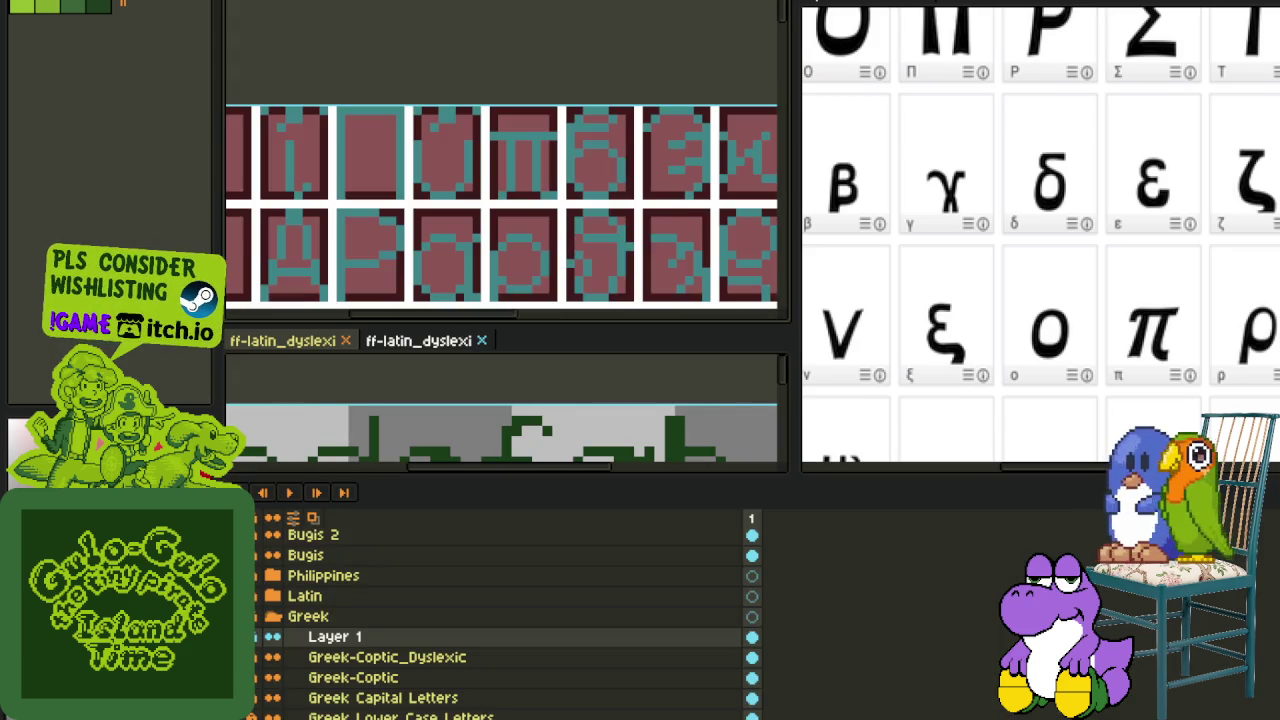
{"action": "key", "text": "Tab"}
{"action": "scroll", "coordinate": [587, 240], "scroll_direction": "down", "scroll_amount": 2}
{"action": "scroll", "coordinate": [586, 257], "scroll_direction": "down", "scroll_amount": 1}
{"action": "scroll", "coordinate": [577, 282], "scroll_direction": "up", "scroll_amount": 2}
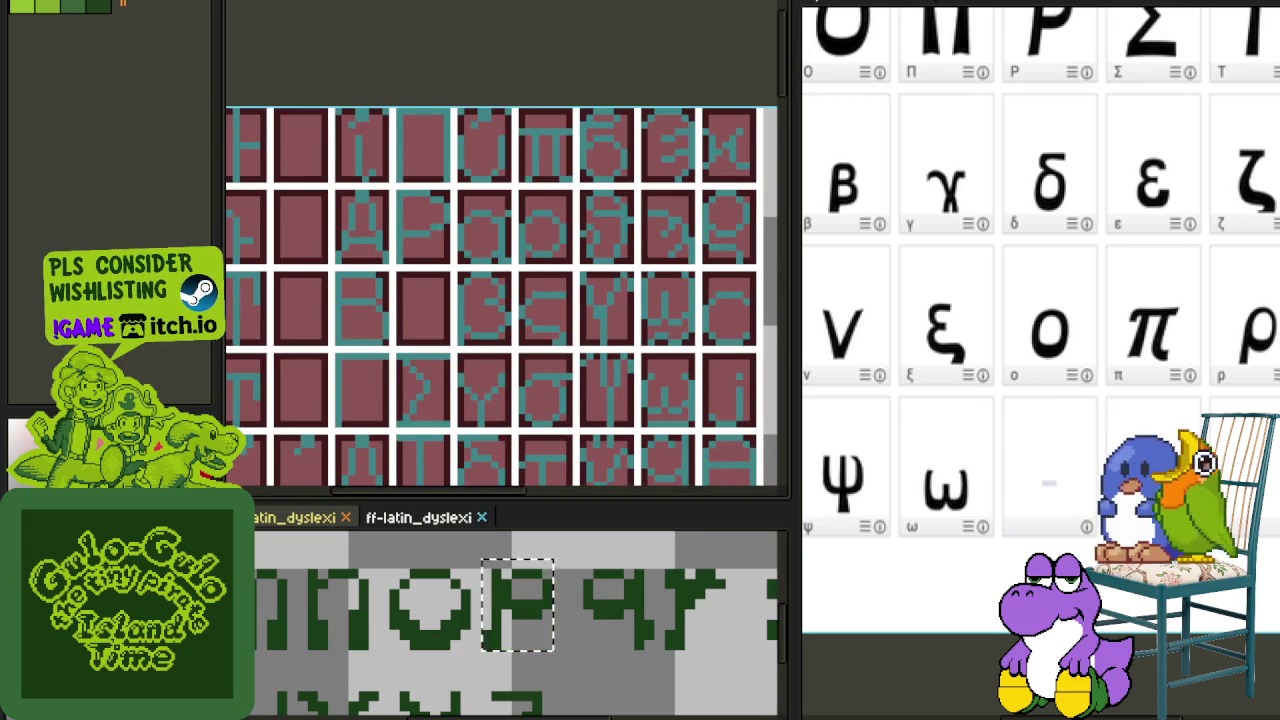
{"action": "scroll", "coordinate": [550, 290], "scroll_direction": "up", "scroll_amount": 1}
{"action": "scroll", "coordinate": [557, 235], "scroll_direction": "up", "scroll_amount": 1}
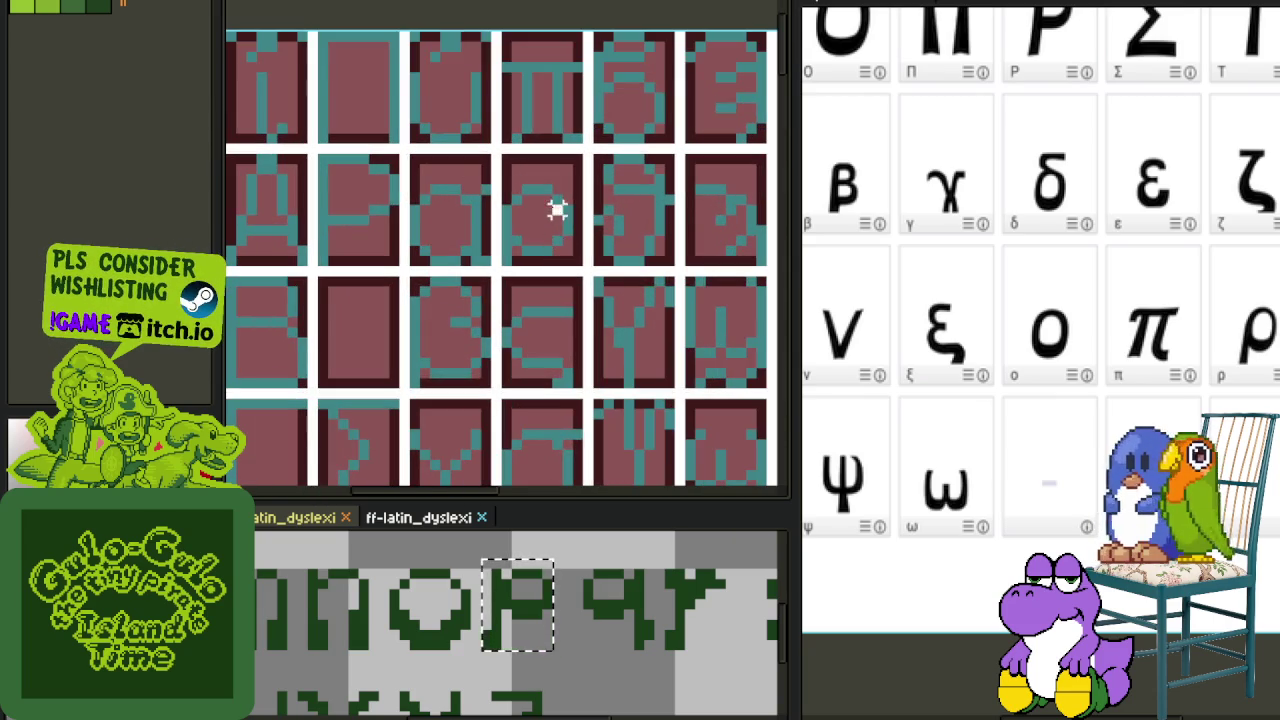
{"action": "scroll", "coordinate": [598, 290], "scroll_direction": "down", "scroll_amount": 2}
{"action": "key", "text": "Tab"}
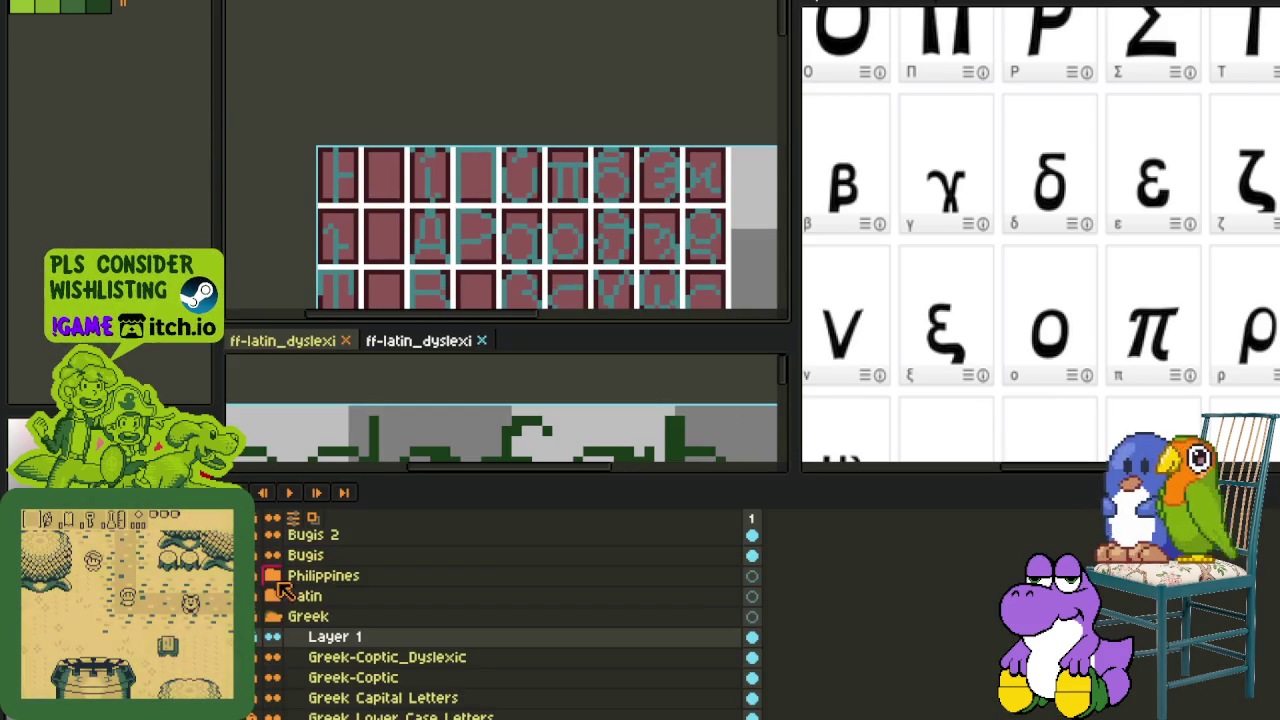
{"action": "key", "text": "Tab"}
{"action": "scroll", "coordinate": [563, 229], "scroll_direction": "up", "scroll_amount": 1}
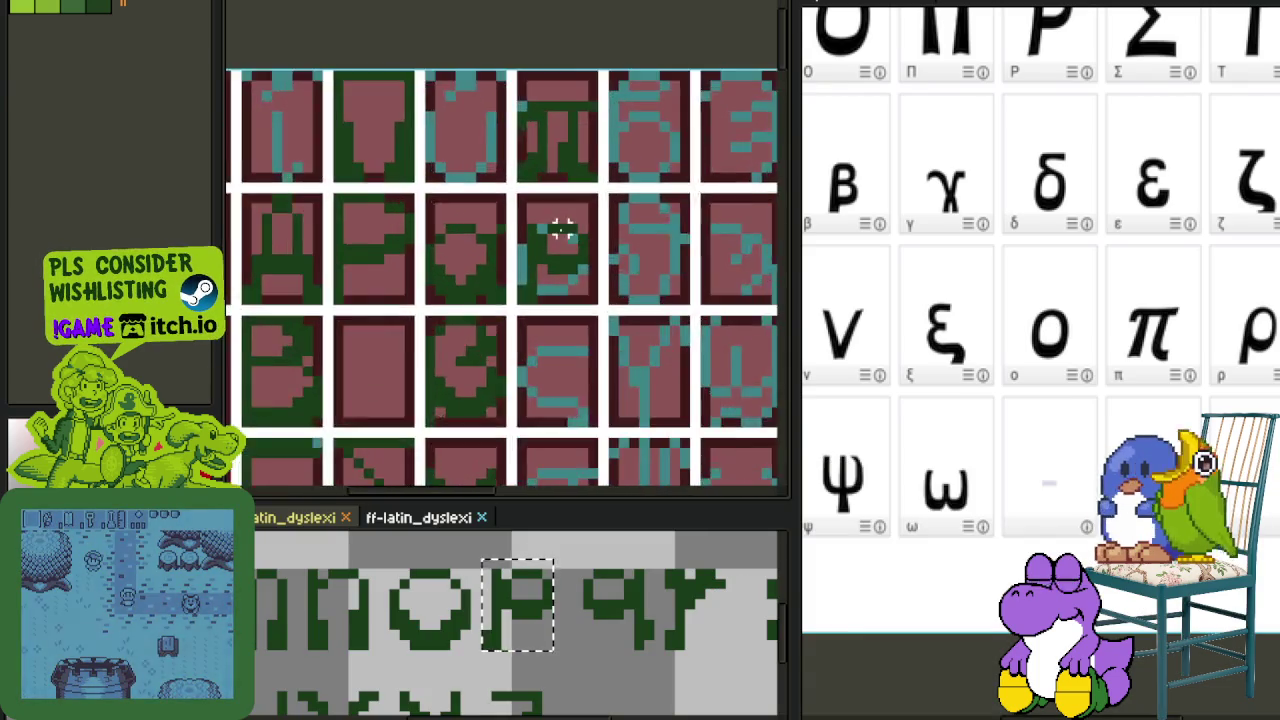
{"action": "scroll", "coordinate": [531, 246], "scroll_direction": "up", "scroll_amount": 1}
{"action": "mouse_move", "coordinate": [523, 206]}
{"action": "left_mouse_down"}
{"action": "mouse_move", "coordinate": [533, 283]}
{"action": "mouse_move", "coordinate": [516, 240]}
{"action": "mouse_move", "coordinate": [594, 291]}
{"action": "mouse_move", "coordinate": [606, 337]}
{"action": "left_mouse_up"}
{"action": "left_click", "coordinate": [660, 225]}
{"action": "mouse_move", "coordinate": [522, 172]}
{"action": "left_mouse_down"}
{"action": "mouse_move", "coordinate": [572, 240]}
{"action": "mouse_move", "coordinate": [618, 208]}
{"action": "mouse_move", "coordinate": [560, 206]}
{"action": "left_mouse_up"}
{"action": "mouse_move", "coordinate": [597, 246]}
{"action": "left_mouse_down"}
{"action": "mouse_move", "coordinate": [598, 224]}
{"action": "mouse_move", "coordinate": [624, 272]}
{"action": "left_mouse_up"}
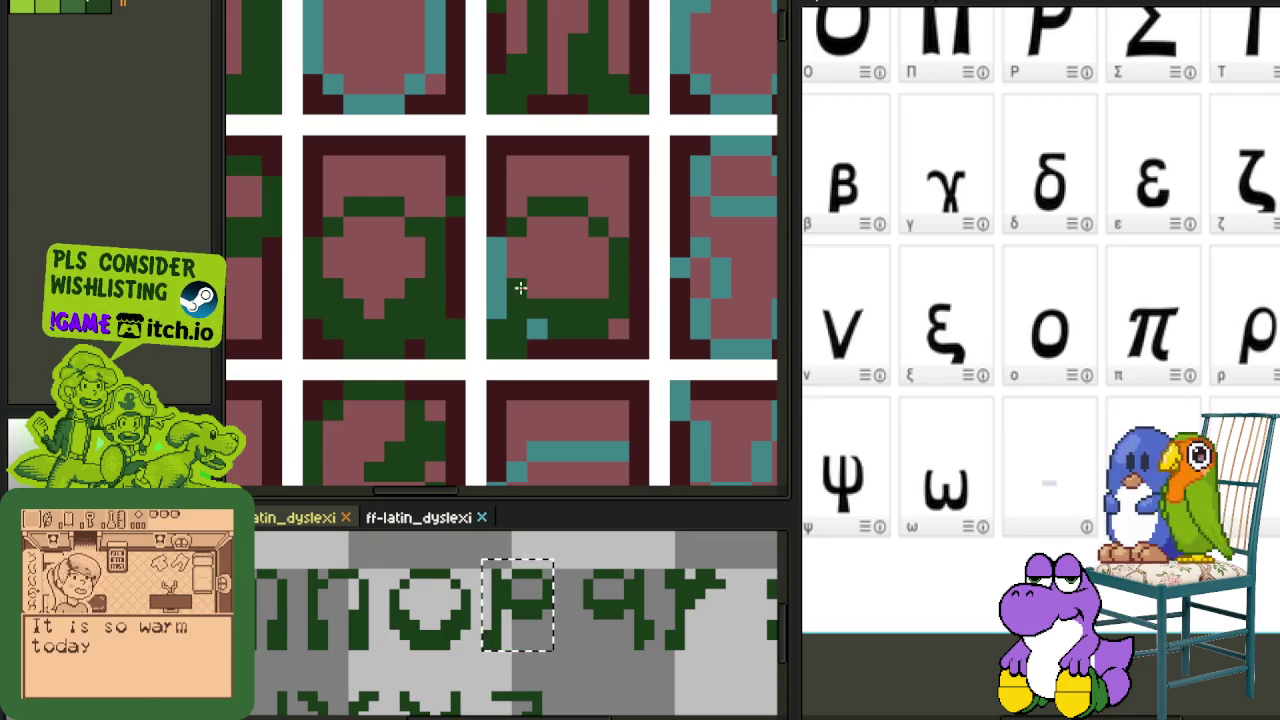
{"action": "left_click_drag", "start_coordinate": [497, 250], "coordinate": [492, 319]}
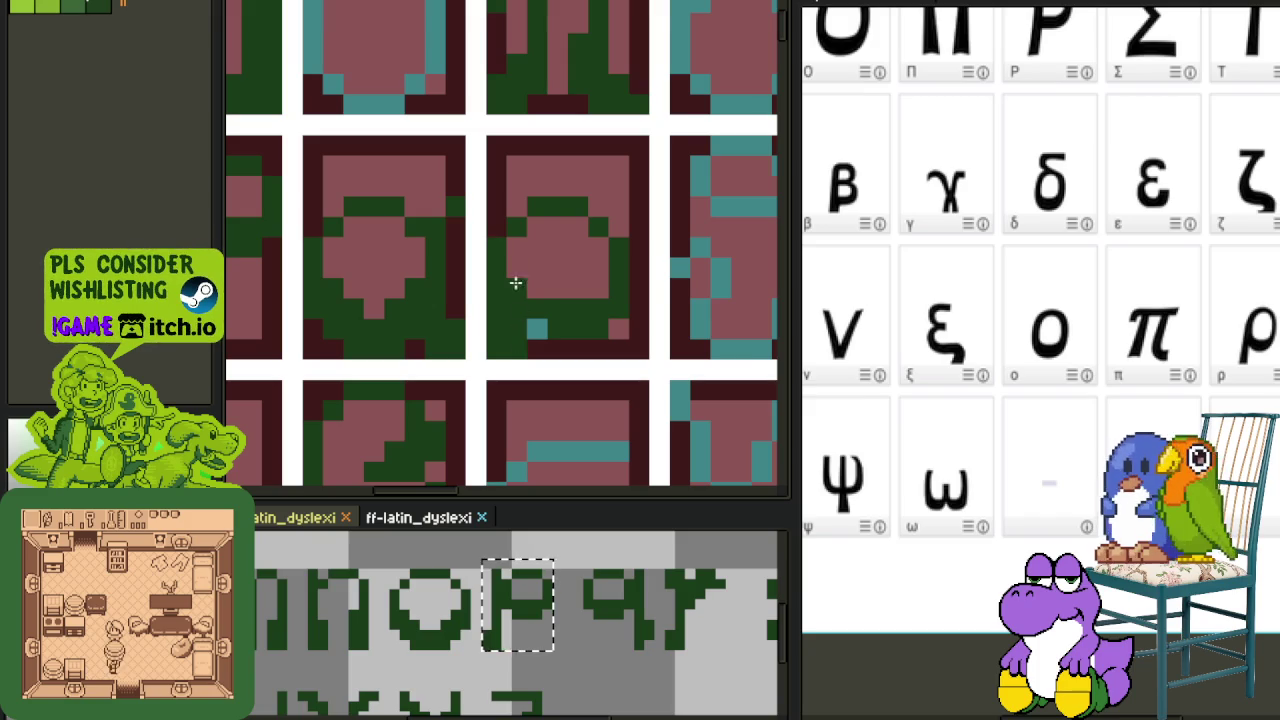
{"action": "left_click_drag", "start_coordinate": [497, 240], "coordinate": [497, 336]}
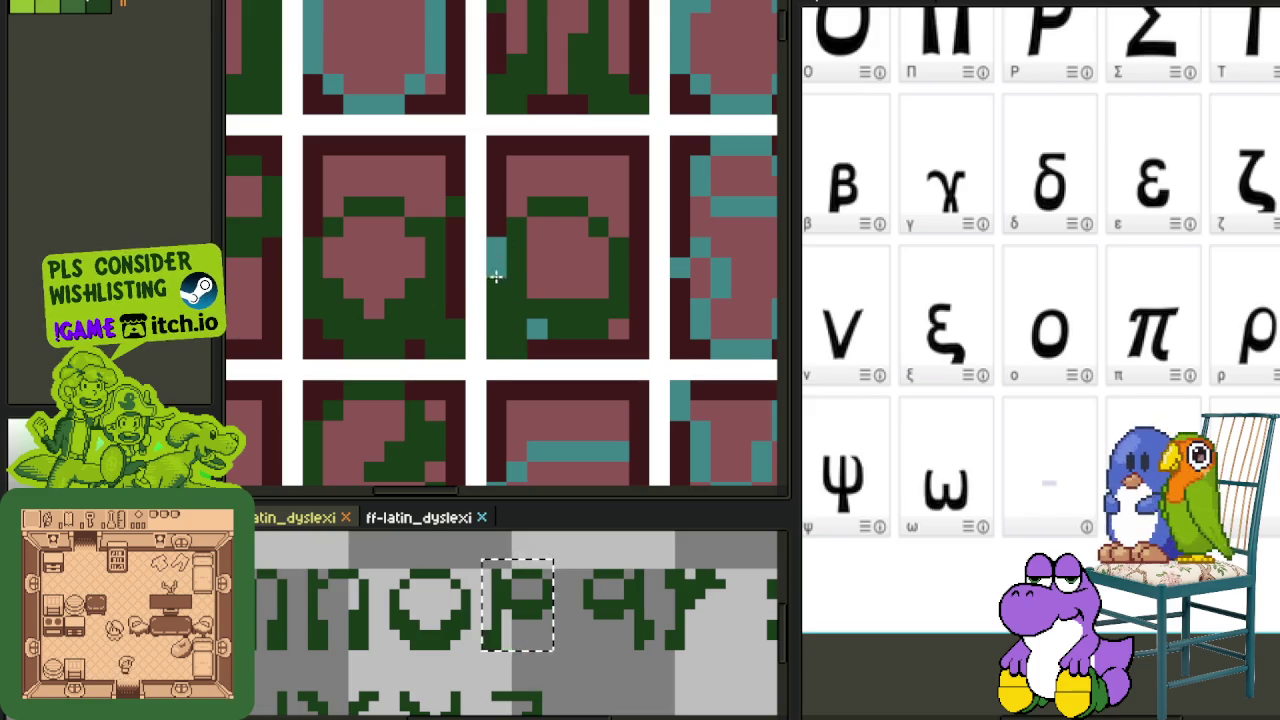
{"action": "left_click", "coordinate": [516, 226]}
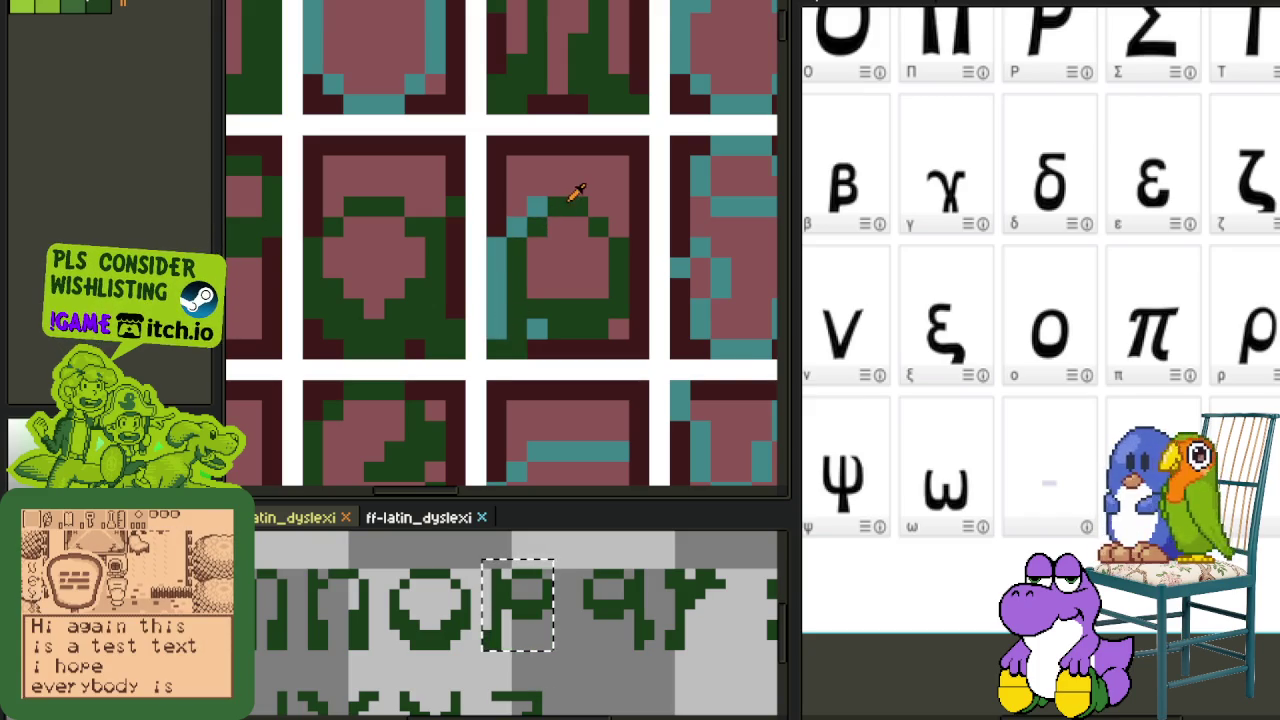
{"action": "left_click_drag", "start_coordinate": [577, 193], "coordinate": [618, 330]}
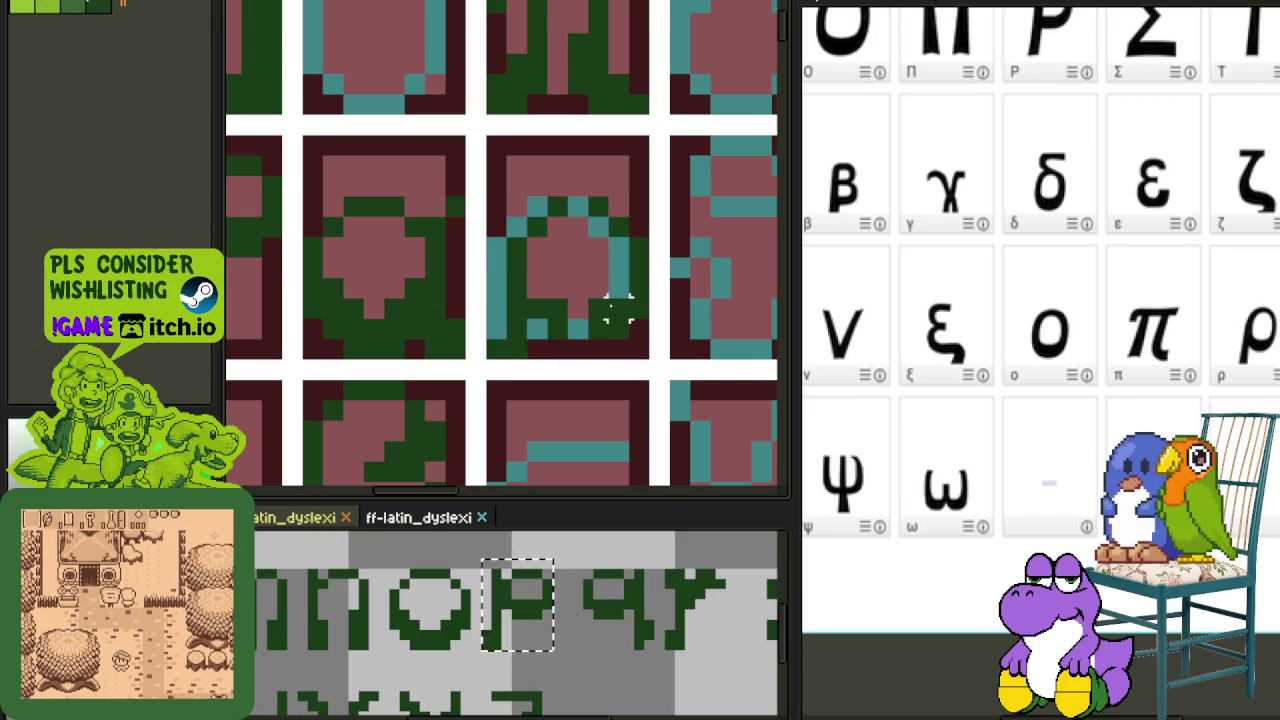
{"action": "mouse_move", "coordinate": [586, 320]}
{"action": "left_mouse_down"}
{"action": "mouse_move", "coordinate": [574, 314]}
{"action": "mouse_move", "coordinate": [574, 203]}
{"action": "mouse_move", "coordinate": [540, 320]}
{"action": "left_mouse_up"}
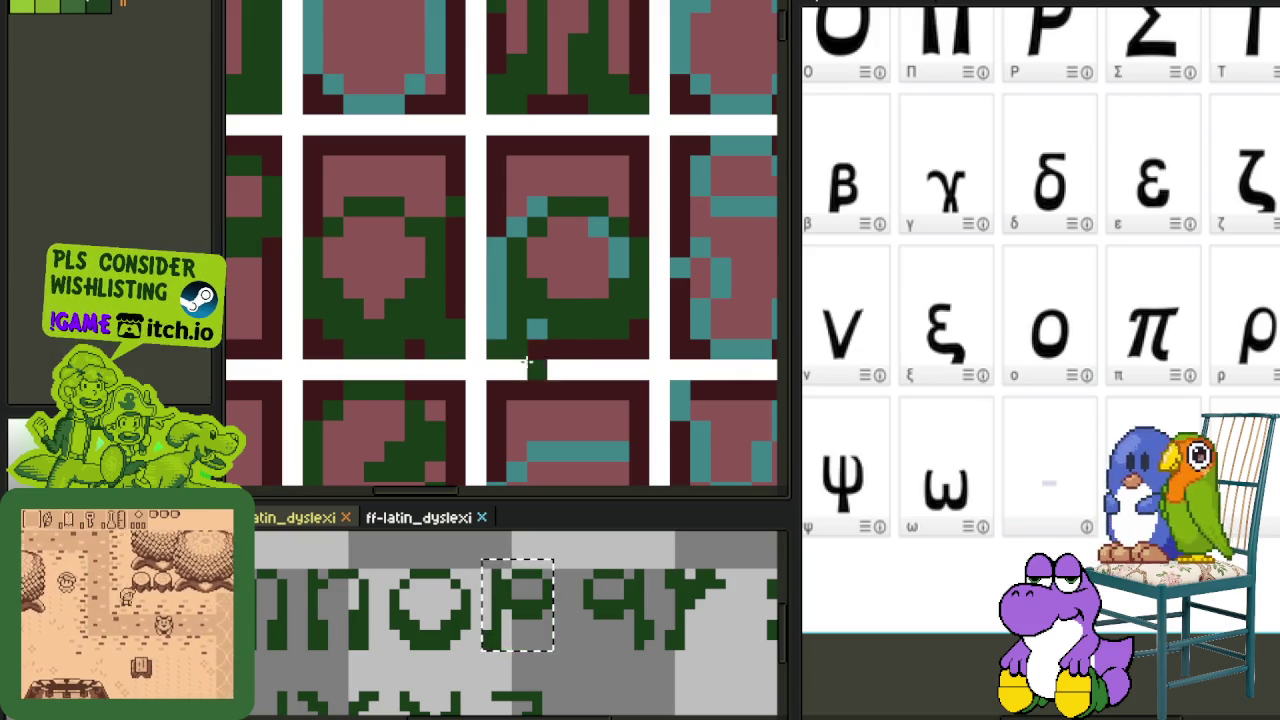
{"action": "scroll", "coordinate": [520, 386], "scroll_direction": "down", "scroll_amount": 5}
{"action": "key", "text": "Tab"}
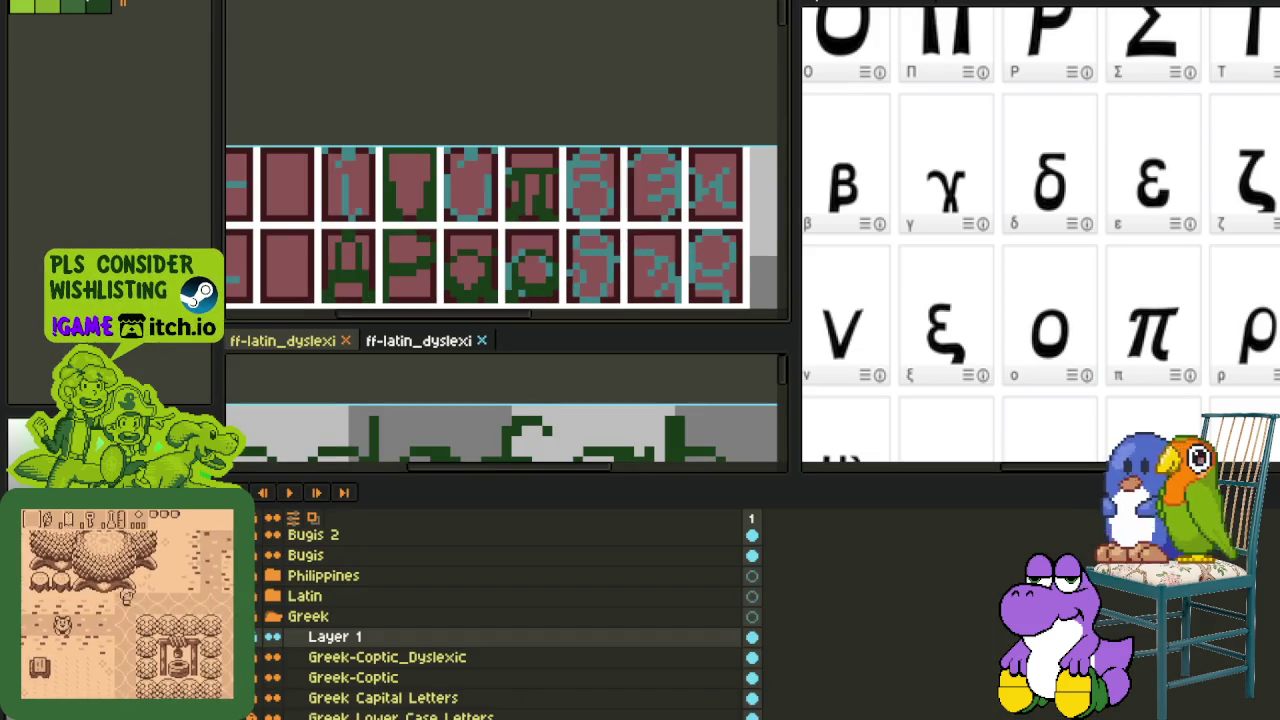
{"action": "key", "text": "Tab"}
{"action": "scroll", "coordinate": [531, 337], "scroll_direction": "down", "scroll_amount": 2}
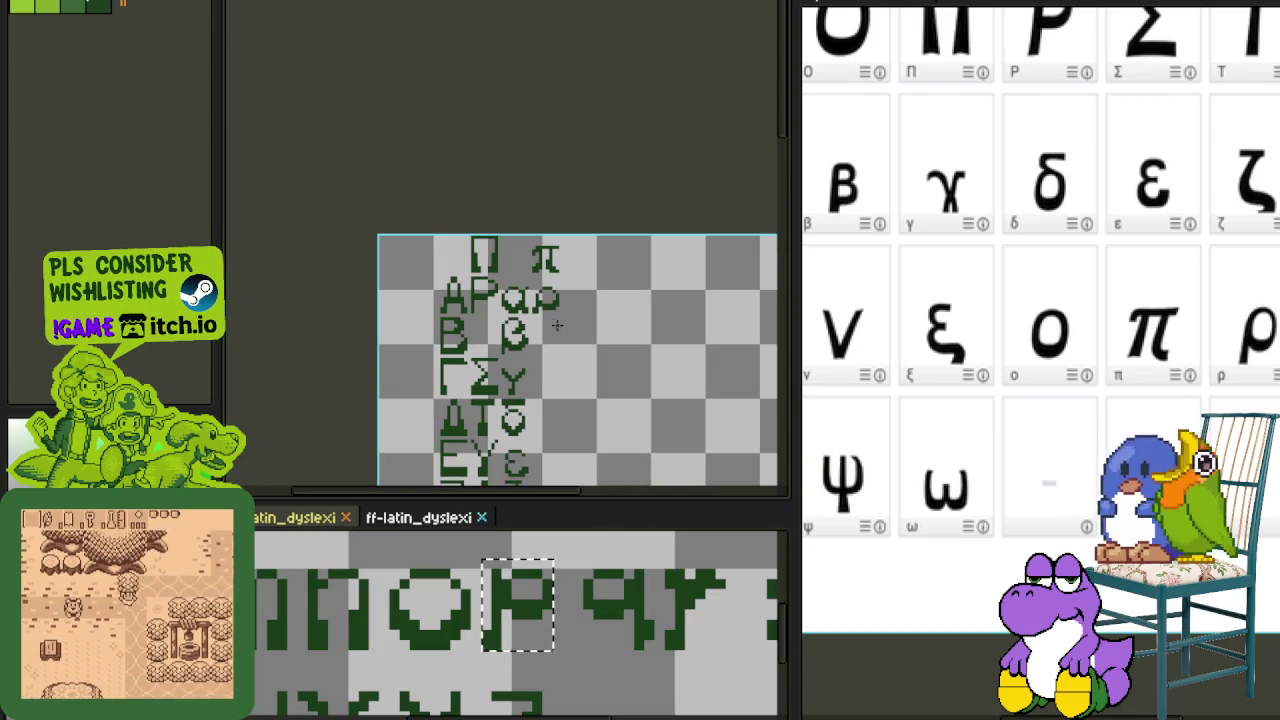
{"action": "scroll", "coordinate": [557, 300], "scroll_direction": "up", "scroll_amount": 2}
{"action": "scroll", "coordinate": [557, 290], "scroll_direction": "up", "scroll_amount": 2}
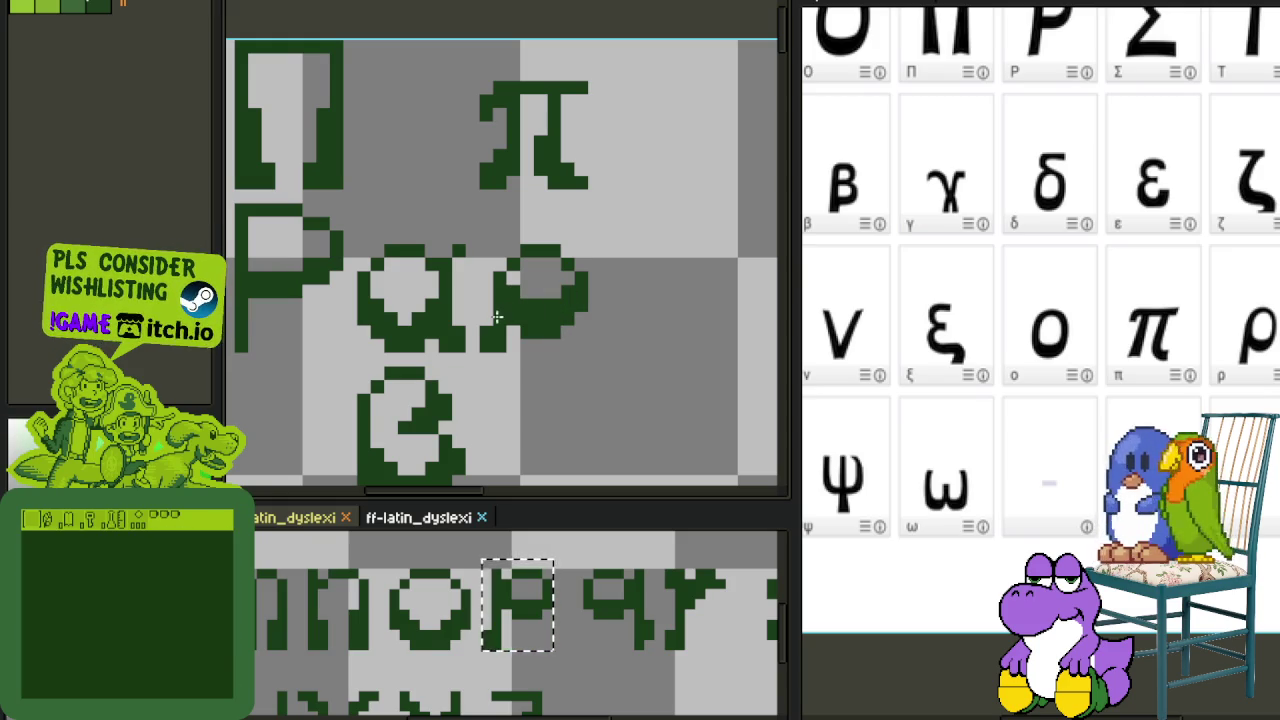
{"action": "scroll", "coordinate": [552, 380], "scroll_direction": "down", "scroll_amount": 3}
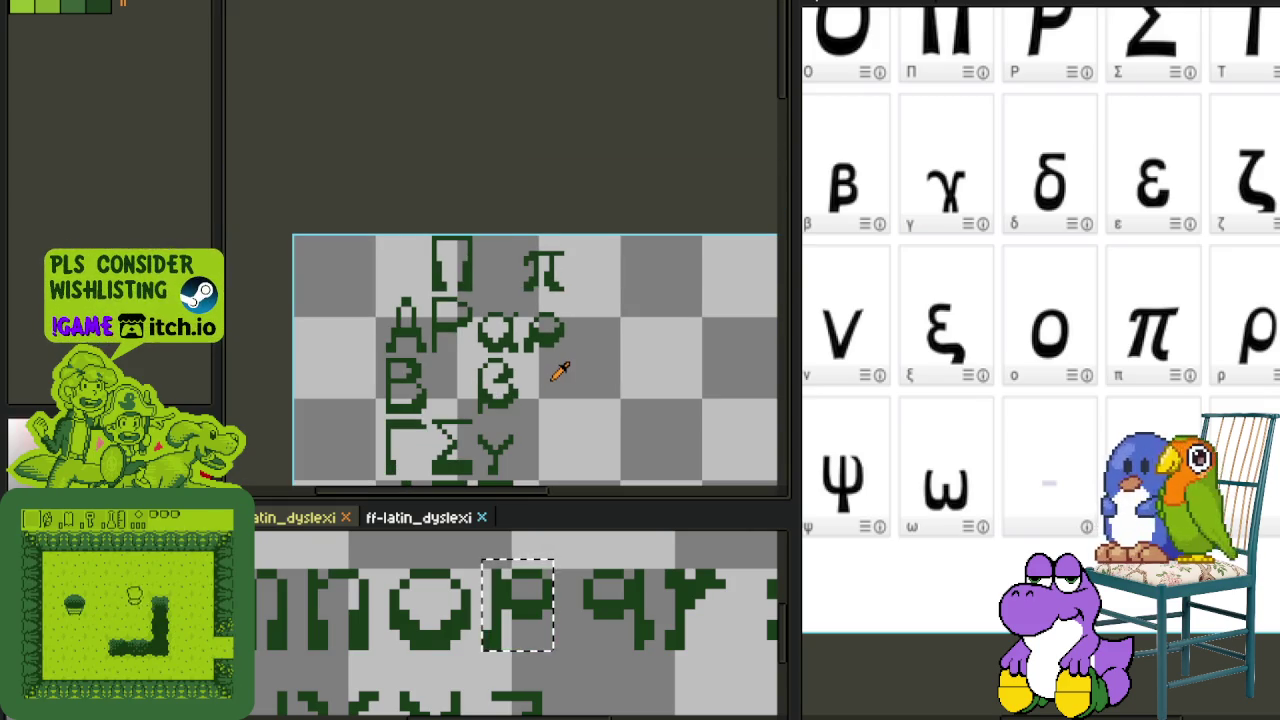
{"action": "scroll", "coordinate": [555, 340], "scroll_direction": "down", "scroll_amount": 2}
{"action": "scroll", "coordinate": [555, 290], "scroll_direction": "up", "scroll_amount": 3}
{"action": "scroll", "coordinate": [532, 337], "scroll_direction": "up", "scroll_amount": 3}
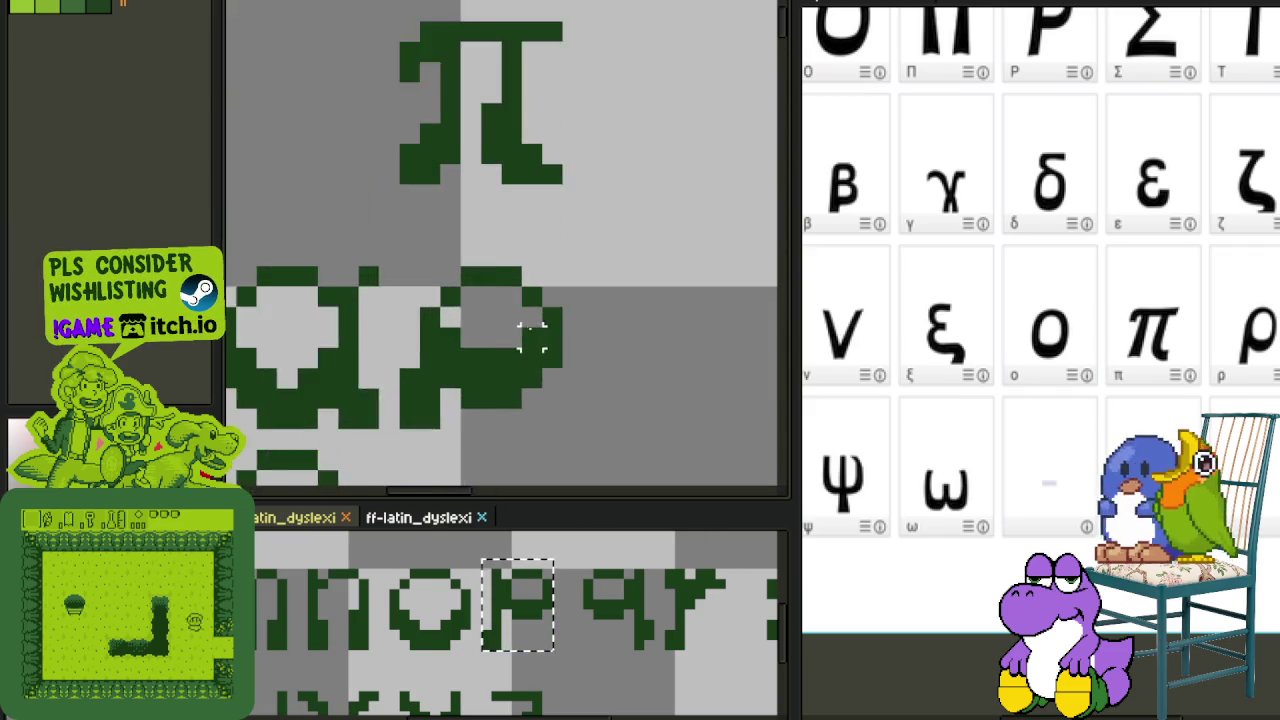
{"action": "scroll", "coordinate": [532, 337], "scroll_direction": "up", "scroll_amount": 1}
{"action": "left_click_drag", "start_coordinate": [430, 340], "coordinate": [512, 341]}
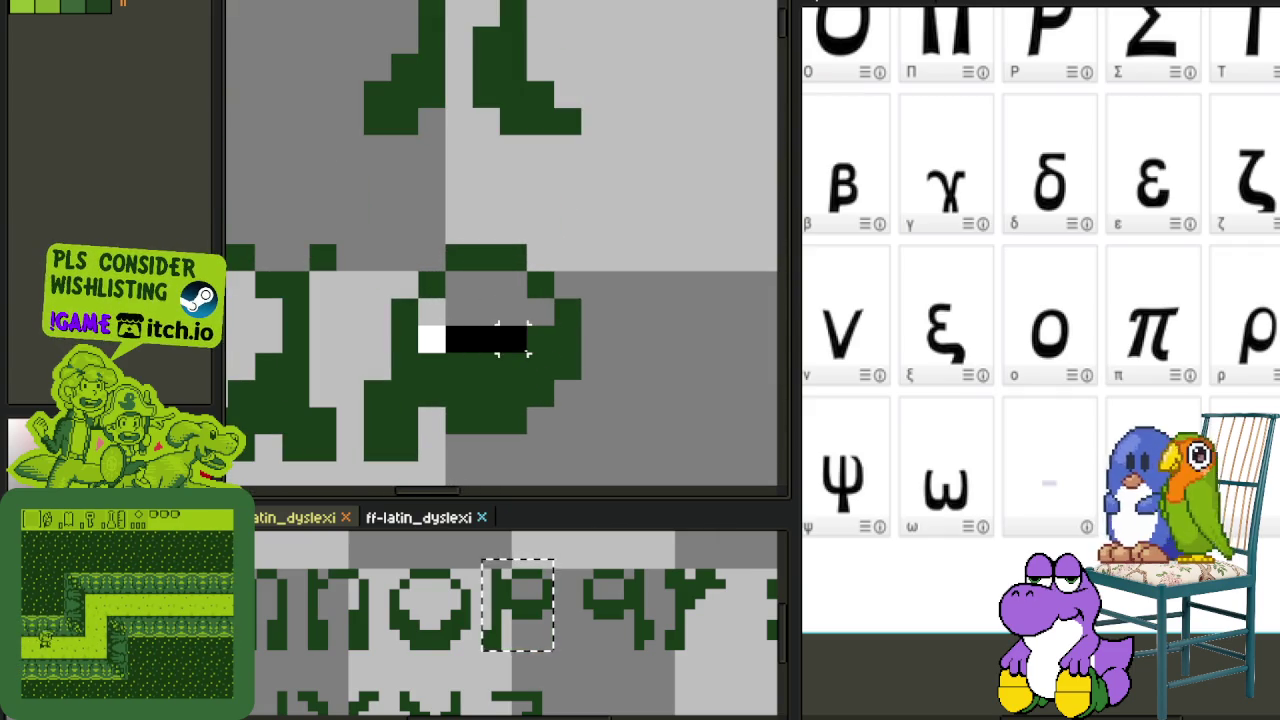
{"action": "key", "text": "ctrl+z"}
{"action": "scroll", "coordinate": [614, 330], "scroll_direction": "down", "scroll_amount": 3}
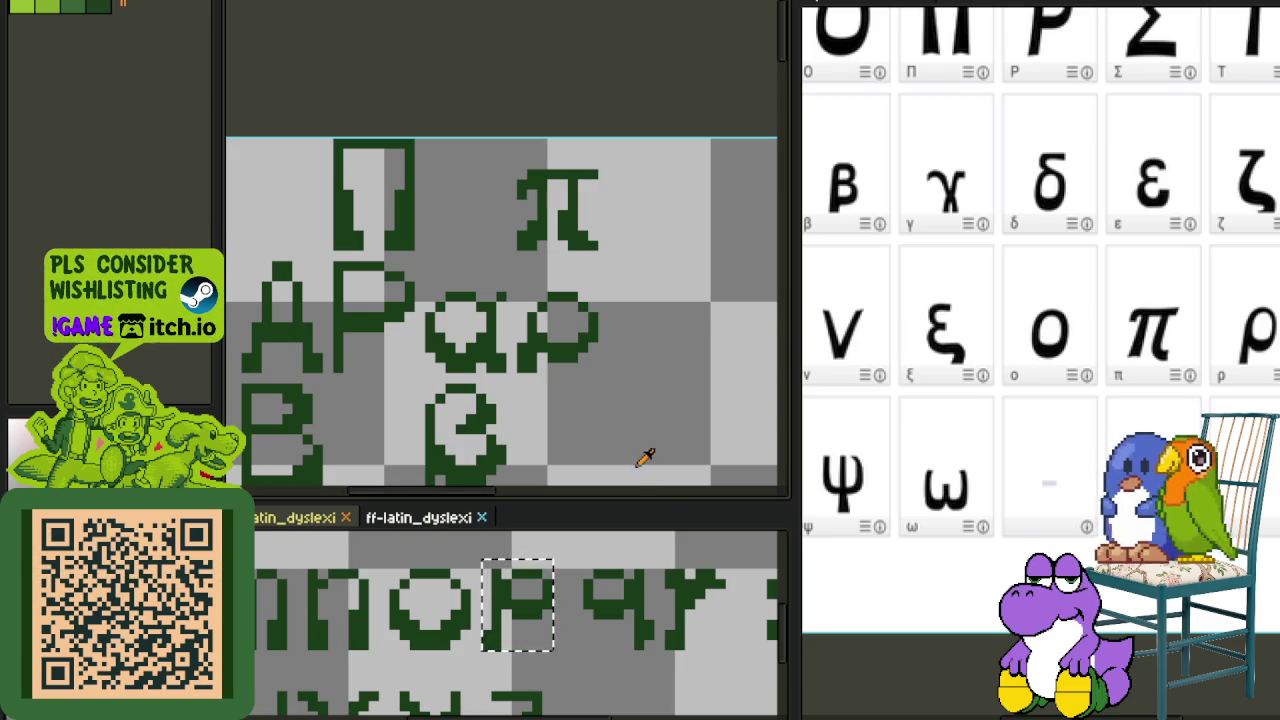
{"action": "key", "text": "Tab"}
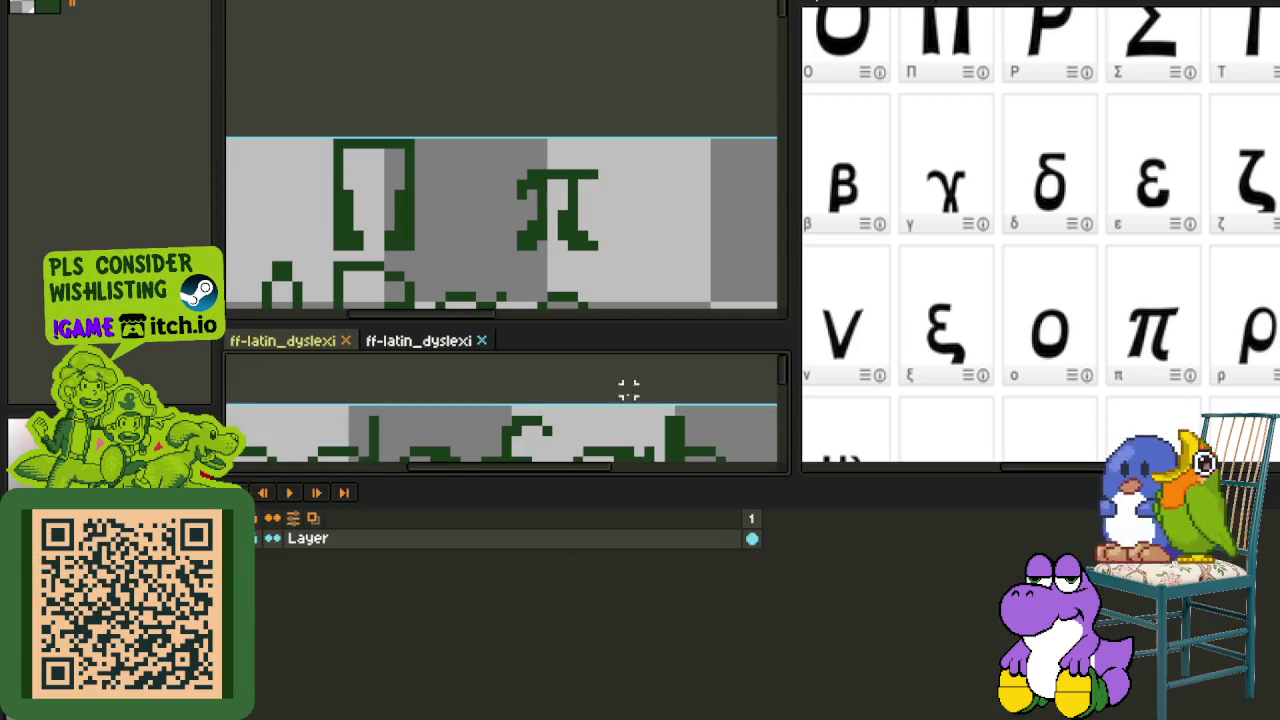
{"action": "key", "text": "Tab"}
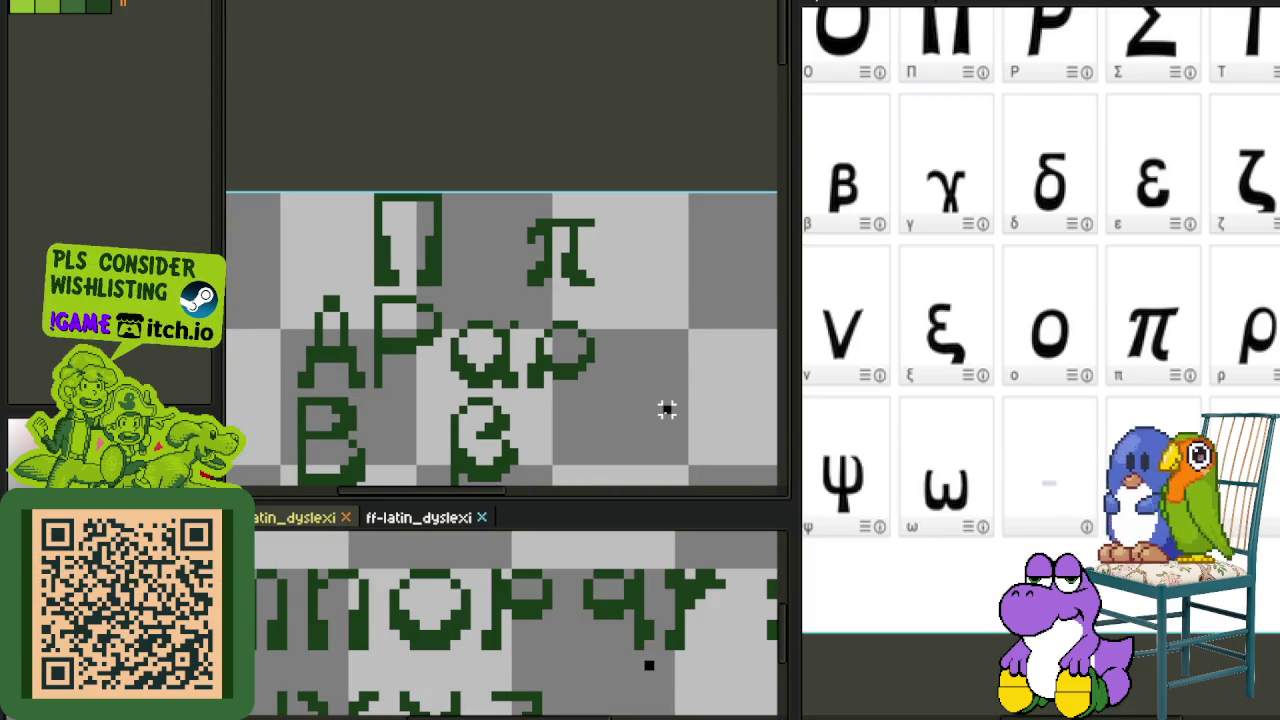
{"action": "scroll", "coordinate": [667, 410], "scroll_direction": "down", "scroll_amount": 2}
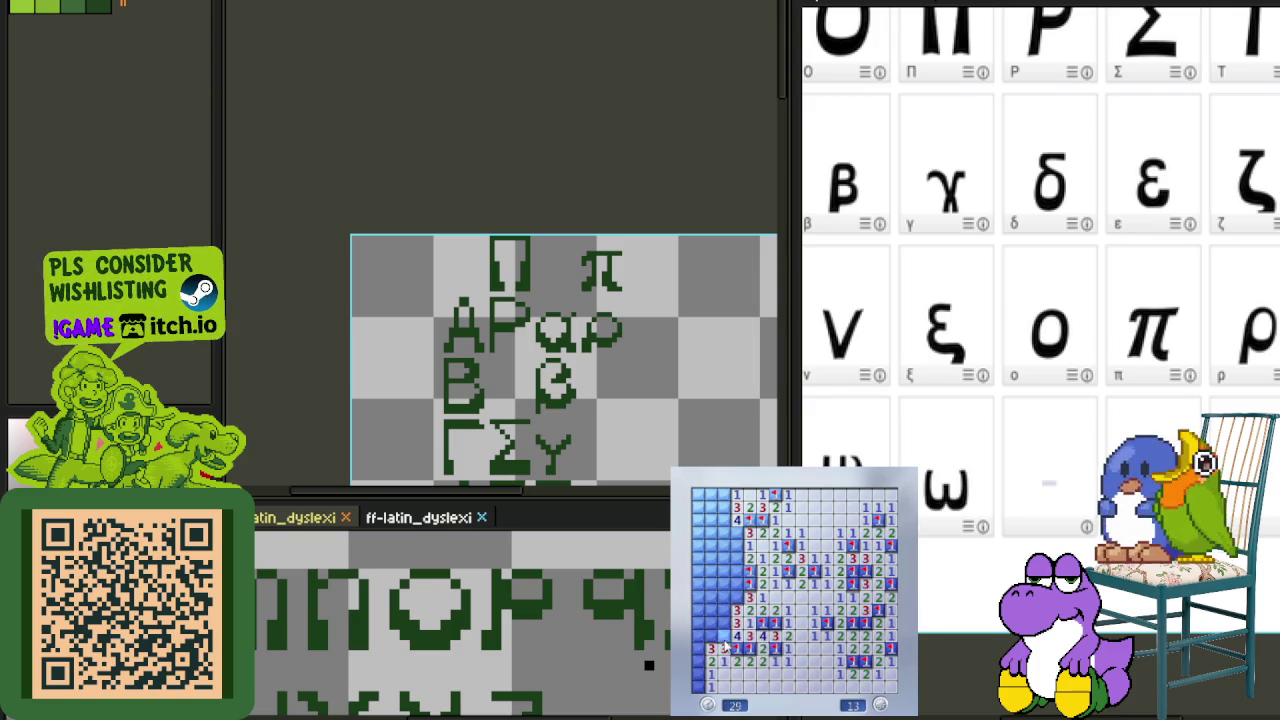
- Flag the remaining left-edge and lower-left mines to finish the first board, fixing one misplaced flag
{"action": "left_click", "coordinate": [728, 560]}
{"action": "right_click", "coordinate": [724, 592]}
{"action": "right_click", "coordinate": [727, 532]}
{"action": "right_click", "coordinate": [724, 520]}
{"action": "right_click", "coordinate": [724, 494]}
{"action": "right_click", "coordinate": [728, 525]}
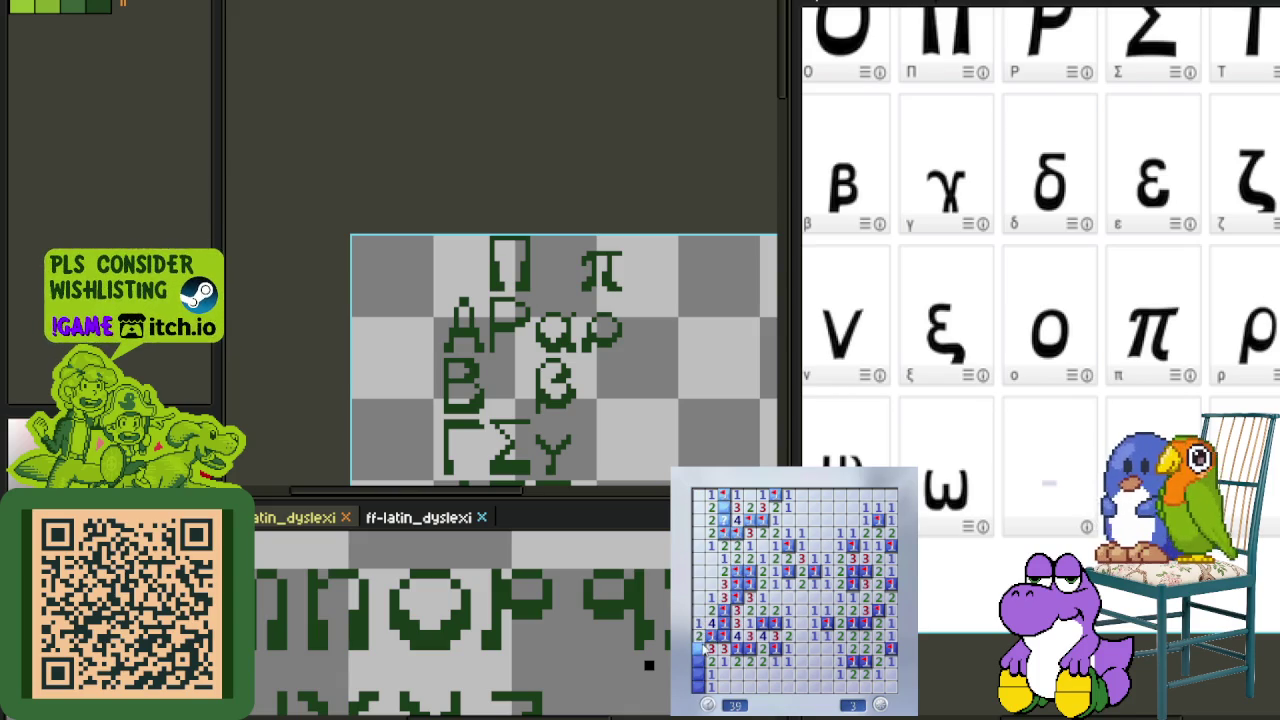
{"action": "right_click", "coordinate": [706, 675]}
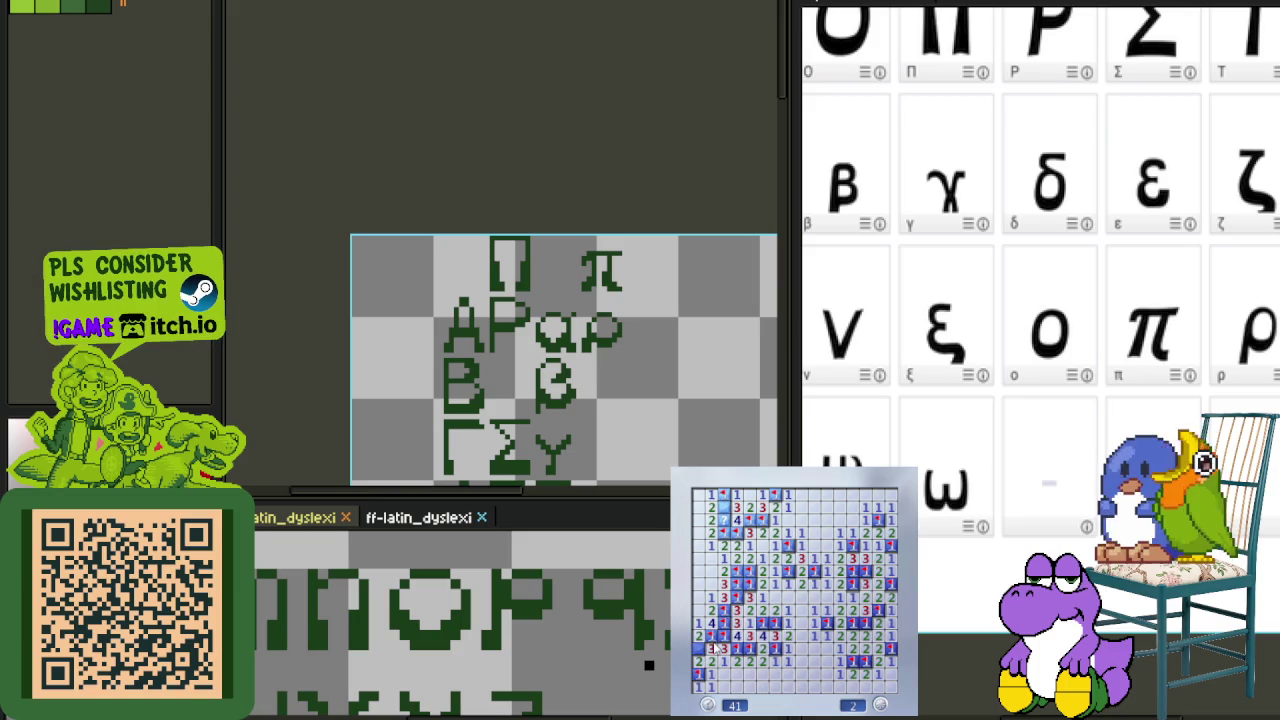
- Start a new game and clear the bottom and right-side cells, flagging the mines found
{"action": "left_click", "coordinate": [815, 645]}
{"action": "left_click", "coordinate": [826, 634]}
{"action": "right_click", "coordinate": [773, 623]}
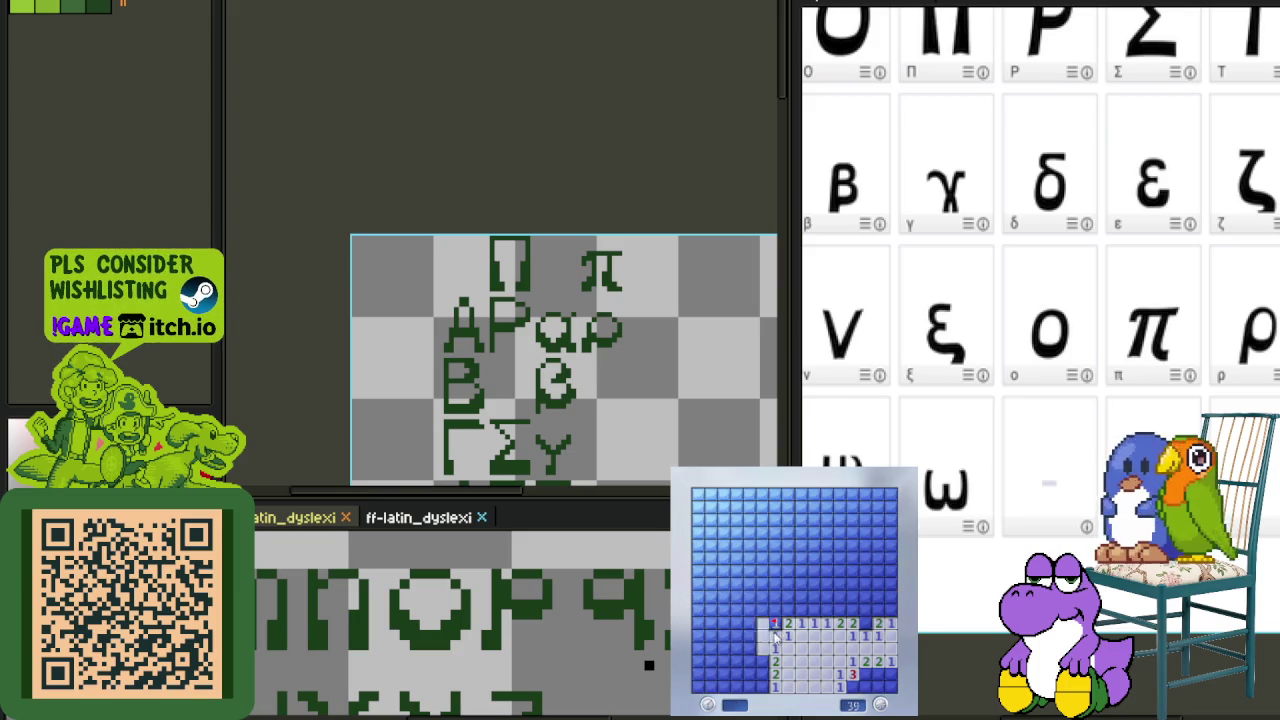
{"action": "left_click", "coordinate": [766, 612]}
{"action": "right_click", "coordinate": [763, 594]}
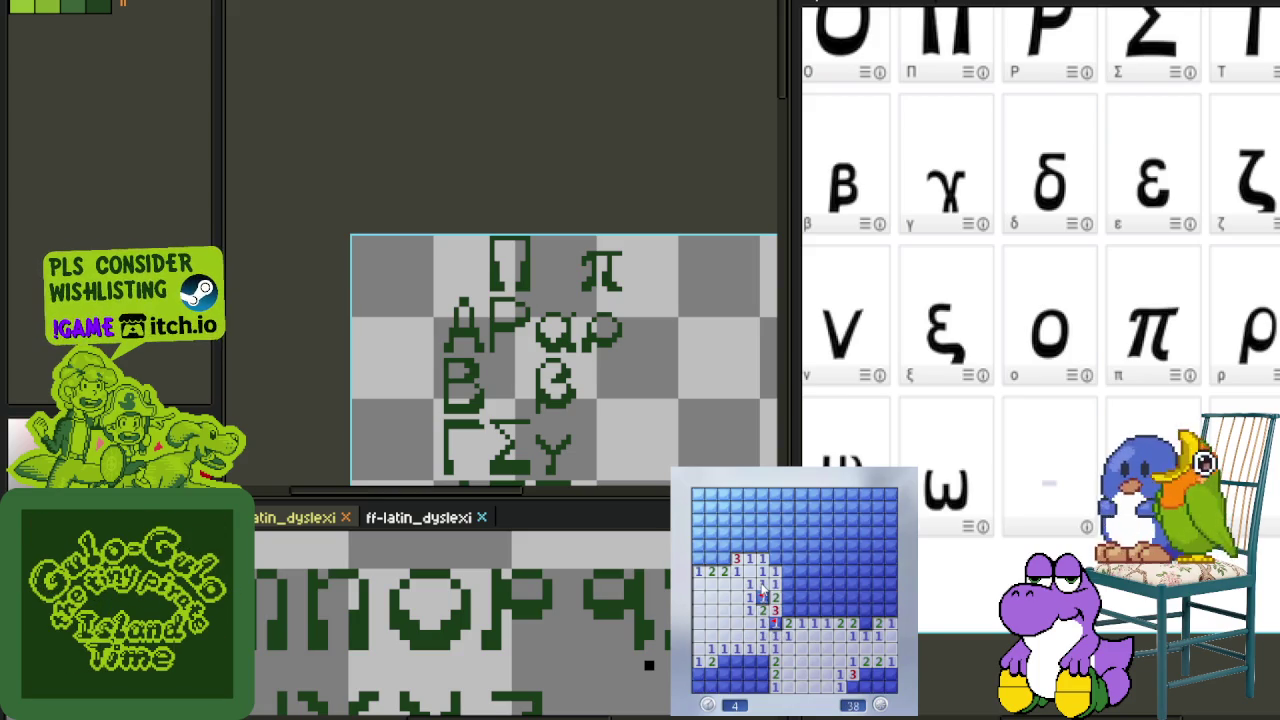
{"action": "left_click", "coordinate": [788, 592]}
{"action": "left_click", "coordinate": [812, 599]}
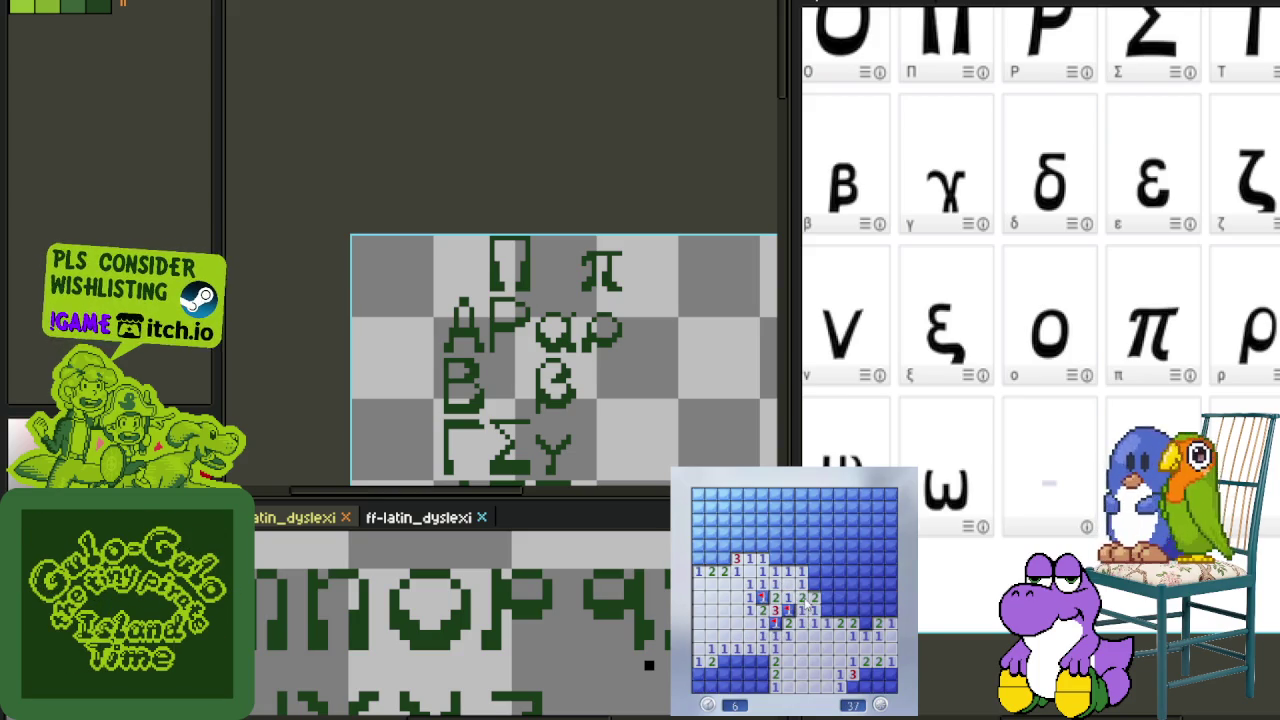
{"action": "left_click", "coordinate": [827, 598]}
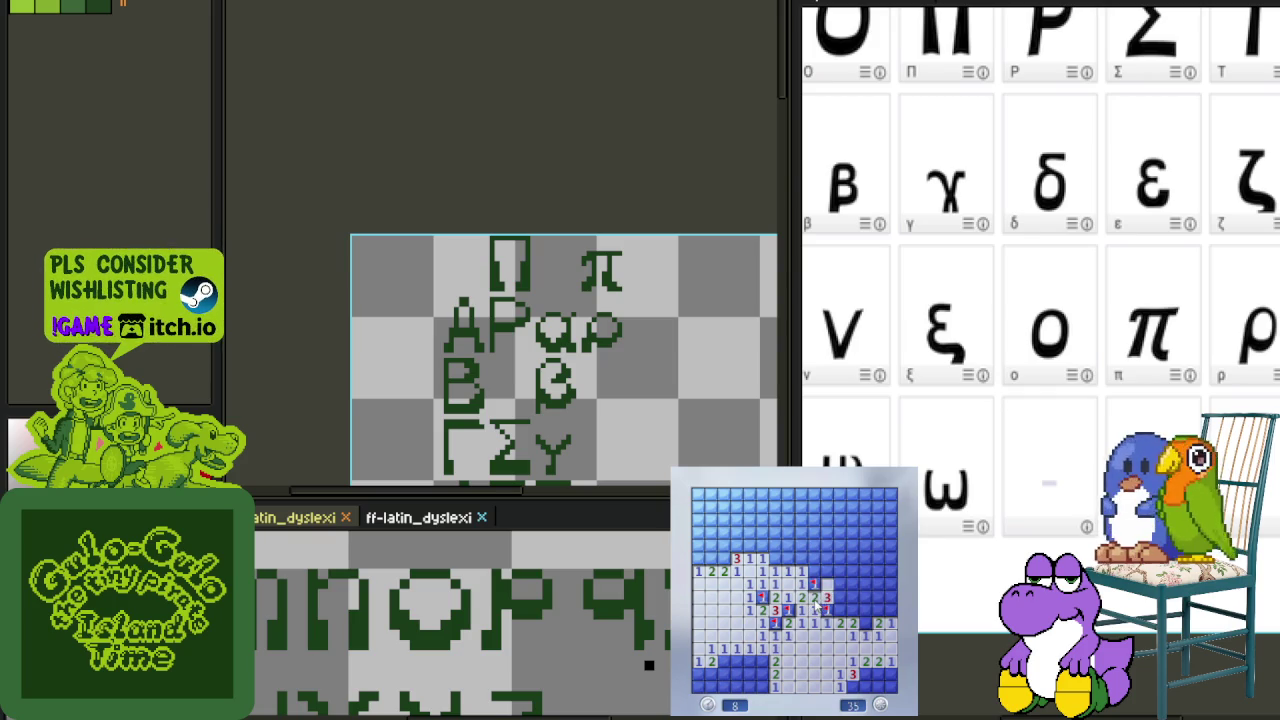
{"action": "left_click", "coordinate": [866, 617]}
{"action": "left_click", "coordinate": [892, 614]}
{"action": "left_click", "coordinate": [878, 592]}
{"action": "right_click", "coordinate": [889, 589]}
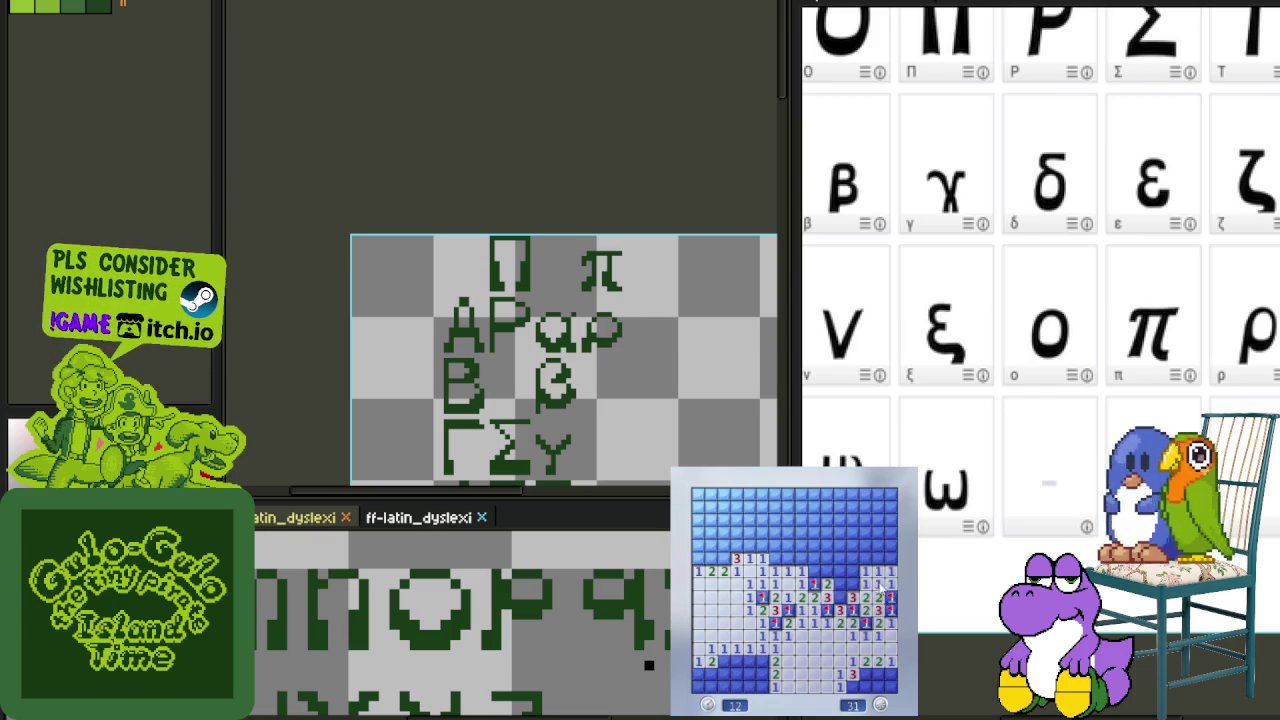
- Clear the top and upper-right area of the board, flagging the mines there
{"action": "left_click", "coordinate": [864, 570]}
{"action": "left_click", "coordinate": [842, 568]}
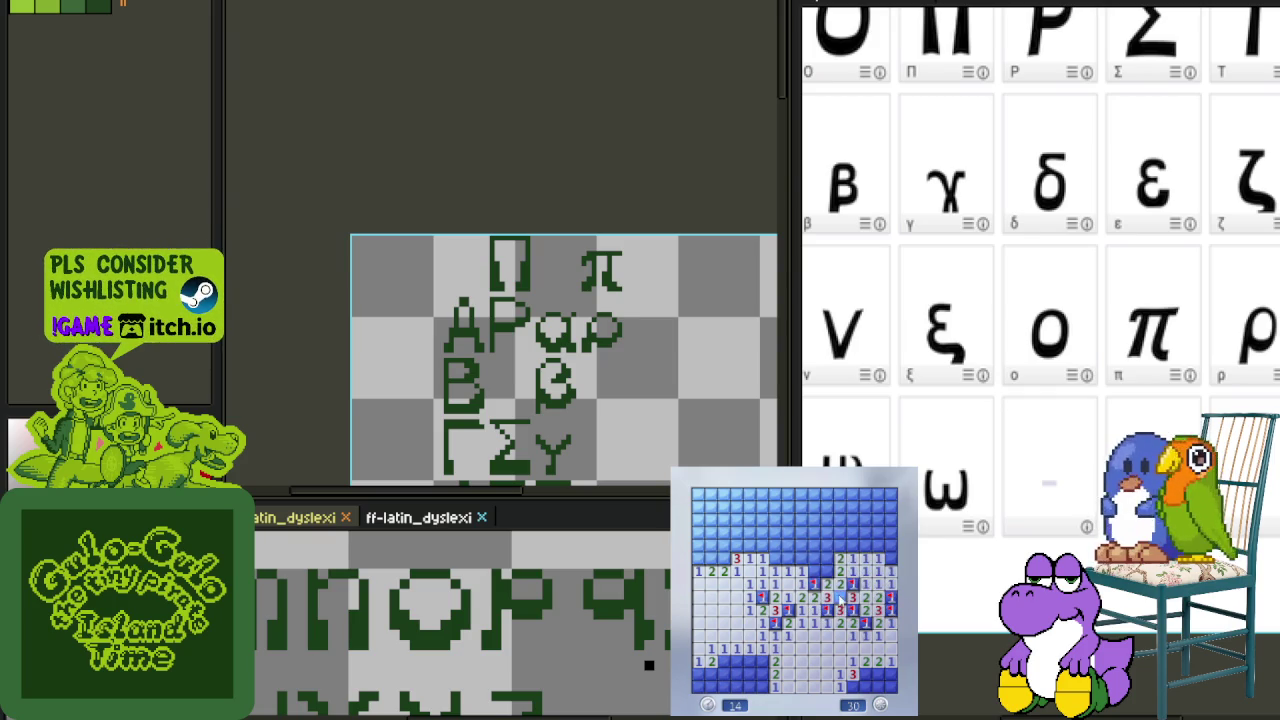
{"action": "right_click", "coordinate": [813, 572]}
{"action": "left_click", "coordinate": [800, 550]}
{"action": "left_click", "coordinate": [820, 545]}
{"action": "right_click", "coordinate": [852, 545]}
{"action": "left_click", "coordinate": [878, 540]}
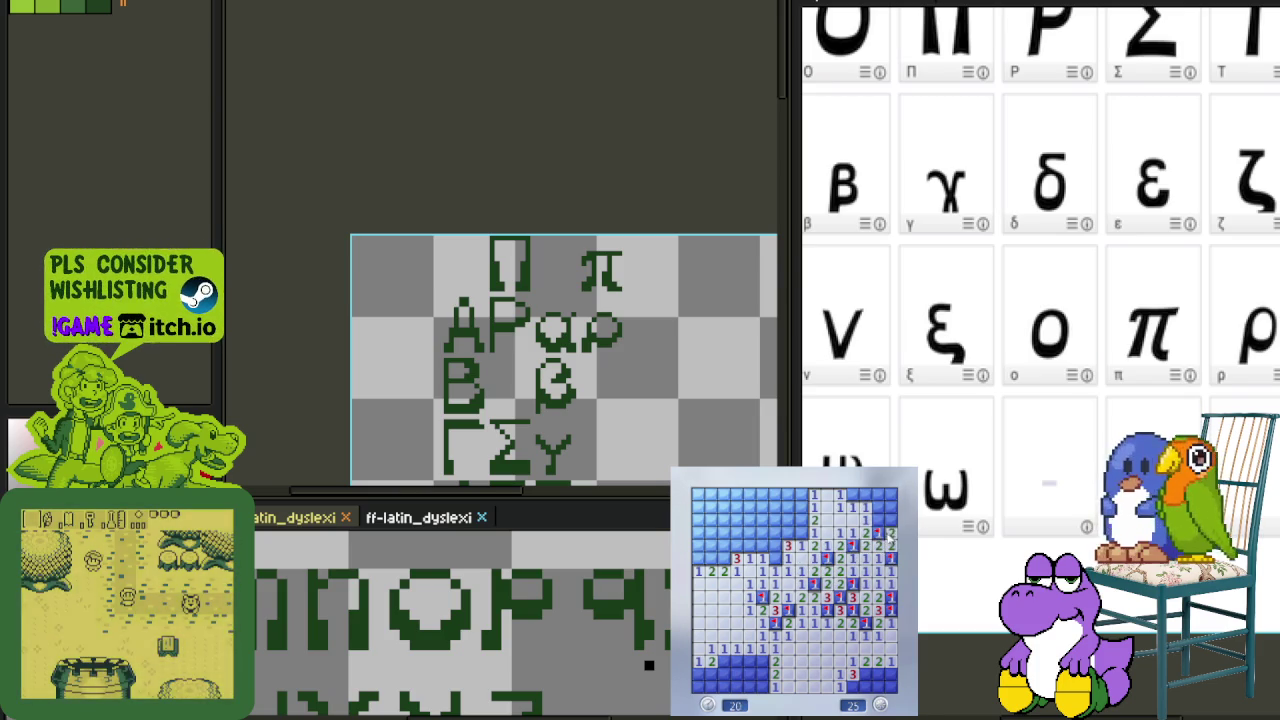
{"action": "left_click", "coordinate": [881, 518]}
{"action": "right_click", "coordinate": [852, 495]}
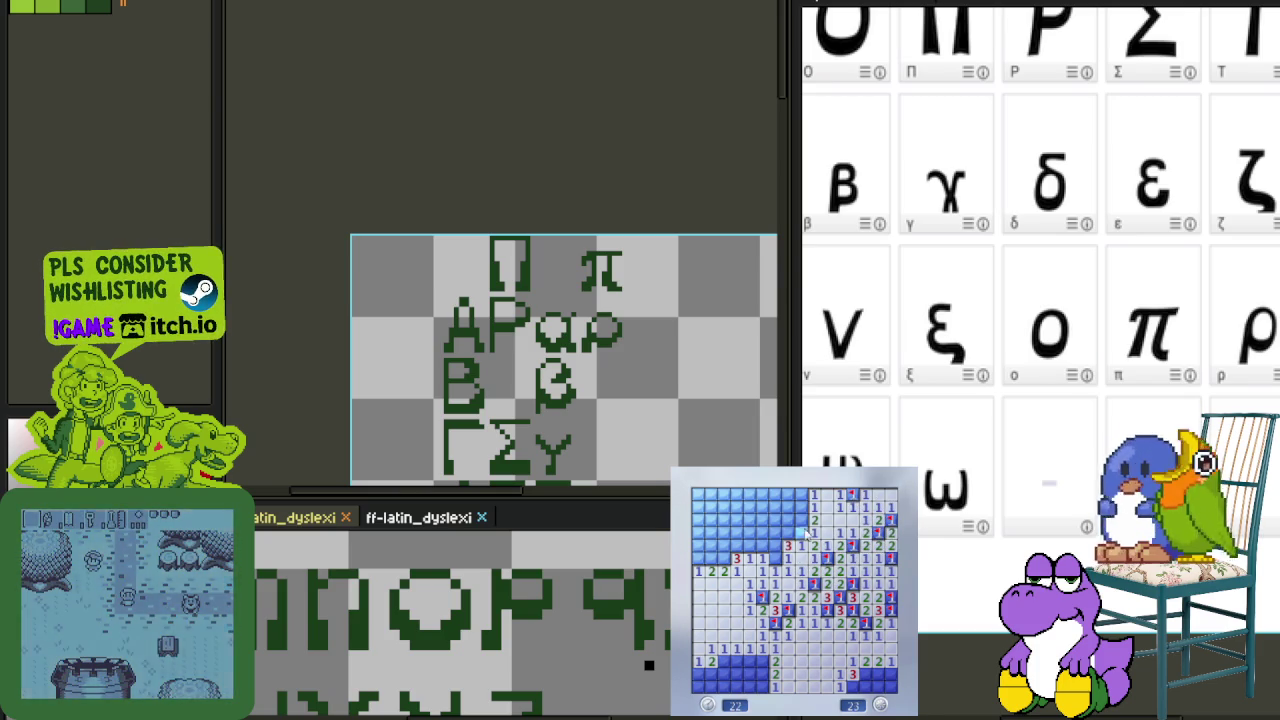
{"action": "right_click", "coordinate": [800, 530]}
{"action": "left_click", "coordinate": [800, 514]}
{"action": "right_click", "coordinate": [800, 507]}
{"action": "left_click", "coordinate": [787, 520]}
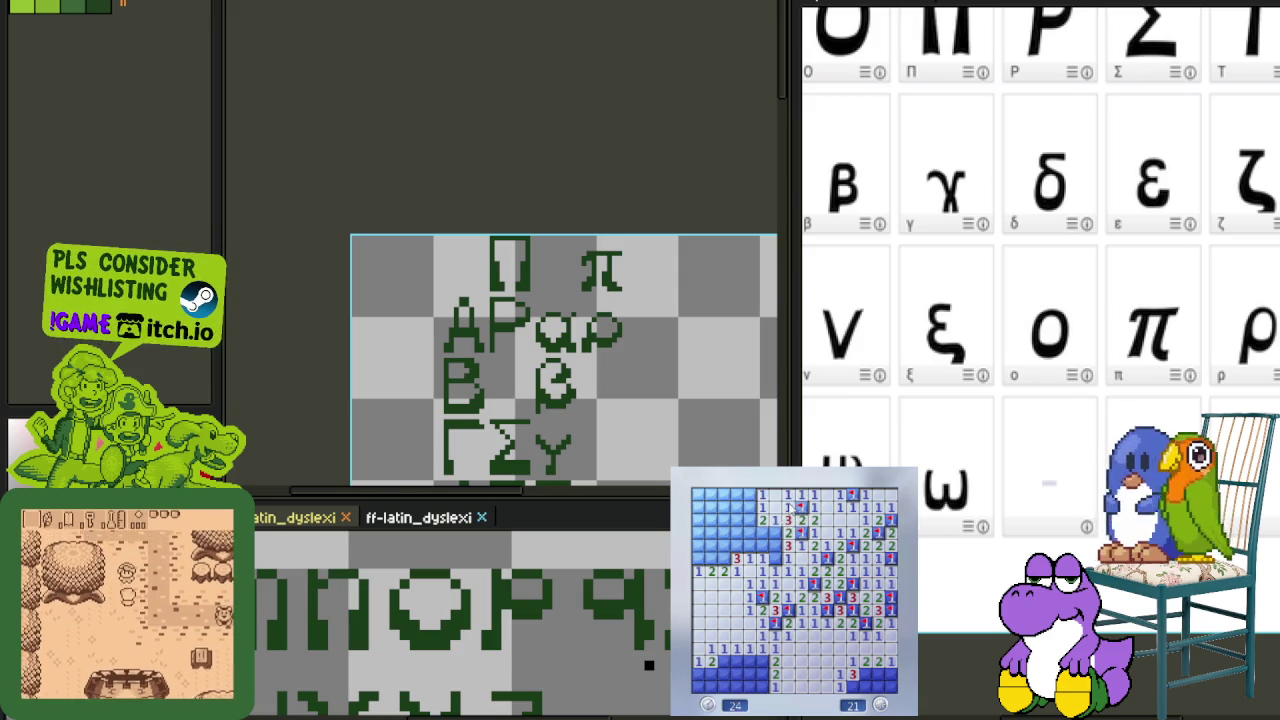
{"action": "right_click", "coordinate": [774, 532]}
- Clear the upper-left cells and column, flagging mines including the top-left corner
{"action": "right_click", "coordinate": [749, 557]}
{"action": "left_click", "coordinate": [762, 545]}
{"action": "right_click", "coordinate": [749, 532]}
{"action": "right_click", "coordinate": [736, 520]}
{"action": "right_click", "coordinate": [736, 507]}
{"action": "left_click", "coordinate": [749, 507]}
{"action": "left_click", "coordinate": [749, 494]}
{"action": "right_click", "coordinate": [723, 545]}
{"action": "right_click", "coordinate": [723, 532]}
{"action": "left_click", "coordinate": [723, 564]}
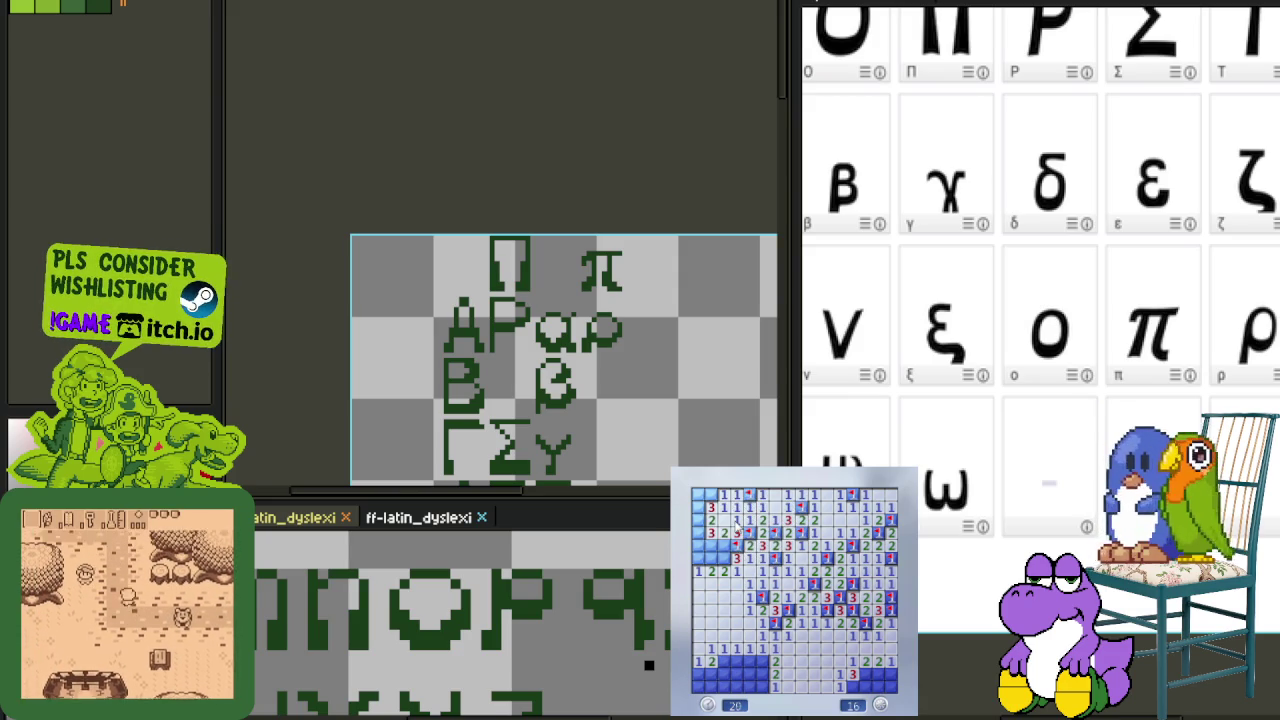
{"action": "right_click", "coordinate": [710, 558]}
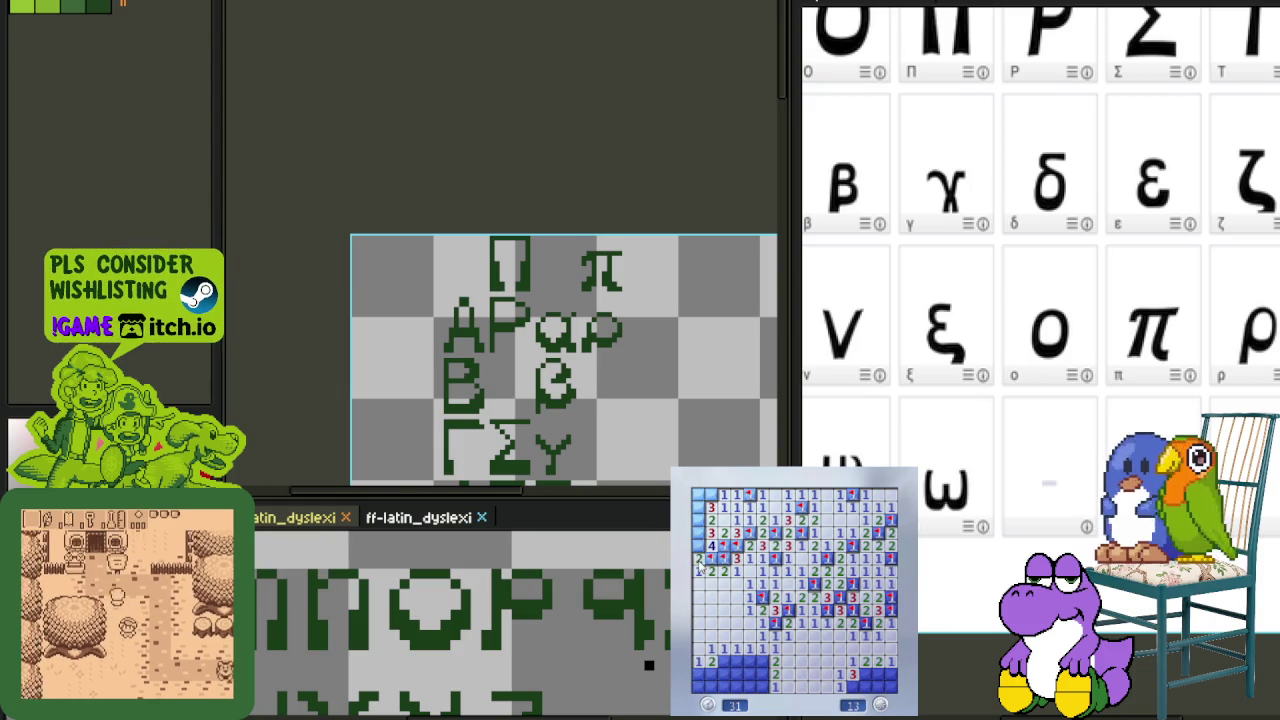
{"action": "right_click", "coordinate": [698, 494]}
- Clear the lower-left and bottom-right cells, flagging the last nearby mines
{"action": "left_click", "coordinate": [738, 655]}
{"action": "right_click", "coordinate": [723, 661]}
{"action": "left_click", "coordinate": [733, 678]}
{"action": "right_click", "coordinate": [763, 662]}
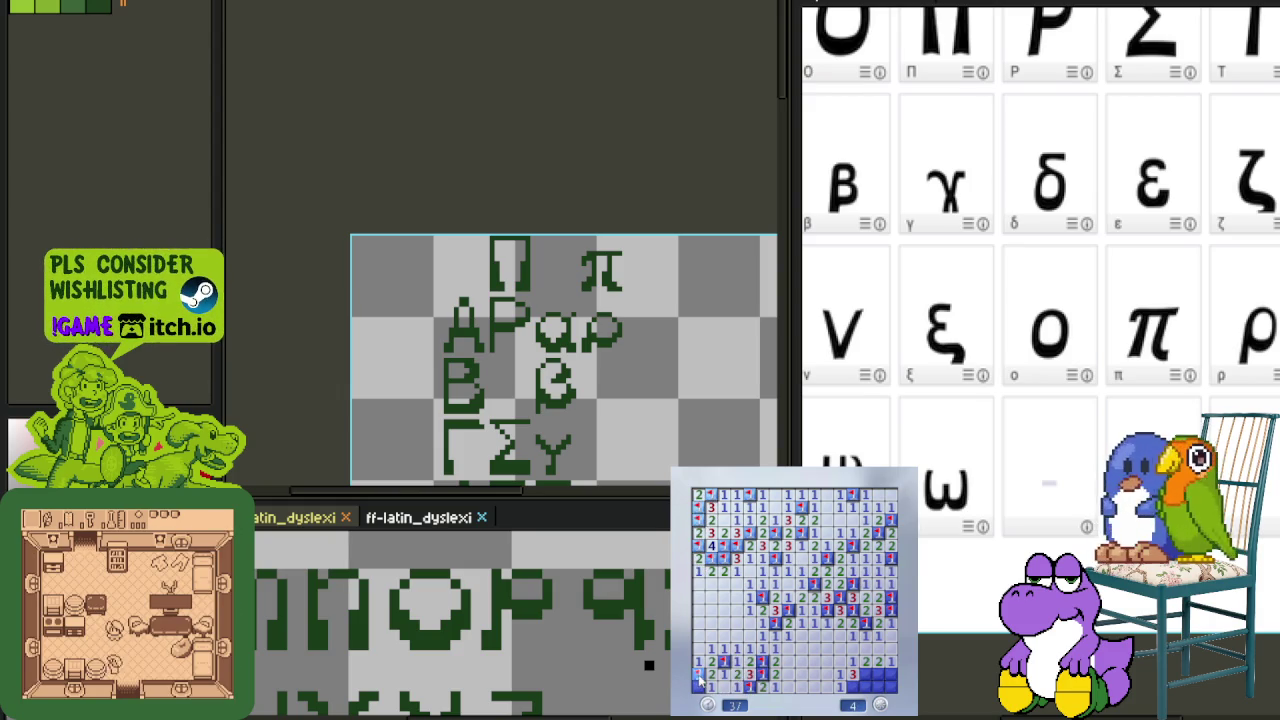
{"action": "right_click", "coordinate": [853, 687]}
{"action": "left_click", "coordinate": [889, 676]}
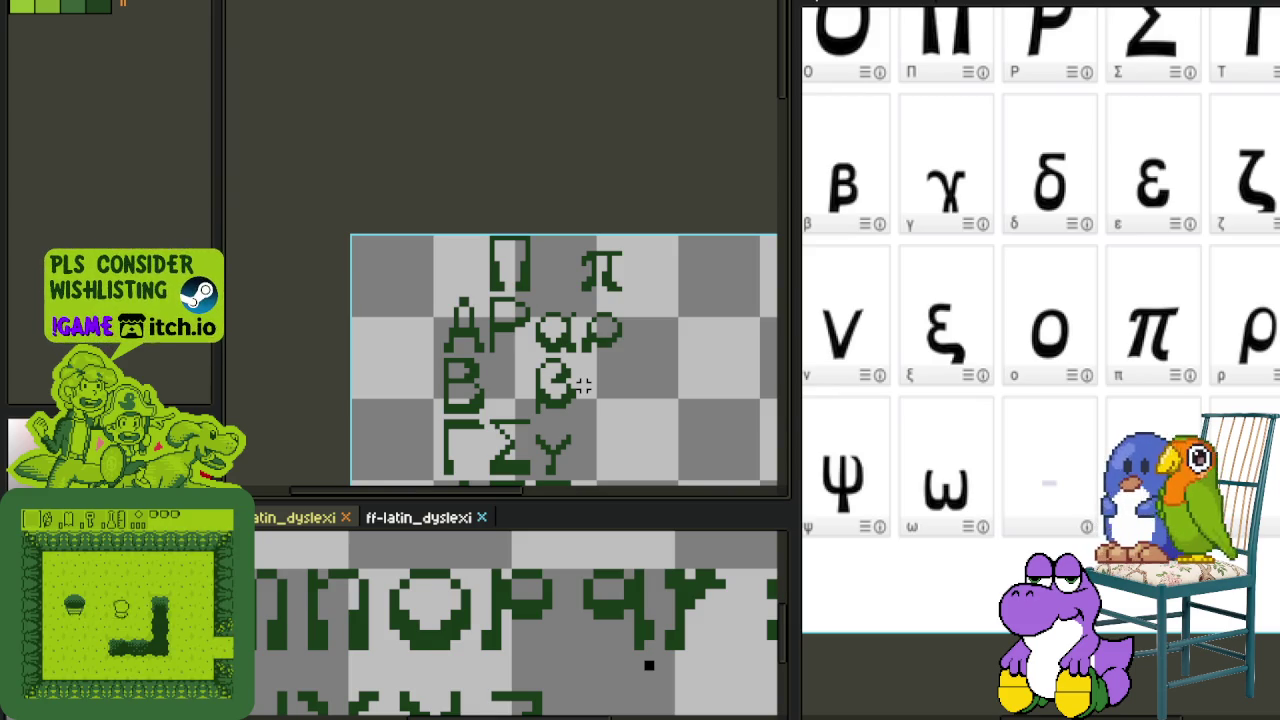
- Switch to the glyph-cell grid layer and pan down to the sheet's lower rows
{"action": "key", "text": "Tab"}
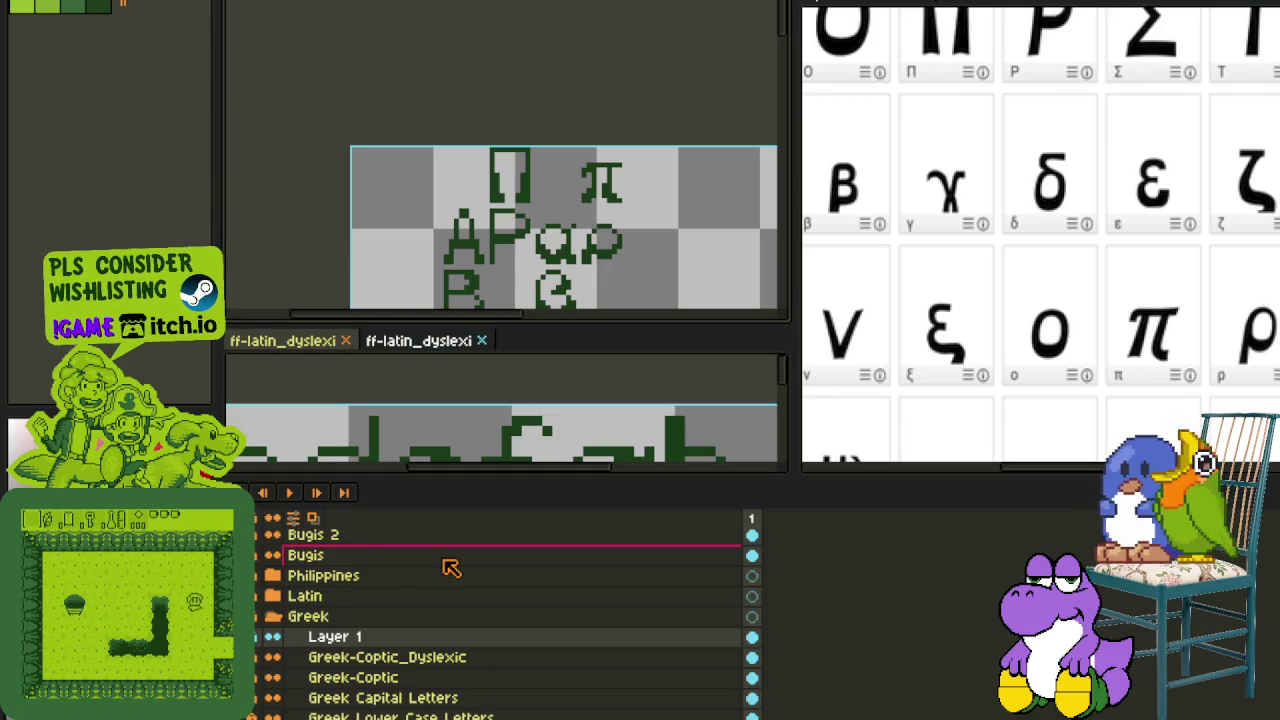
{"action": "left_click", "coordinate": [449, 566]}
{"action": "key", "text": "Tab"}
{"action": "scroll", "coordinate": [604, 331], "scroll_direction": "down", "scroll_amount": 2}
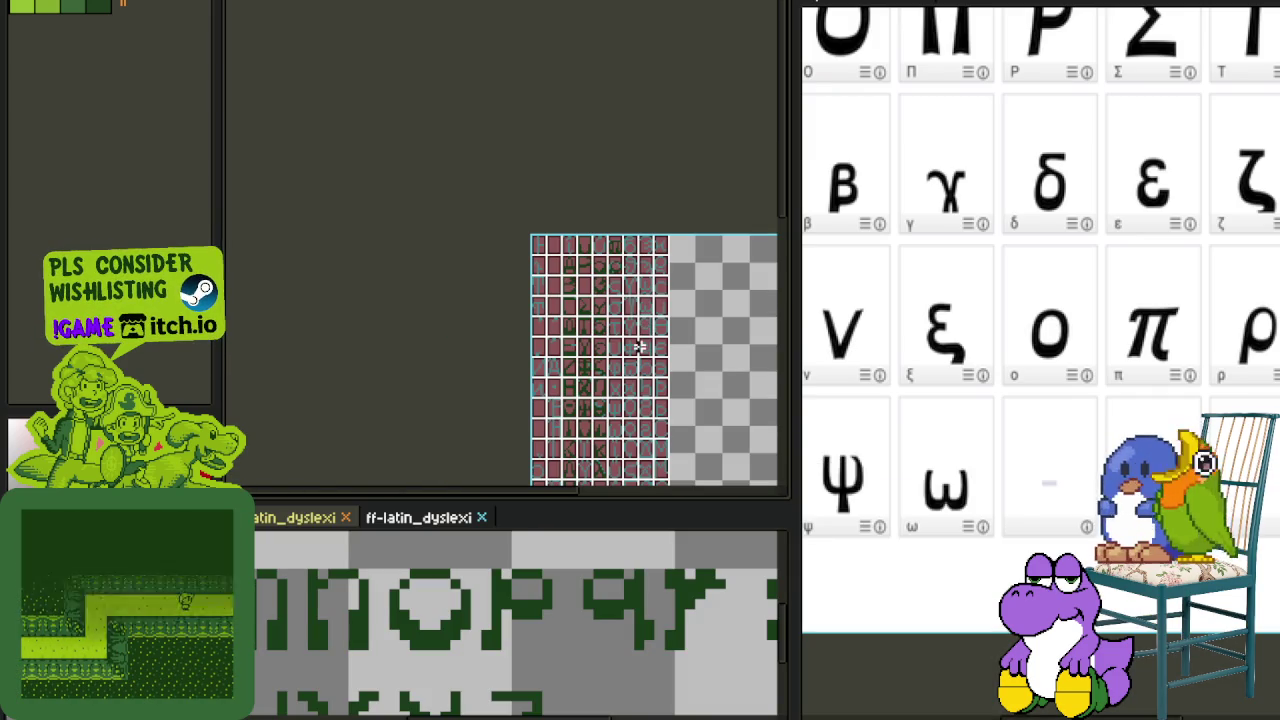
{"action": "scroll", "coordinate": [503, 343], "scroll_direction": "up", "scroll_amount": 2}
{"action": "scroll", "coordinate": [531, 294], "scroll_direction": "up", "scroll_amount": 1}
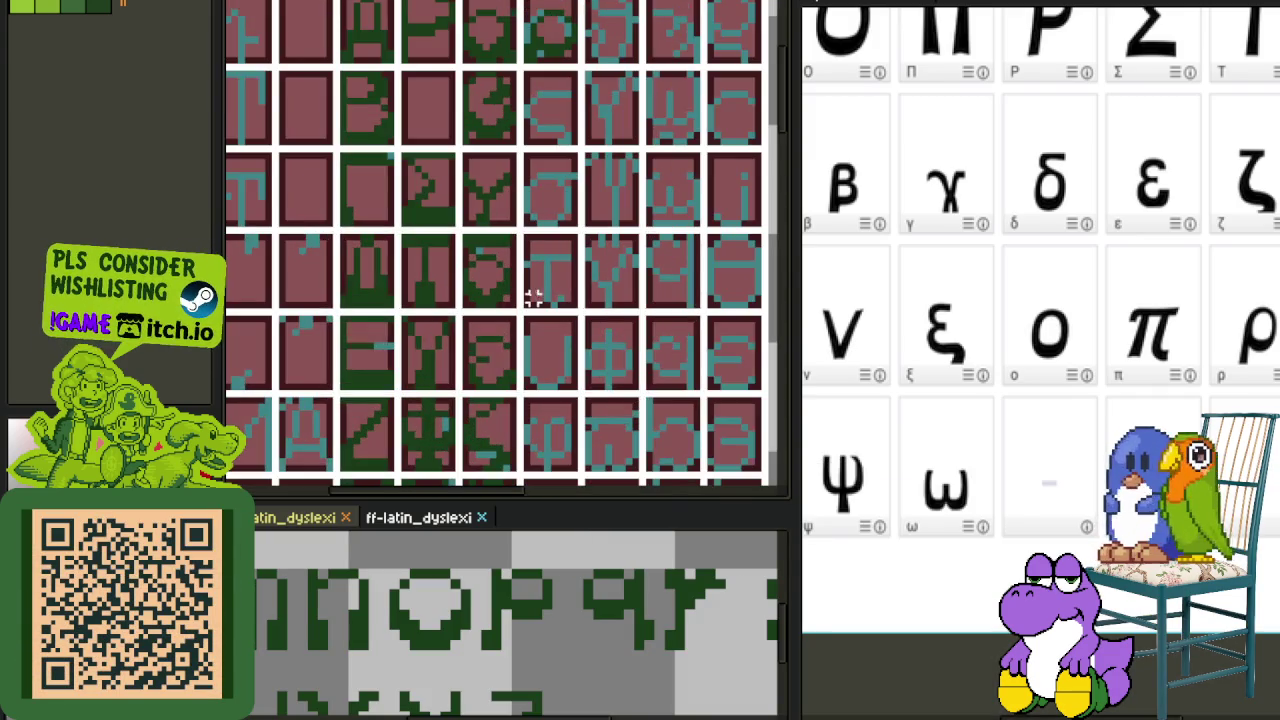
{"action": "left_click_drag", "start_coordinate": [578, 207], "coordinate": [488, 335]}
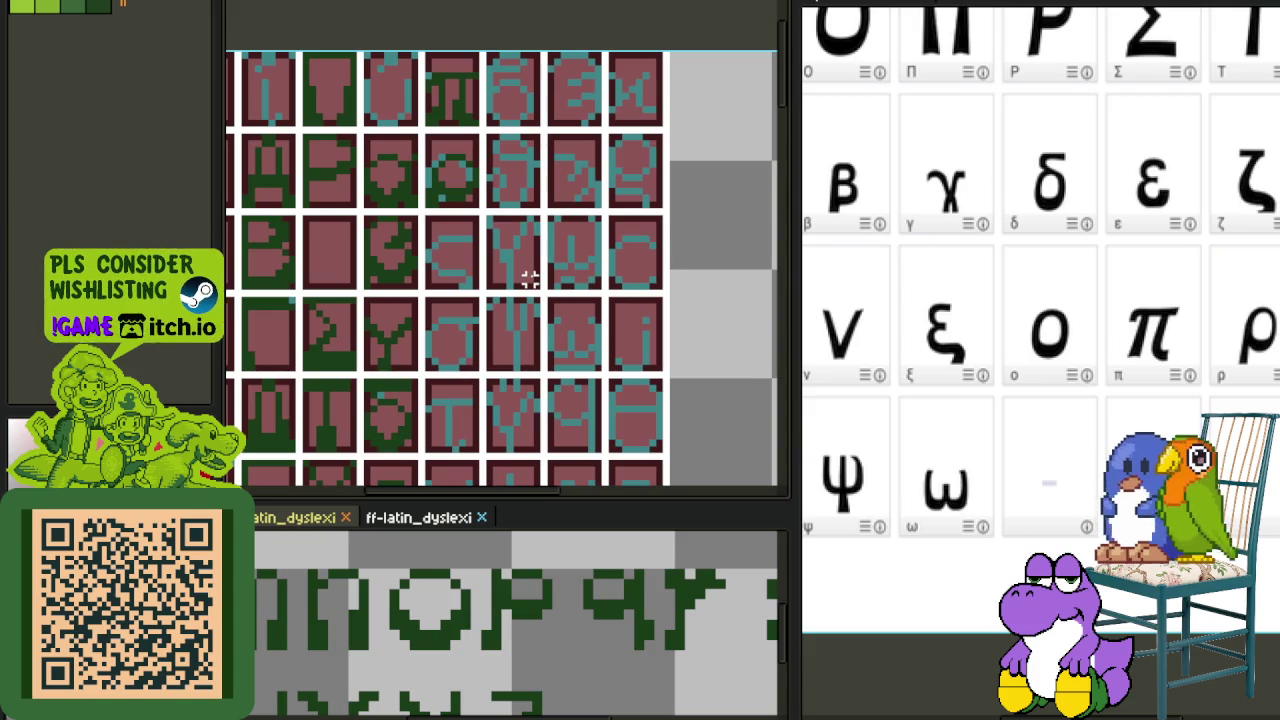
{"action": "scroll", "coordinate": [1109, 277], "scroll_direction": "up", "scroll_amount": 1}
{"action": "scroll", "coordinate": [1109, 277], "scroll_direction": "right", "scroll_amount": 3}
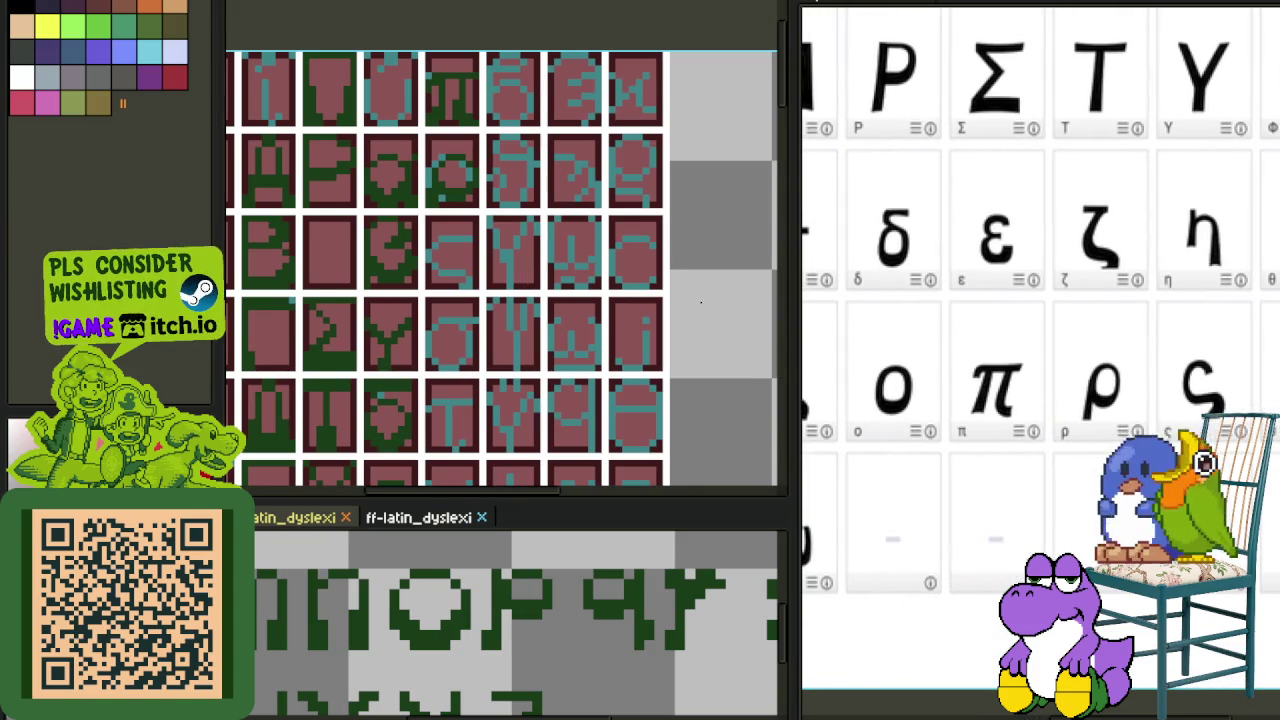
{"action": "scroll", "coordinate": [391, 277], "scroll_direction": "down", "scroll_amount": 1}
{"action": "mouse_move", "coordinate": [463, 371]}
{"action": "left_mouse_down"}
{"action": "mouse_move", "coordinate": [509, 334]}
{"action": "mouse_move", "coordinate": [491, 205]}
{"action": "mouse_move", "coordinate": [514, 343]}
{"action": "mouse_move", "coordinate": [547, 280]}
{"action": "left_mouse_up"}
{"action": "scroll", "coordinate": [547, 280], "scroll_direction": "down", "scroll_amount": 1}
{"action": "scroll", "coordinate": [563, 203], "scroll_direction": "down", "scroll_amount": 1}
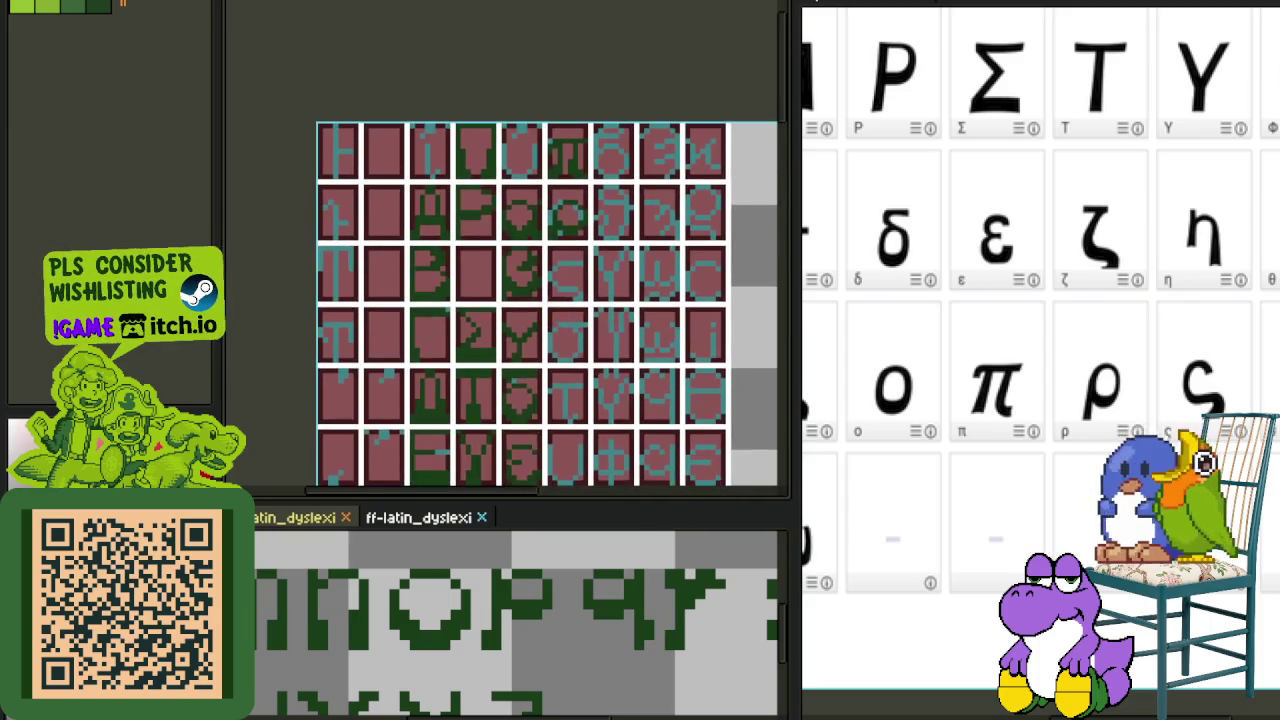
{"action": "scroll", "coordinate": [540, 195], "scroll_direction": "down", "scroll_amount": 1}
{"action": "scroll", "coordinate": [524, 181], "scroll_direction": "down", "scroll_amount": 1}
{"action": "scroll", "coordinate": [521, 336], "scroll_direction": "up", "scroll_amount": 2}
{"action": "scroll", "coordinate": [488, 430], "scroll_direction": "up", "scroll_amount": 1}
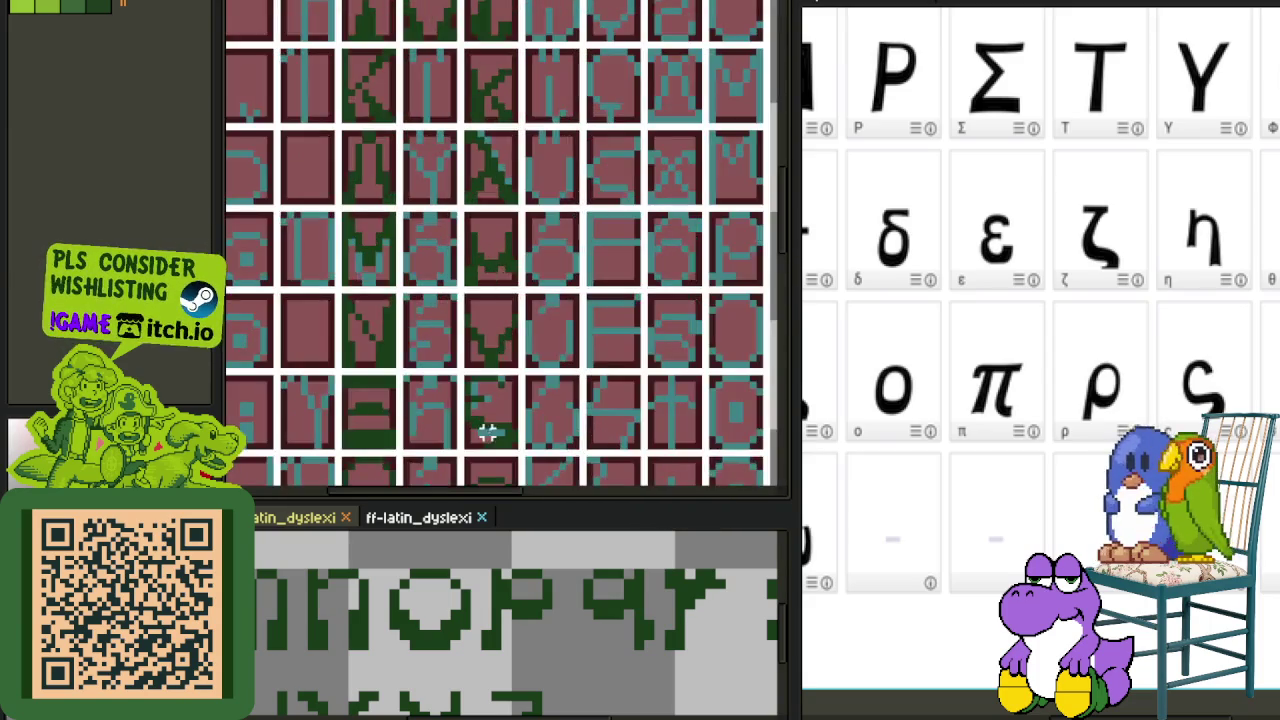
{"action": "scroll", "coordinate": [490, 435], "scroll_direction": "up", "scroll_amount": 1}
{"action": "scroll", "coordinate": [490, 422], "scroll_direction": "up", "scroll_amount": 2}
{"action": "scroll", "coordinate": [490, 430], "scroll_direction": "down", "scroll_amount": 2}
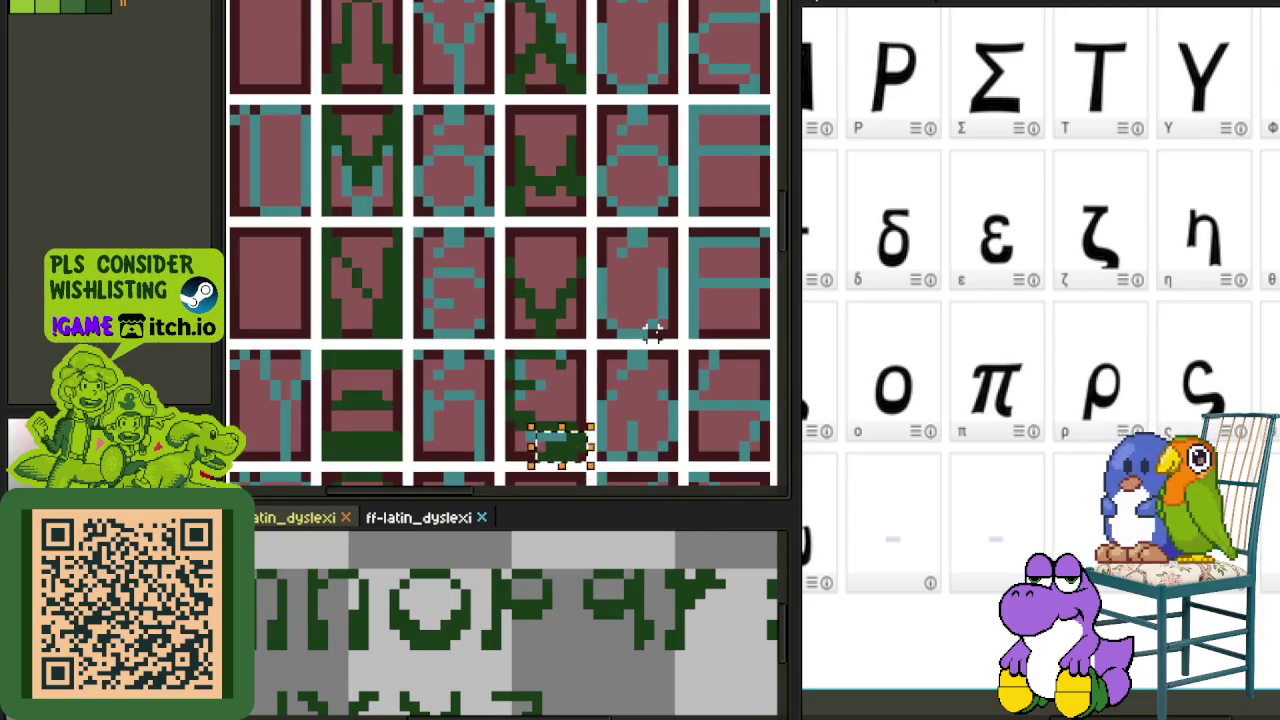
- Move the selected glyph up the sheet into its target cell and commit it
{"action": "left_click_drag", "start_coordinate": [565, 455], "coordinate": [720, 10]}
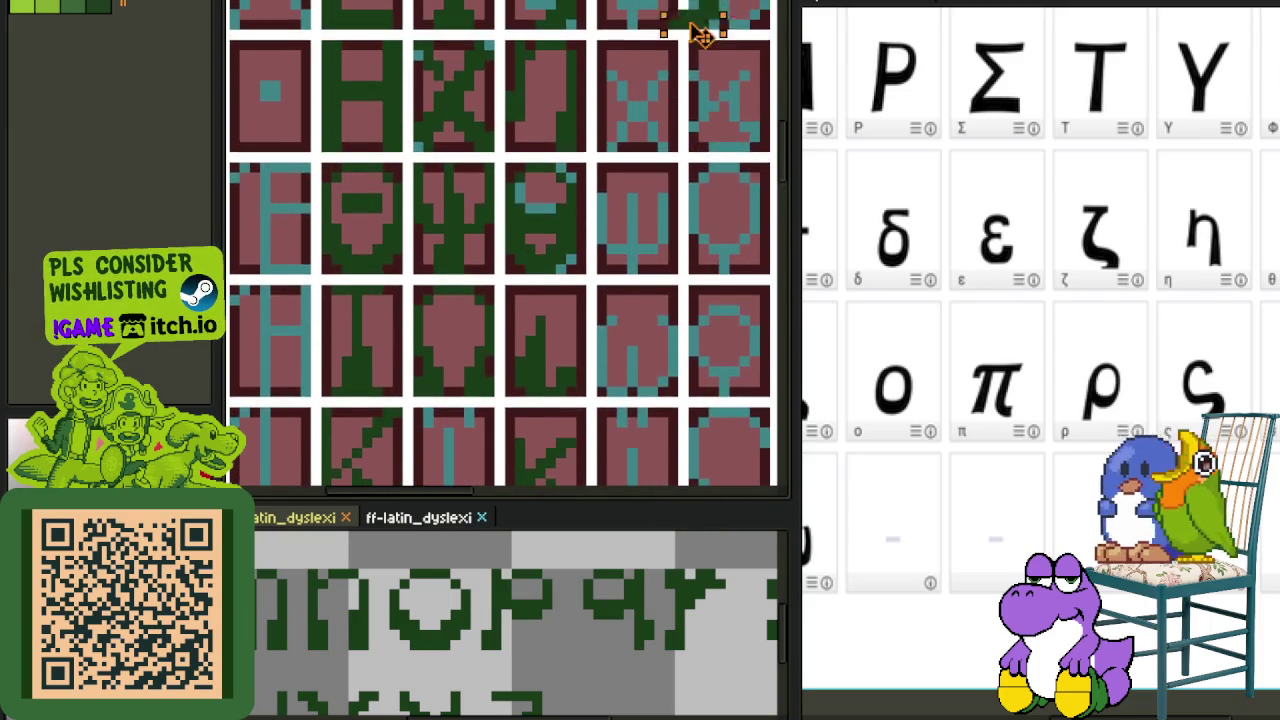
{"action": "left_click_drag", "start_coordinate": [720, 10], "coordinate": [660, 120]}
{"action": "scroll", "coordinate": [655, 243], "scroll_direction": "up", "scroll_amount": 2}
{"action": "left_click_drag", "start_coordinate": [655, 243], "coordinate": [666, 300]}
{"action": "left_click", "coordinate": [591, 116]}
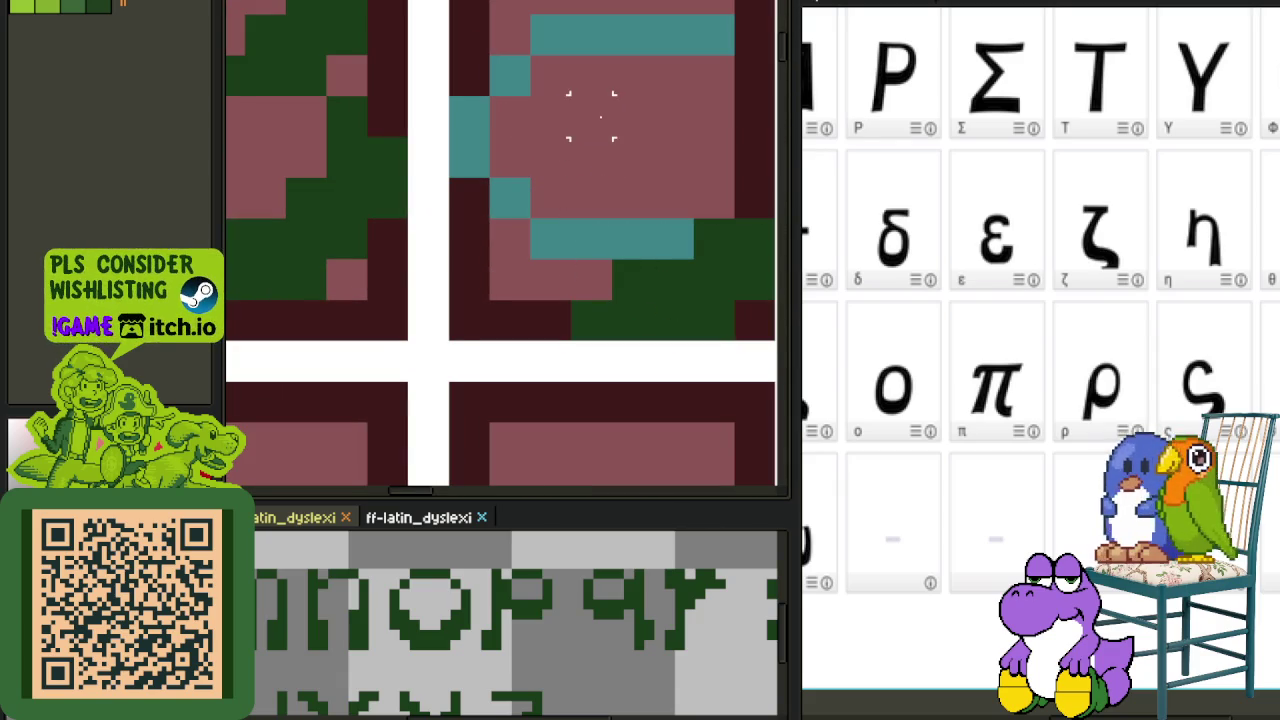
{"action": "scroll", "coordinate": [390, 600], "scroll_direction": "down", "scroll_amount": 2}
- Select part of a glyph's pixels and shift them down and right within the cell
{"action": "scroll", "coordinate": [337, 614], "scroll_direction": "up", "scroll_amount": 2}
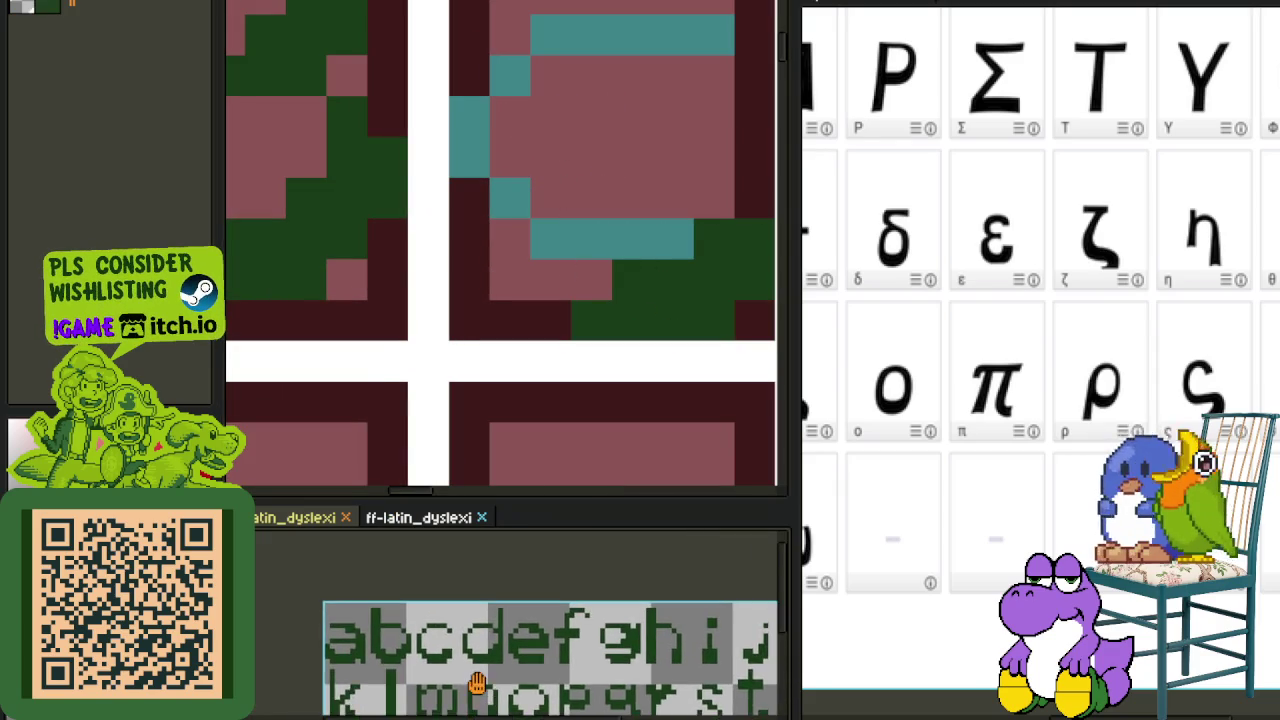
{"action": "scroll", "coordinate": [448, 600], "scroll_direction": "up", "scroll_amount": 2}
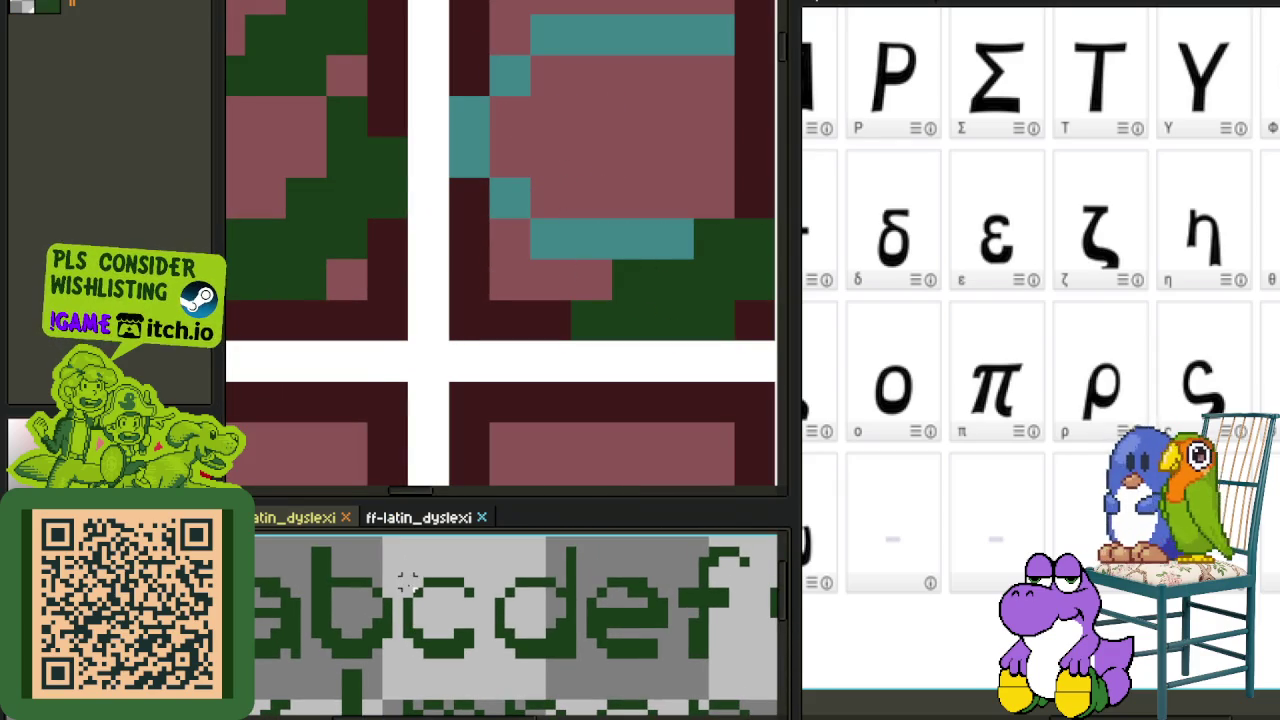
{"action": "scroll", "coordinate": [590, 288], "scroll_direction": "down", "scroll_amount": 3}
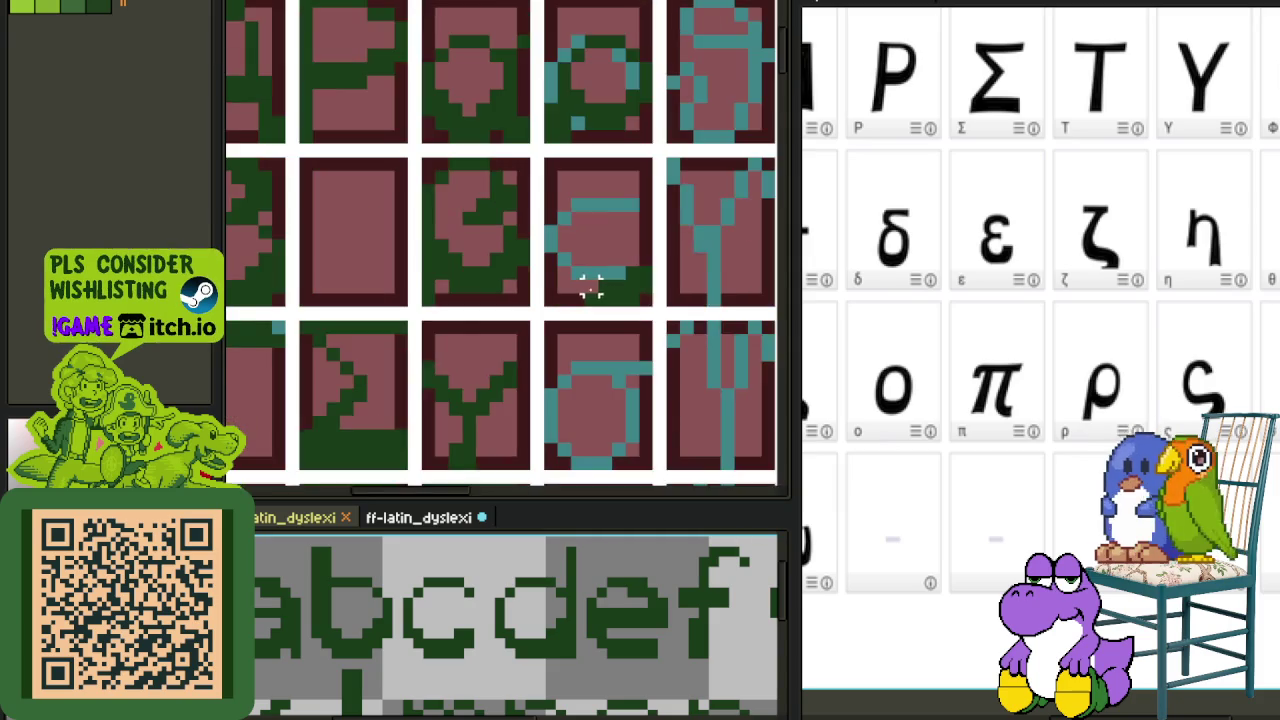
{"action": "scroll", "coordinate": [590, 288], "scroll_direction": "up", "scroll_amount": 2}
{"action": "left_click_drag", "start_coordinate": [386, 114], "coordinate": [608, 329]}
{"action": "mouse_move", "coordinate": [520, 306]}
{"action": "left_mouse_down"}
{"action": "mouse_move", "coordinate": [585, 400]}
{"action": "mouse_move", "coordinate": [562, 366]}
{"action": "left_mouse_up"}
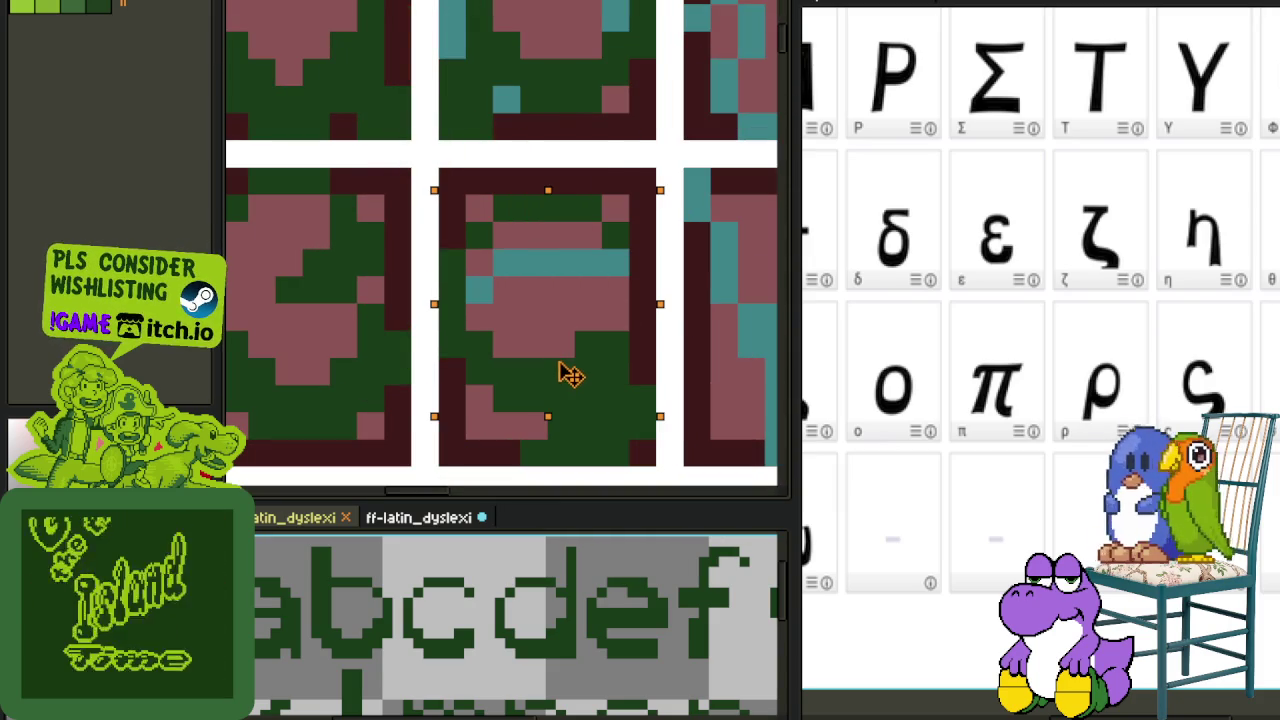
- Pan to the neighbouring glyph cells and marquee-select the middle cell
{"action": "scroll", "coordinate": [710, 355], "scroll_direction": "down", "scroll_amount": 2}
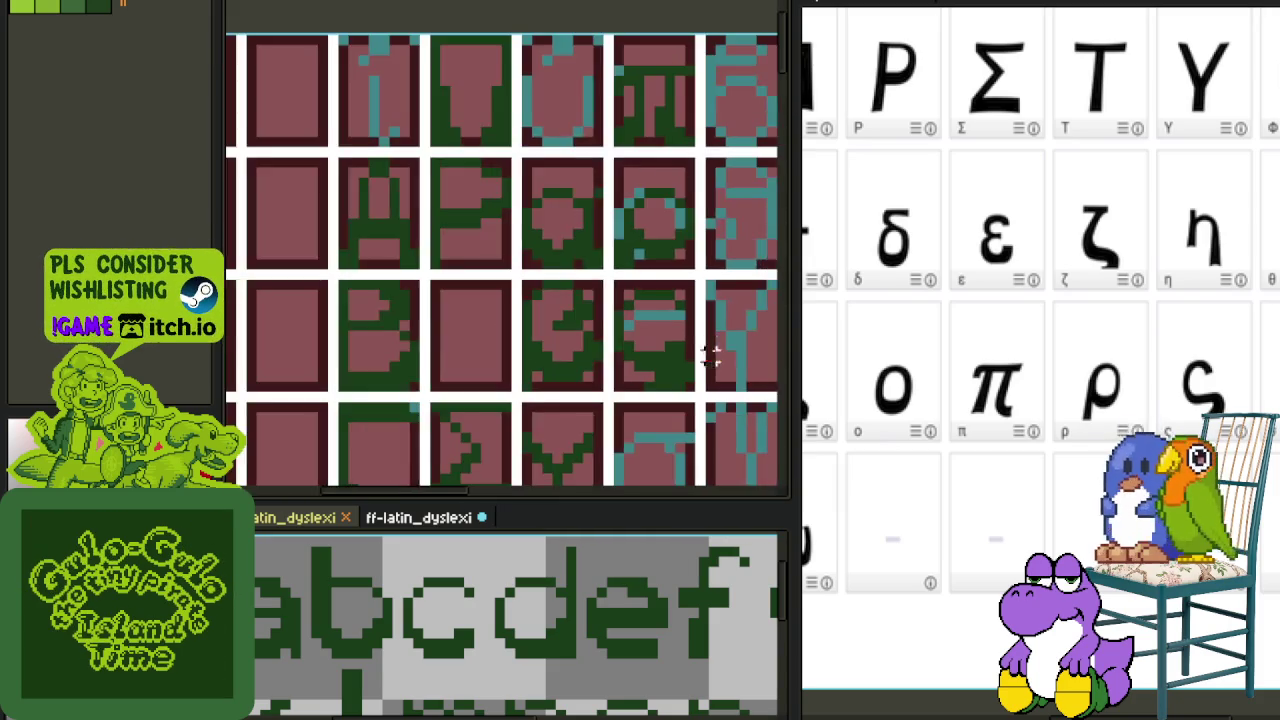
{"action": "left_click_drag", "start_coordinate": [710, 355], "coordinate": [543, 320]}
{"action": "scroll", "coordinate": [545, 305], "scroll_direction": "up", "scroll_amount": 2}
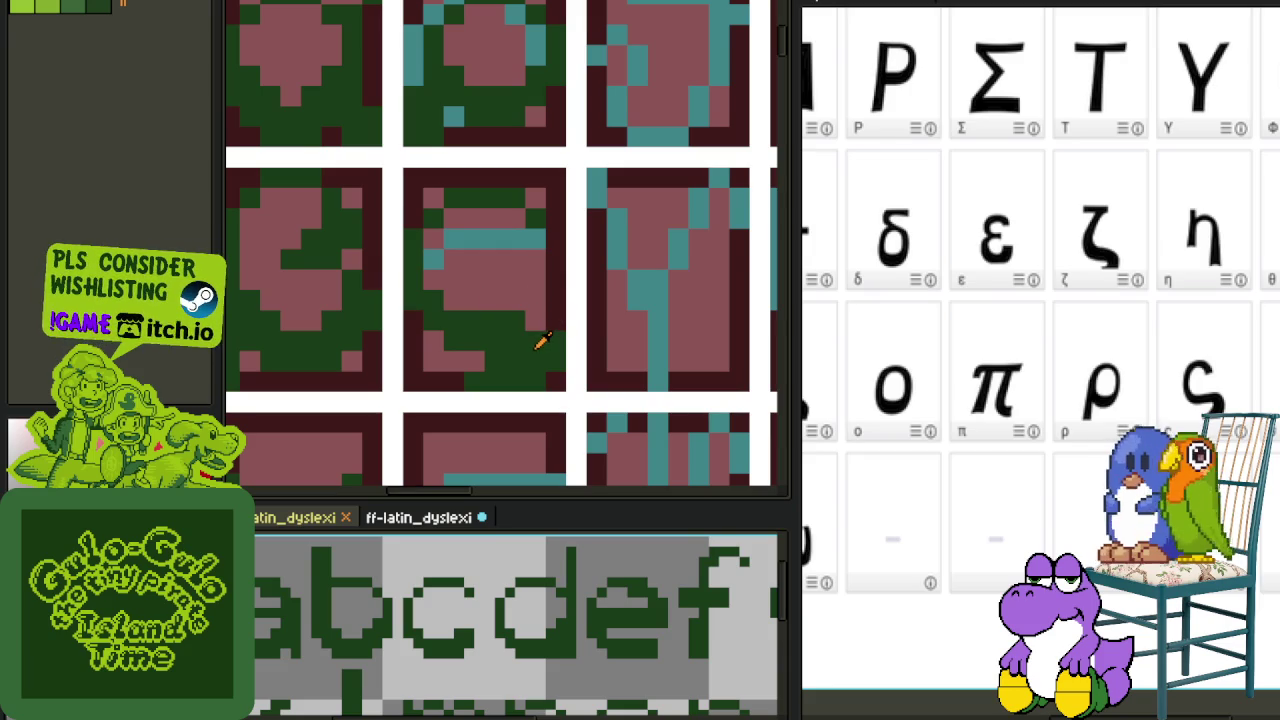
{"action": "mouse_move", "coordinate": [412, 197]}
{"action": "left_mouse_down"}
{"action": "mouse_move", "coordinate": [562, 254]}
{"action": "mouse_move", "coordinate": [566, 272]}
{"action": "left_mouse_up"}
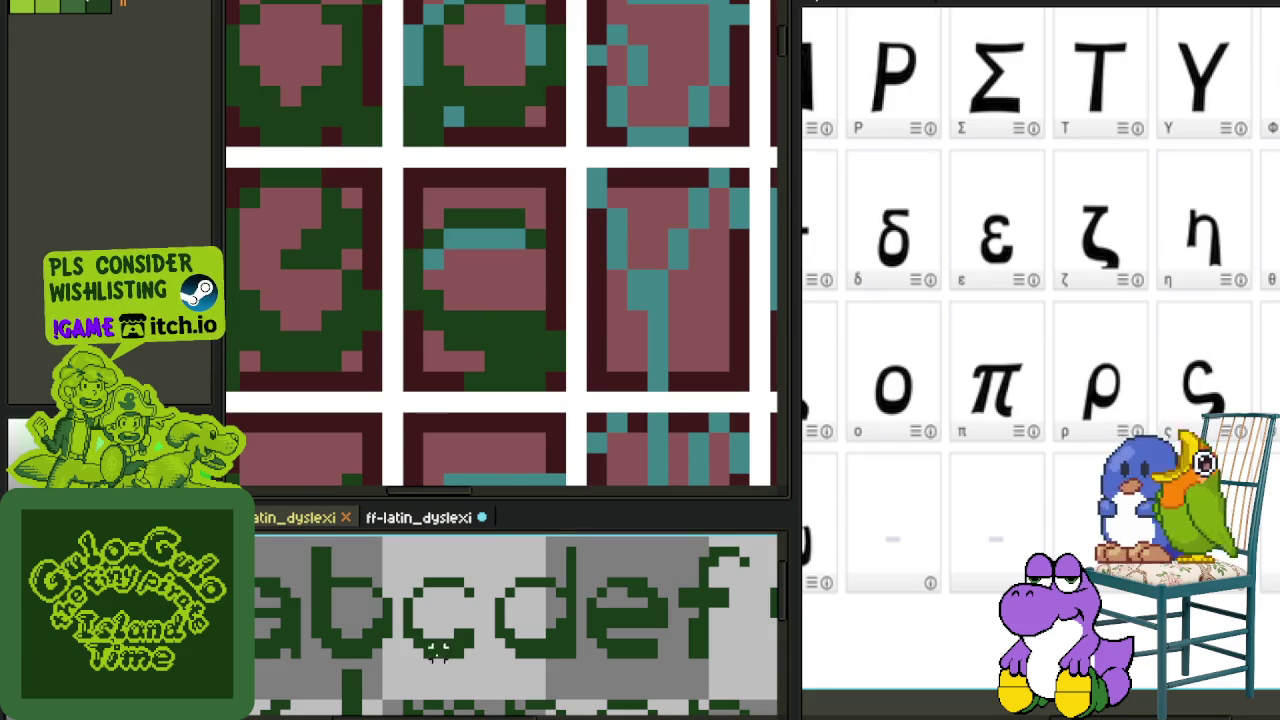
- Hide the red grid layer to preview the bare Greek glyphs, comparing with the grid shown
{"action": "key", "text": "Tab"}
{"action": "left_click_drag", "start_coordinate": [318, 672], "coordinate": [264, 650]}
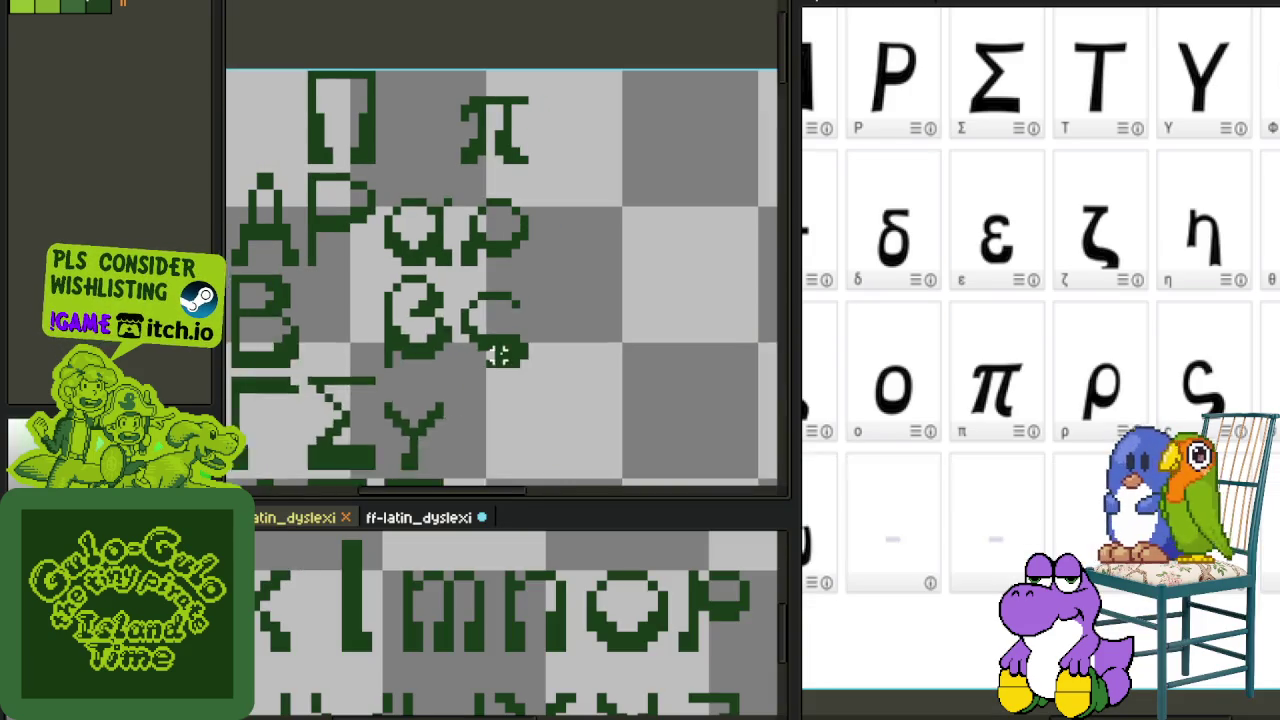
{"action": "scroll", "coordinate": [515, 272], "scroll_direction": "down", "scroll_amount": 2}
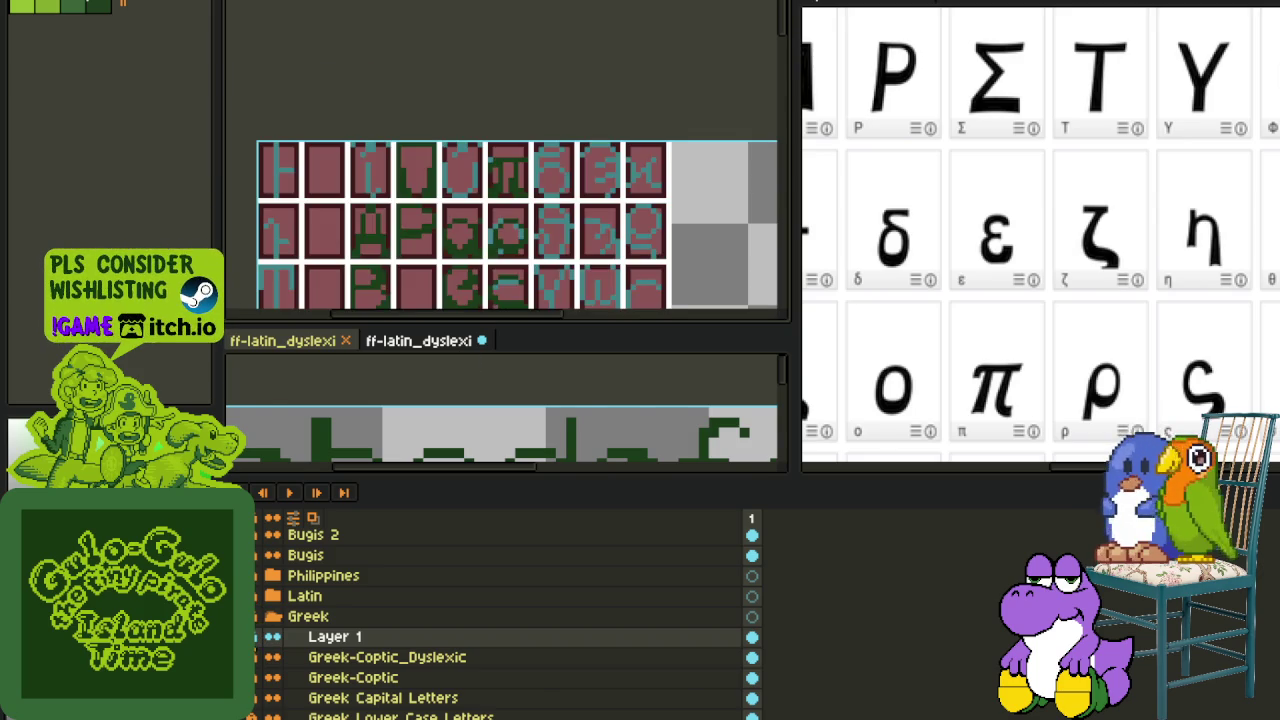
{"action": "key", "text": "Tab"}
{"action": "key", "text": "Tab"}
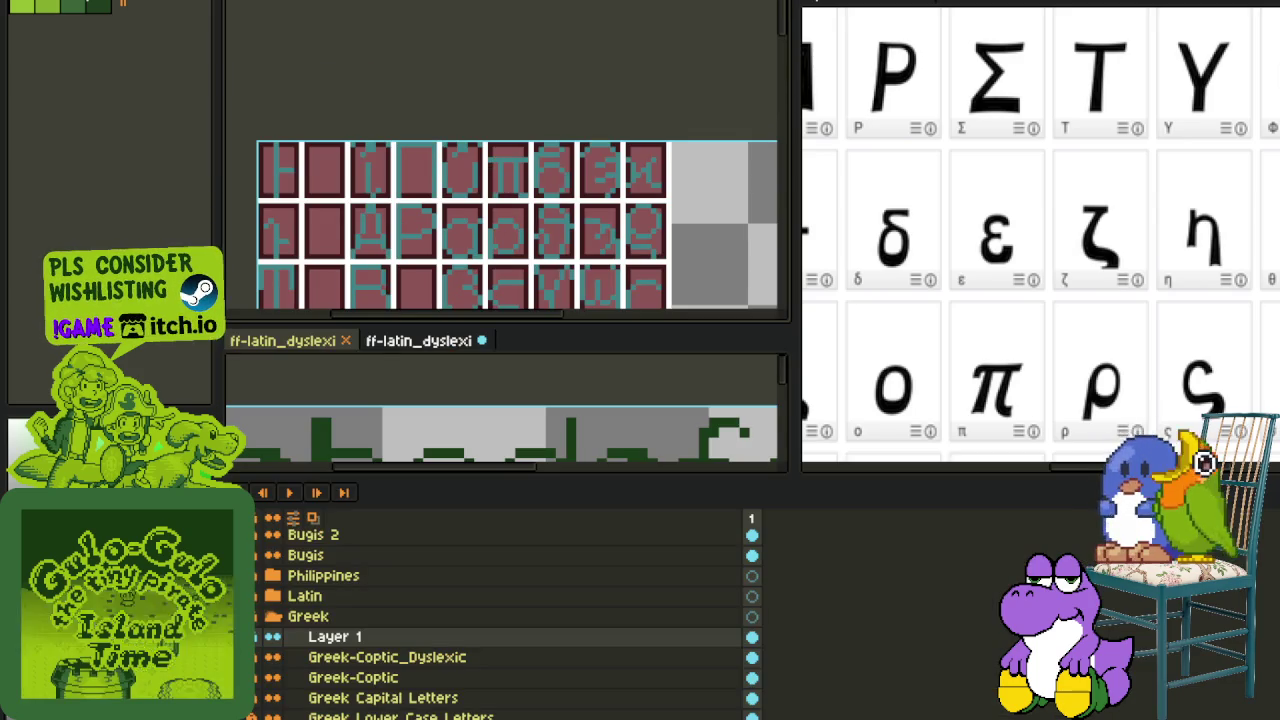
{"action": "key", "text": "Tab"}
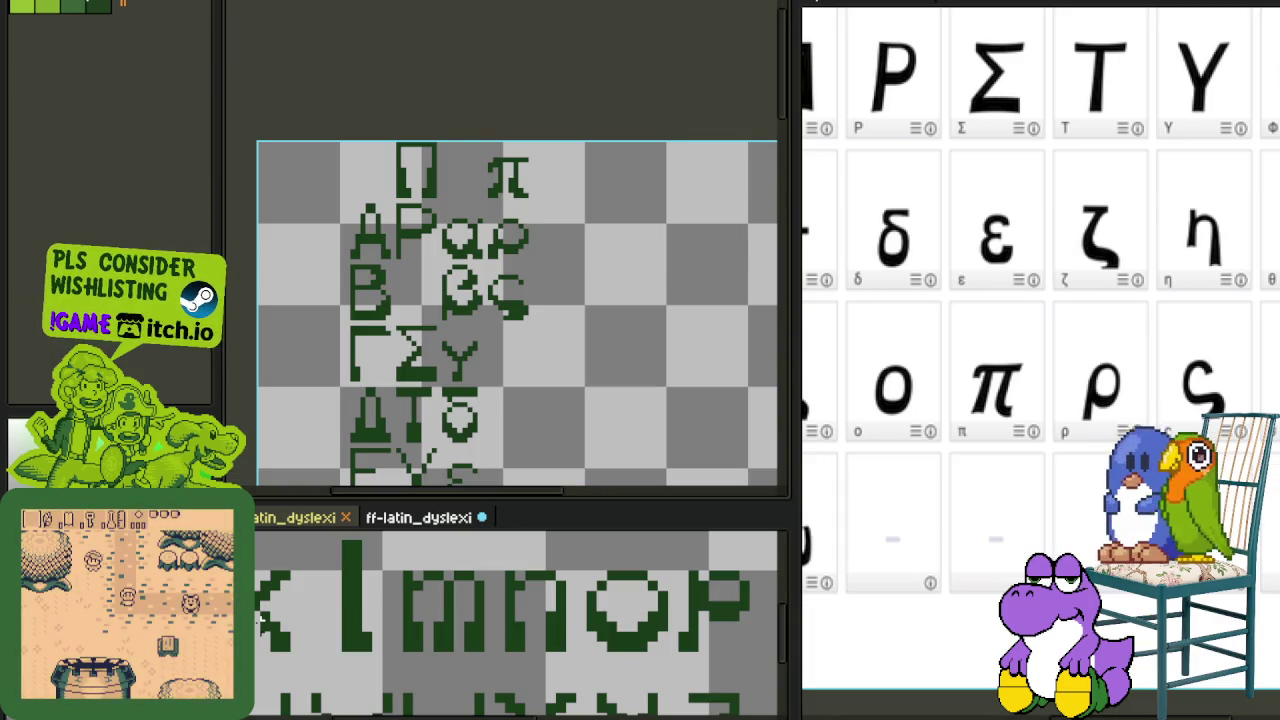
{"action": "scroll", "coordinate": [551, 306], "scroll_direction": "down", "scroll_amount": 1}
{"action": "scroll", "coordinate": [562, 312], "scroll_direction": "down", "scroll_amount": 2}
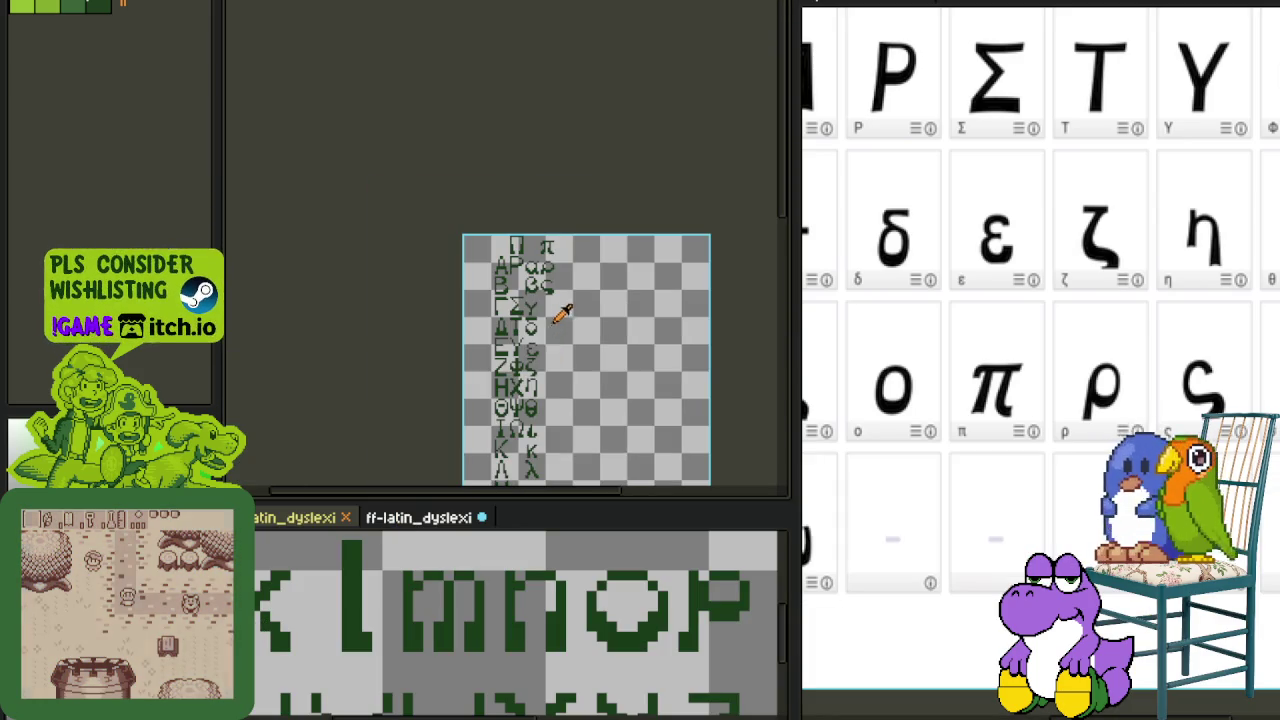
{"action": "left_click_drag", "start_coordinate": [549, 363], "coordinate": [563, 280]}
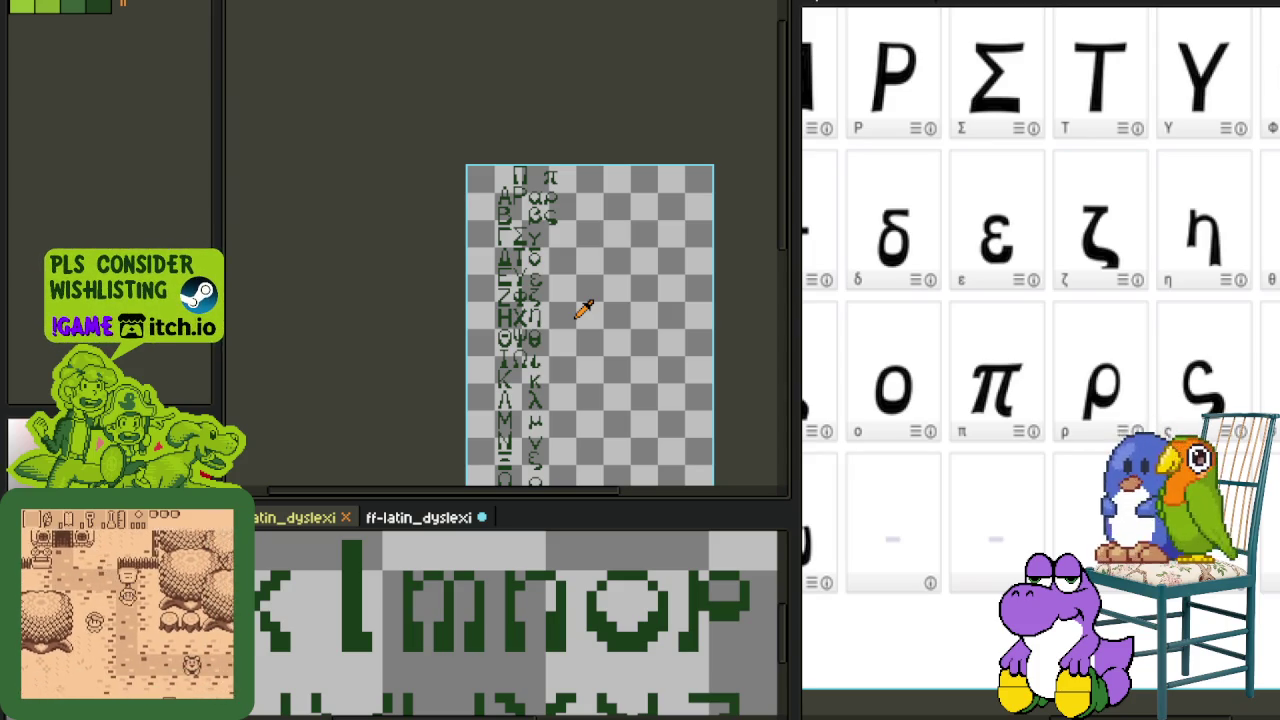
{"action": "scroll", "coordinate": [580, 100], "scroll_direction": "up", "scroll_amount": 1}
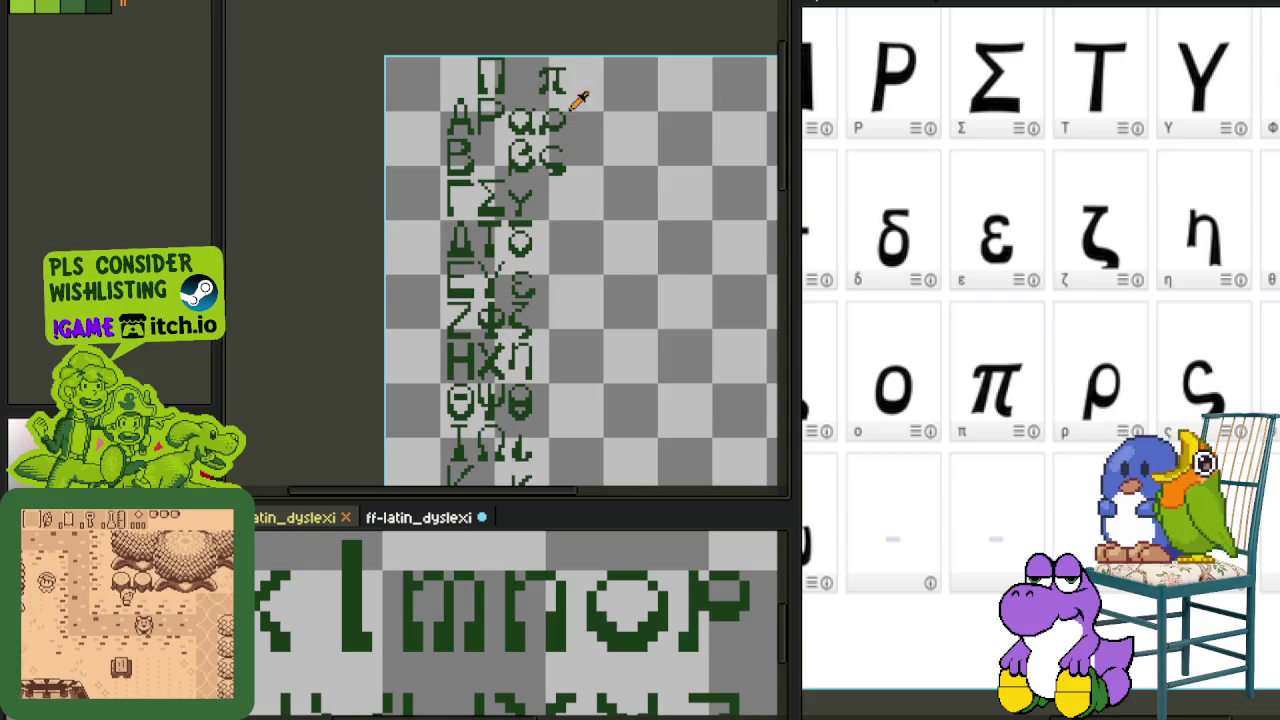
{"action": "scroll", "coordinate": [586, 143], "scroll_direction": "up", "scroll_amount": 1}
{"action": "scroll", "coordinate": [585, 535], "scroll_direction": "down", "scroll_amount": 1}
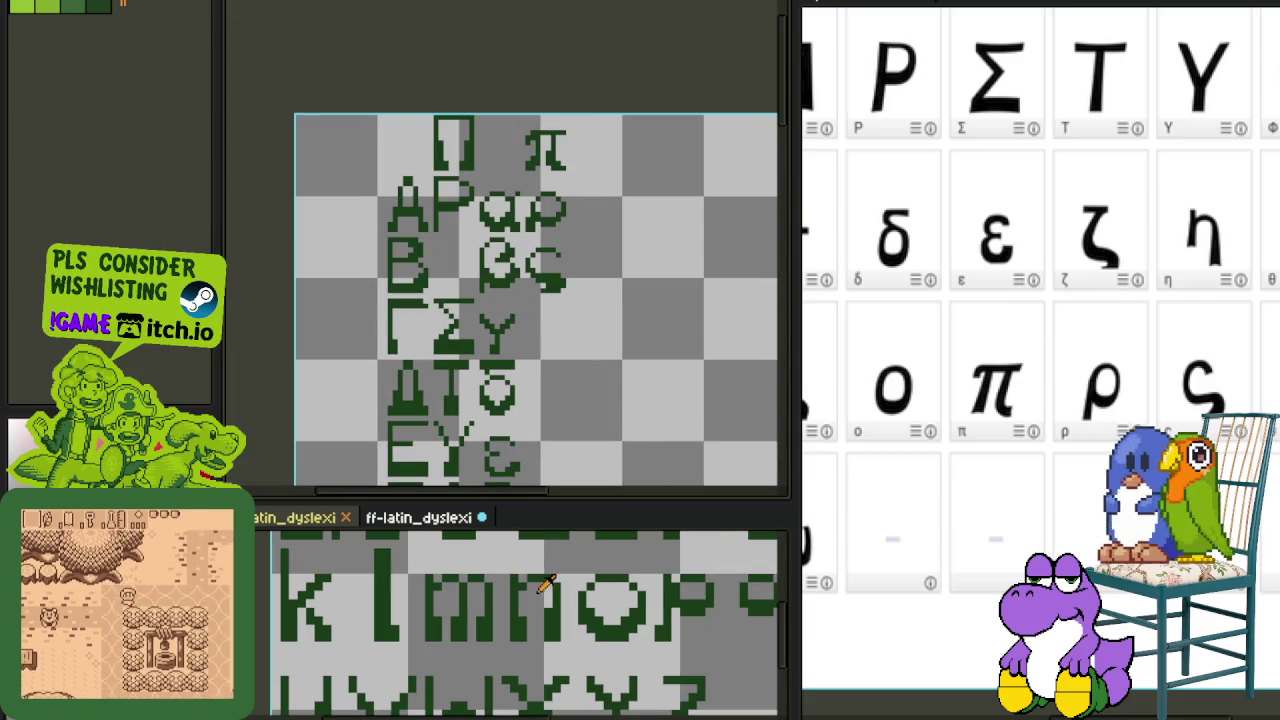
{"action": "scroll", "coordinate": [586, 408], "scroll_direction": "down", "scroll_amount": 1}
{"action": "scroll", "coordinate": [560, 570], "scroll_direction": "up", "scroll_amount": 1}
{"action": "left_click_drag", "start_coordinate": [502, 635], "coordinate": [478, 625]}
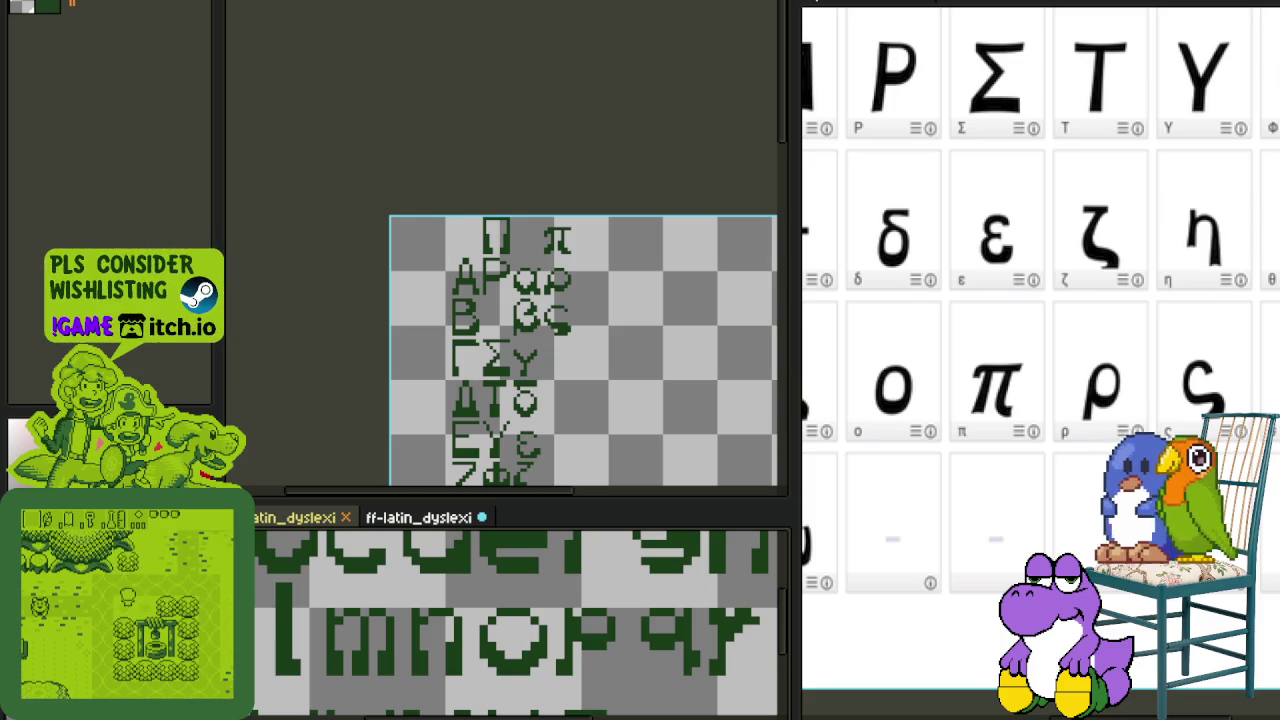
{"action": "scroll", "coordinate": [592, 405], "scroll_direction": "up", "scroll_amount": 1}
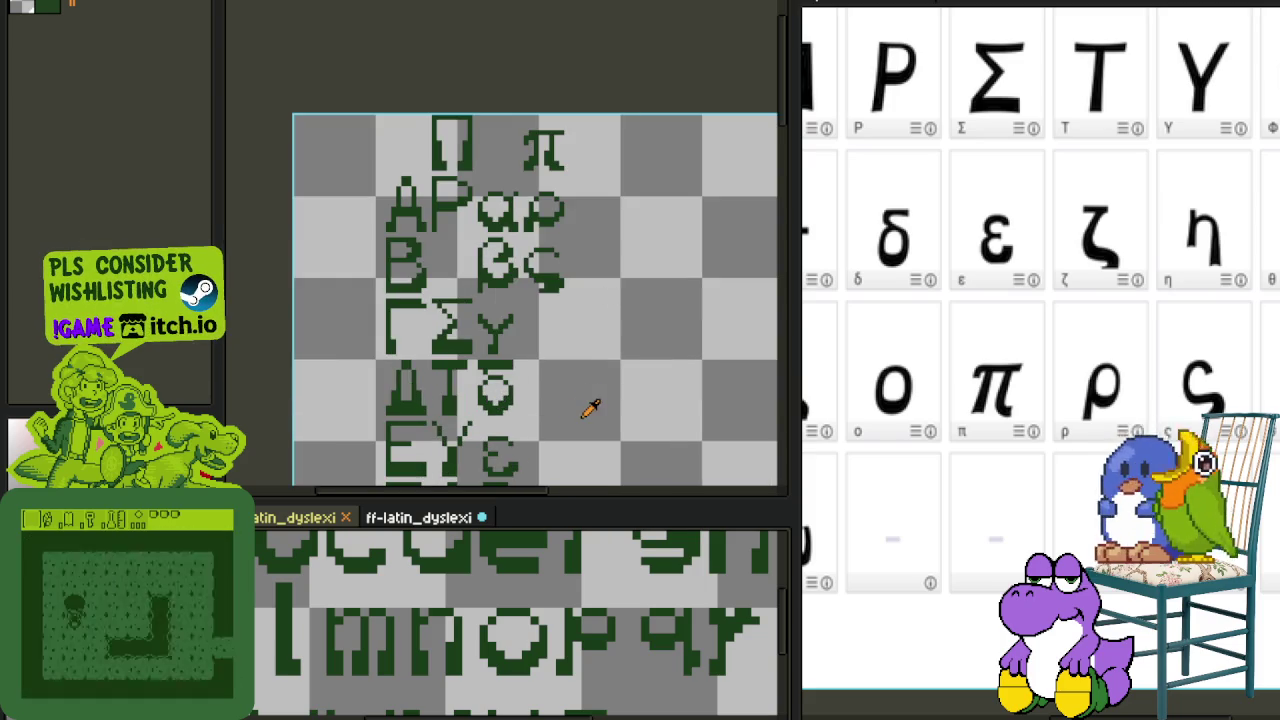
{"action": "scroll", "coordinate": [634, 316], "scroll_direction": "up", "scroll_amount": 1}
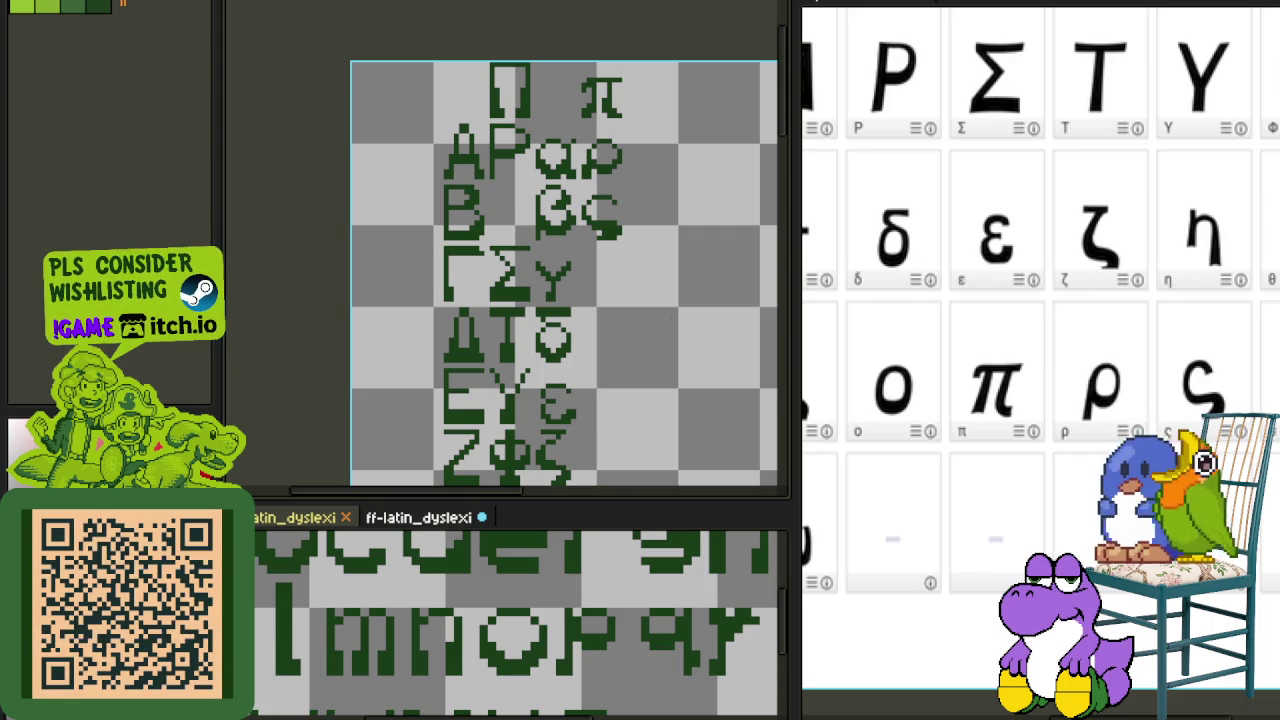
{"action": "scroll", "coordinate": [620, 430], "scroll_direction": "down", "scroll_amount": 2}
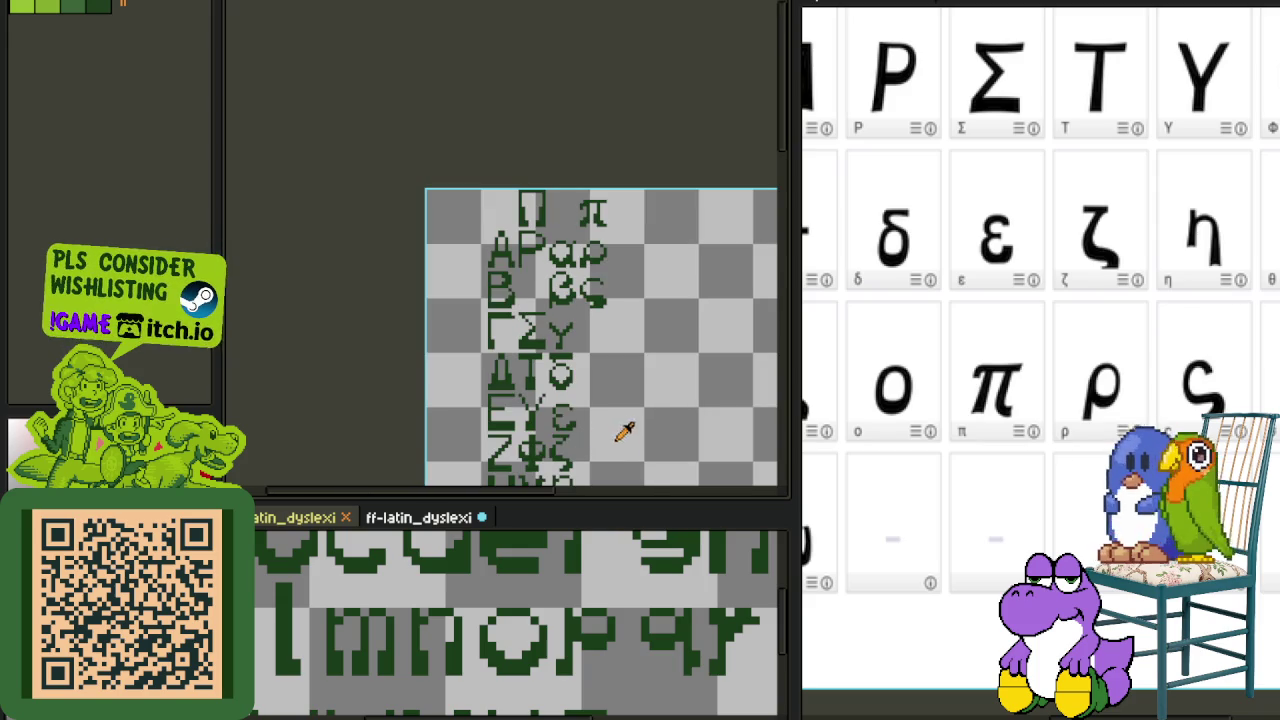
{"action": "scroll", "coordinate": [480, 662], "scroll_direction": "up", "scroll_amount": 1}
{"action": "scroll", "coordinate": [480, 662], "scroll_direction": "up", "scroll_amount": 1}
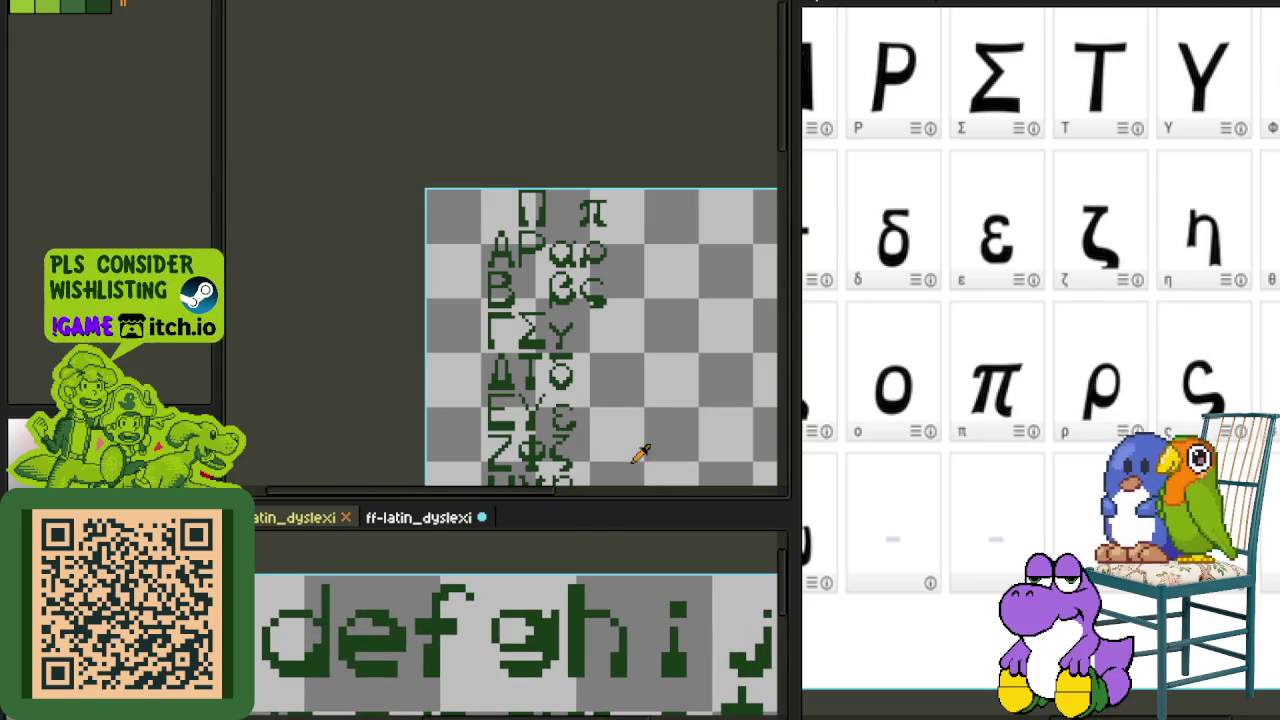
{"action": "key", "text": "Tab"}
- Switch to Layer 1 with the red grid and bring the grid sheet into view
{"action": "left_click", "coordinate": [366, 632]}
{"action": "key", "text": "Tab"}
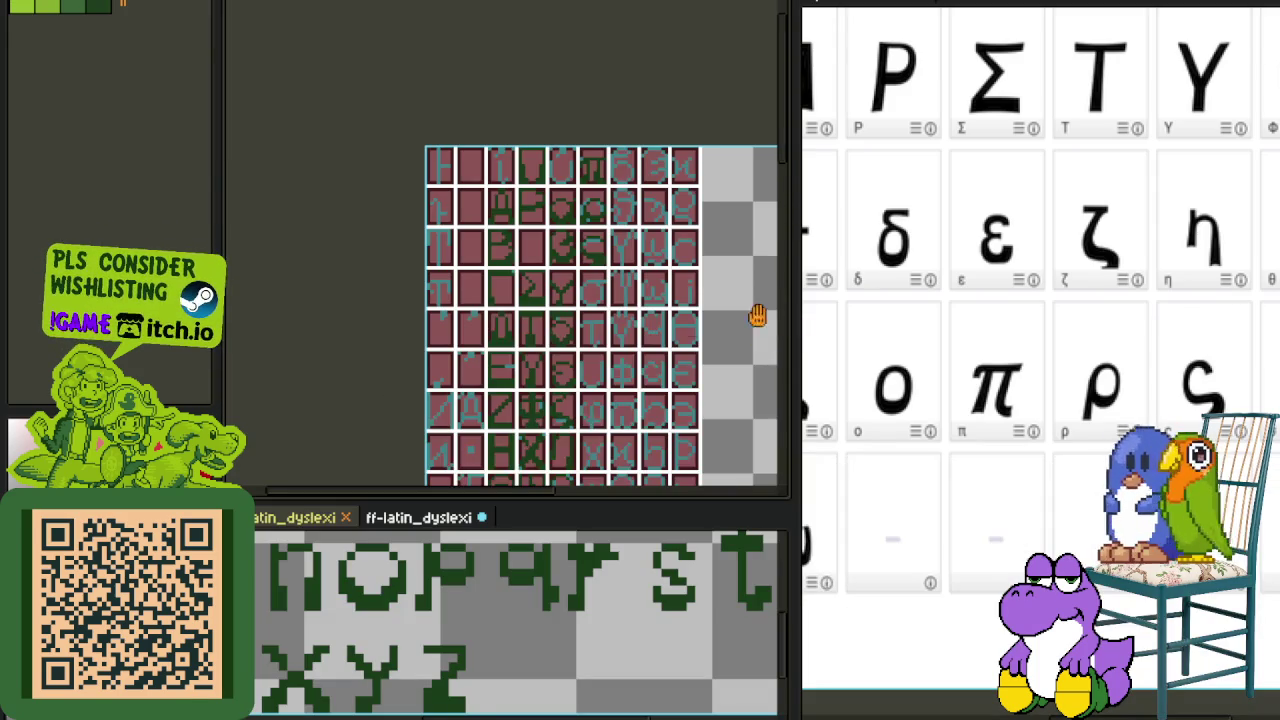
{"action": "left_click_drag", "start_coordinate": [685, 327], "coordinate": [580, 380]}
{"action": "scroll", "coordinate": [1038, 403], "scroll_direction": "right", "scroll_amount": 2}
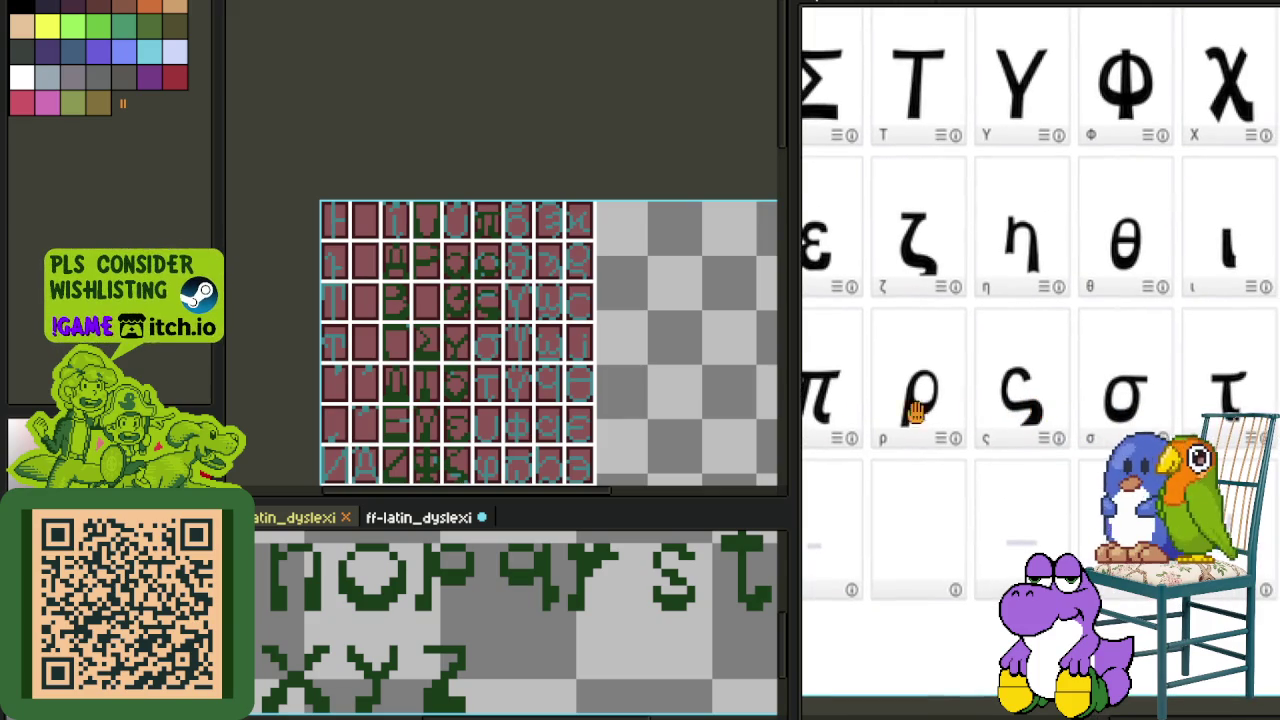
{"action": "scroll", "coordinate": [488, 331], "scroll_direction": "up", "scroll_amount": 2}
{"action": "scroll", "coordinate": [488, 331], "scroll_direction": "up", "scroll_amount": 2}
{"action": "key", "text": "Tab"}
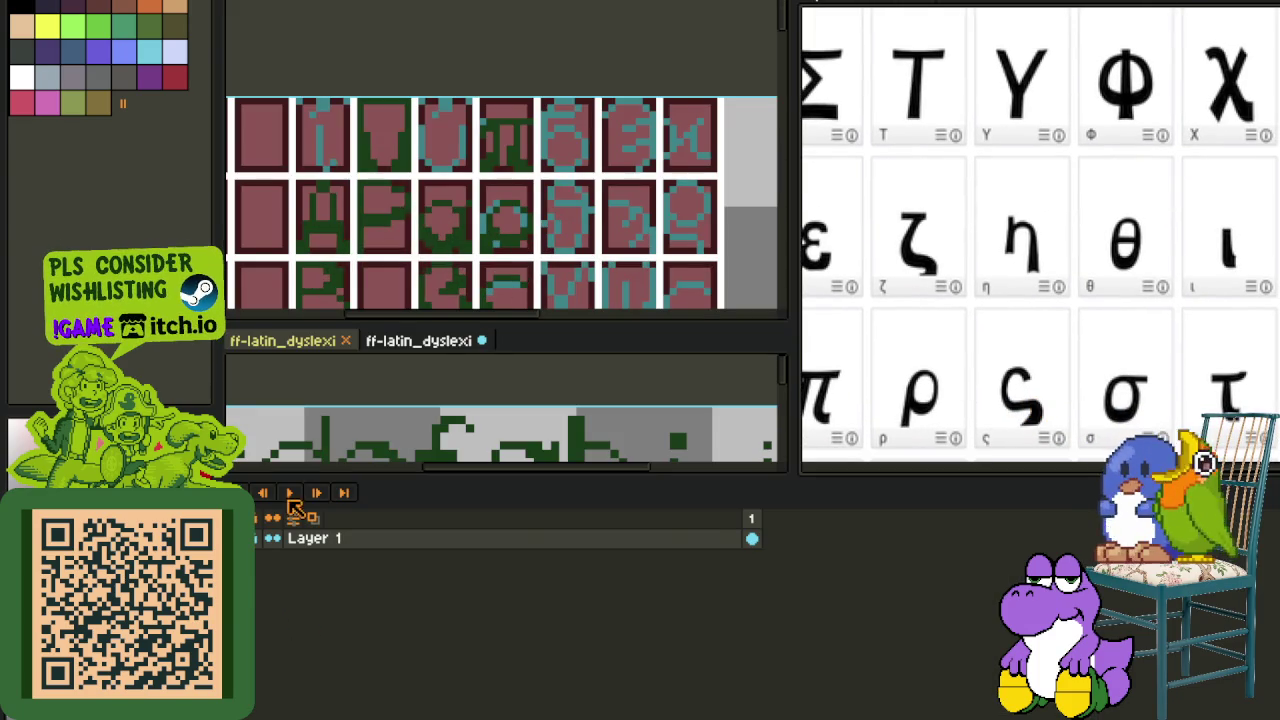
{"action": "key", "text": "Tab"}
{"action": "scroll", "coordinate": [586, 268], "scroll_direction": "down", "scroll_amount": 1}
- Select the lowercase σ glyph, nudge it one pixel left, and deselect
{"action": "left_click_drag", "start_coordinate": [595, 330], "coordinate": [596, 300]}
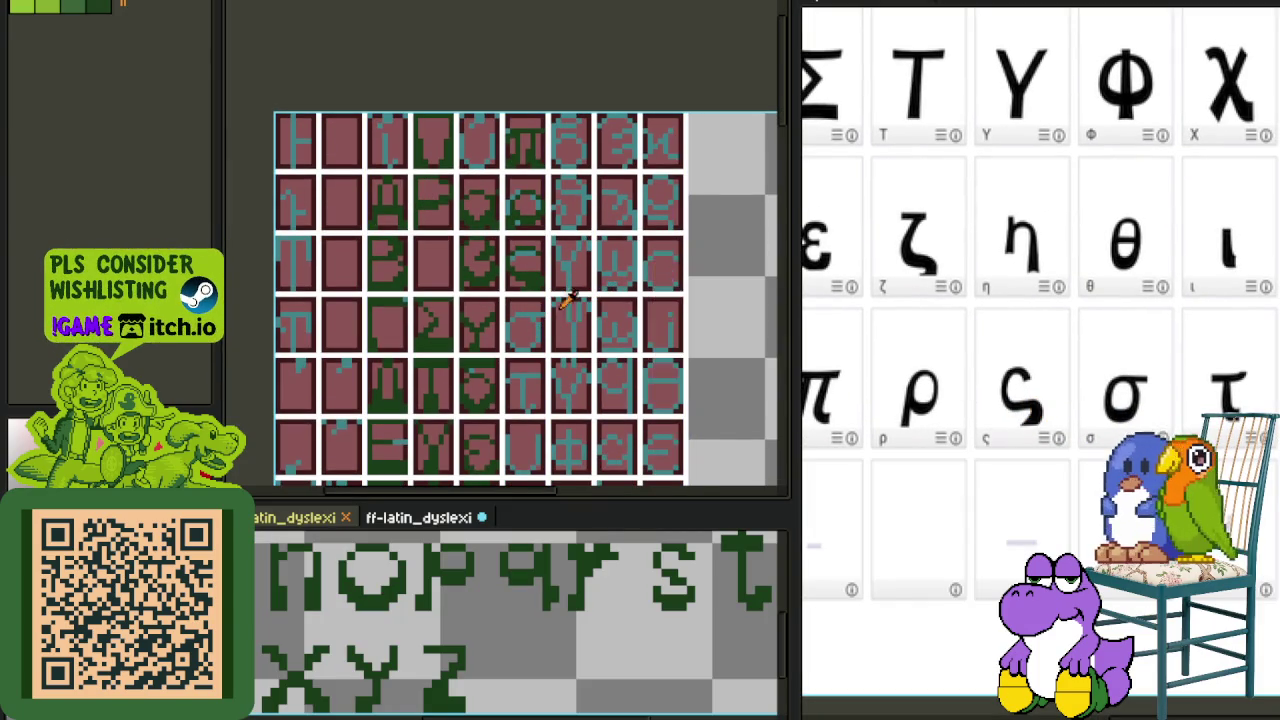
{"action": "scroll", "coordinate": [540, 318], "scroll_direction": "up", "scroll_amount": 1}
{"action": "scroll", "coordinate": [538, 316], "scroll_direction": "up", "scroll_amount": 1}
{"action": "scroll", "coordinate": [508, 388], "scroll_direction": "down", "scroll_amount": 3}
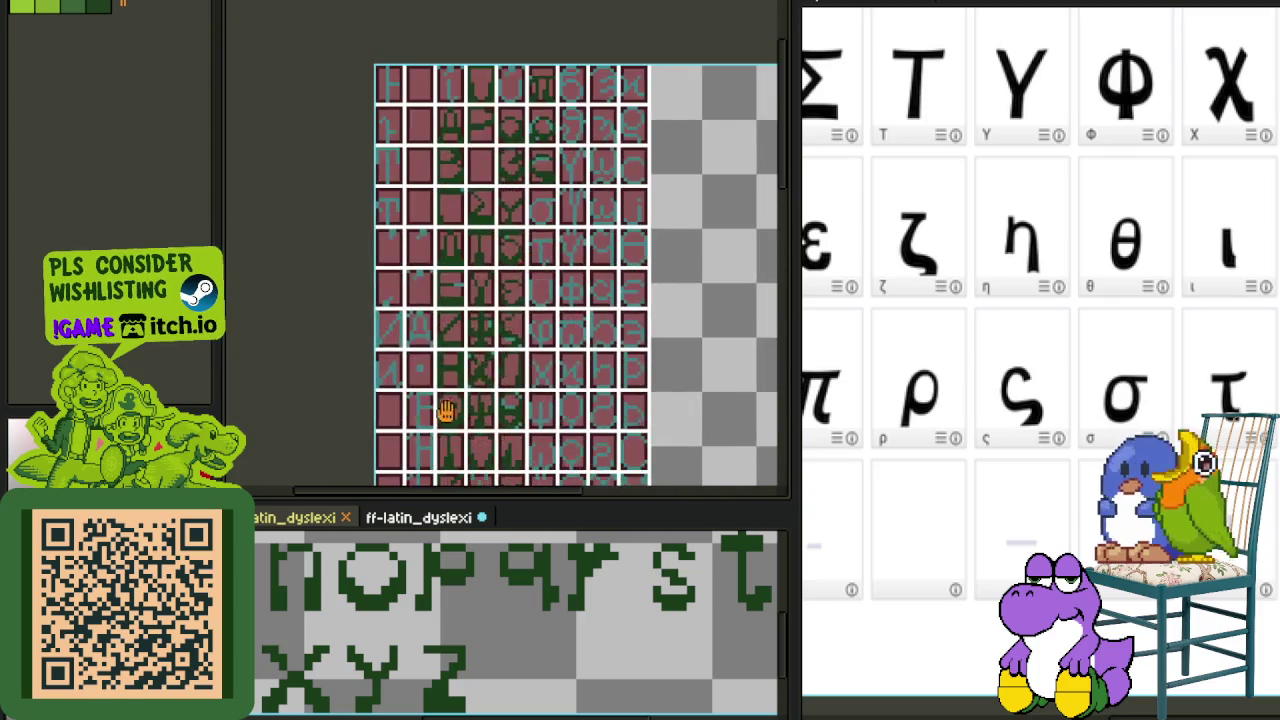
{"action": "scroll", "coordinate": [443, 409], "scroll_direction": "down", "scroll_amount": 5}
{"action": "scroll", "coordinate": [508, 371], "scroll_direction": "down", "scroll_amount": 1}
{"action": "scroll", "coordinate": [543, 403], "scroll_direction": "up", "scroll_amount": 2}
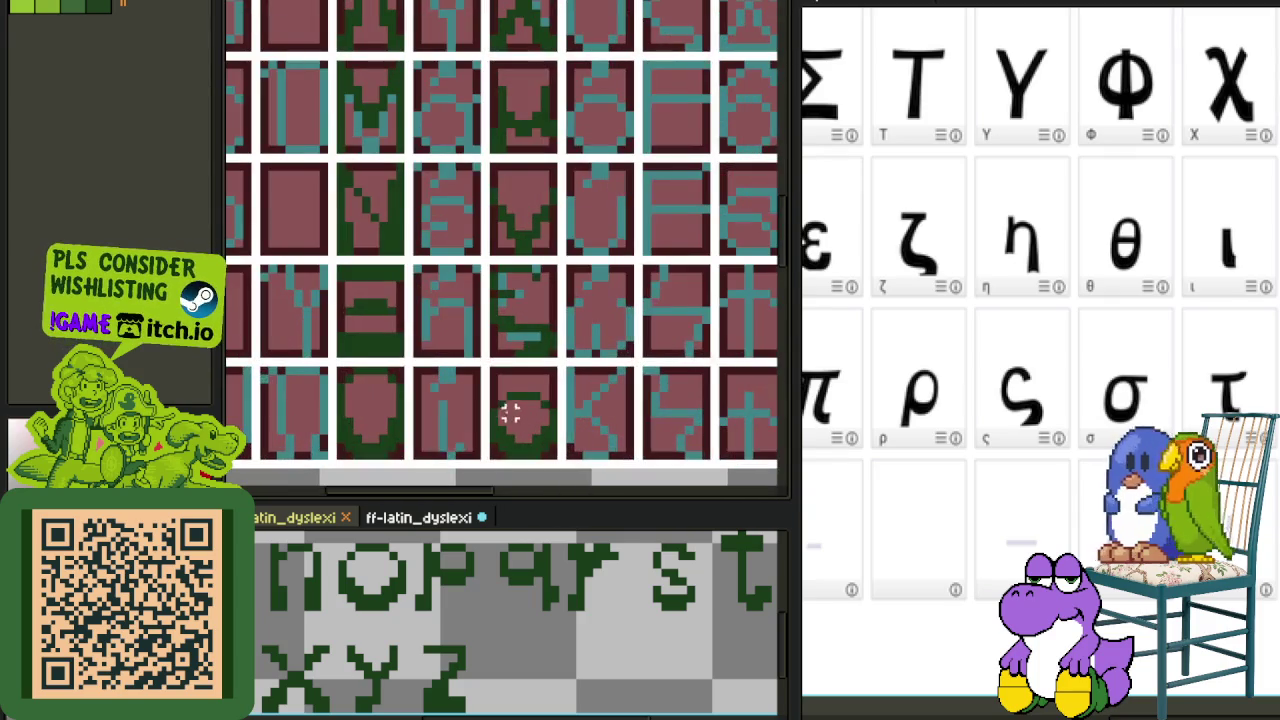
{"action": "left_click_drag", "start_coordinate": [494, 396], "coordinate": [557, 457]}
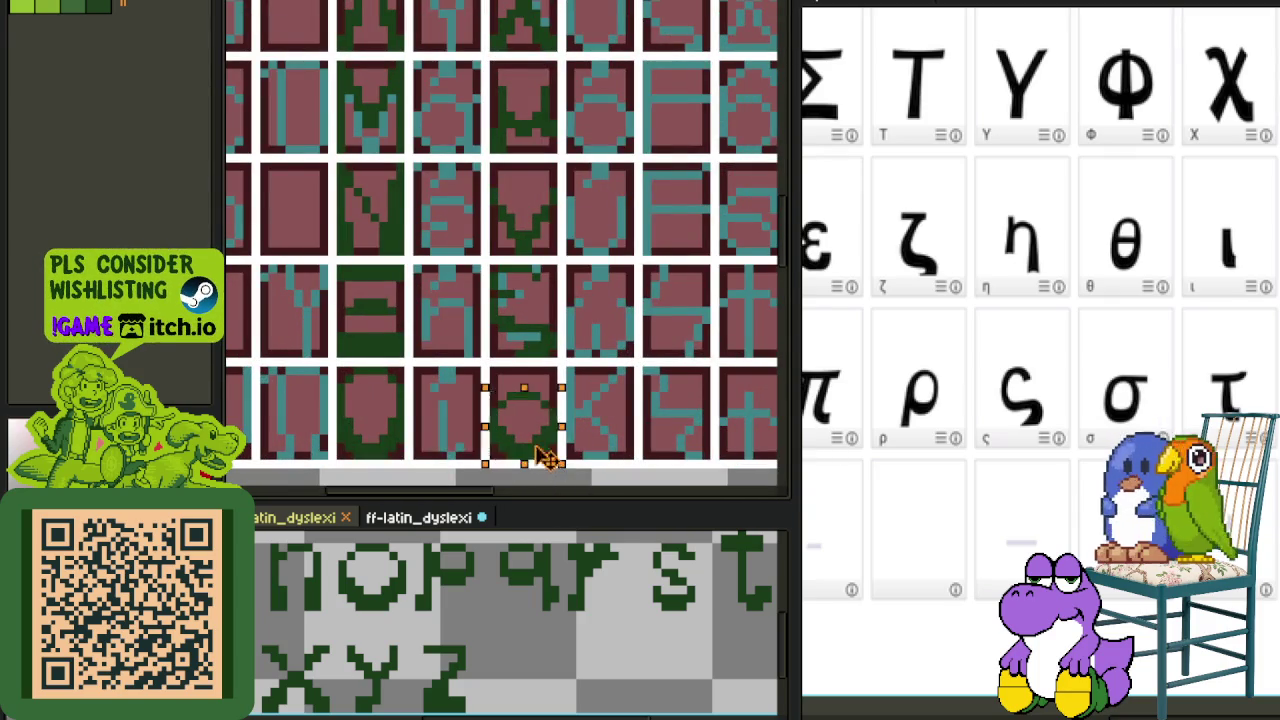
{"action": "scroll", "coordinate": [530, 300], "scroll_direction": "down", "scroll_amount": 5}
{"action": "scroll", "coordinate": [457, 114], "scroll_direction": "up", "scroll_amount": 1}
{"action": "scroll", "coordinate": [448, 337], "scroll_direction": "up", "scroll_amount": 1}
{"action": "scroll", "coordinate": [533, 292], "scroll_direction": "up", "scroll_amount": 2}
{"action": "left_click_drag", "start_coordinate": [440, 222], "coordinate": [634, 445]}
{"action": "key", "text": "Left"}
{"action": "key", "text": "Escape"}
- Paint the teal strip along σ's top bar in dark green
{"action": "left_click", "coordinate": [508, 237]}
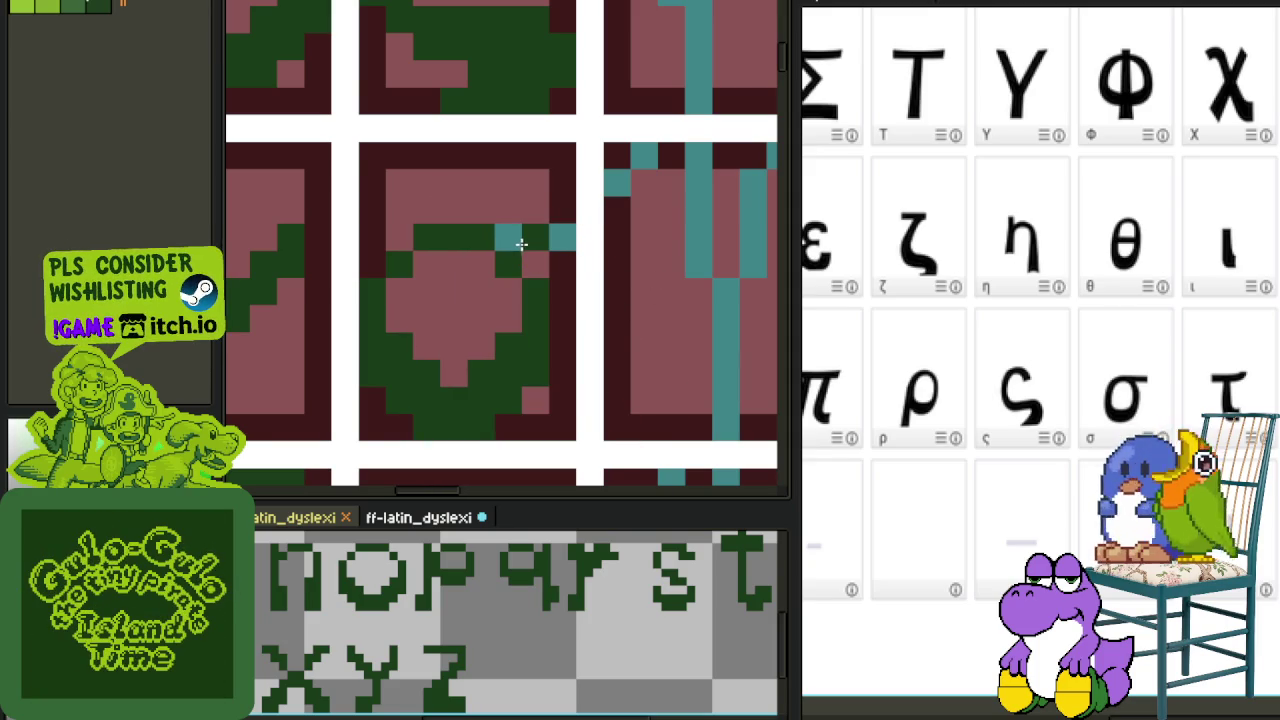
{"action": "left_click_drag", "start_coordinate": [509, 243], "coordinate": [572, 233]}
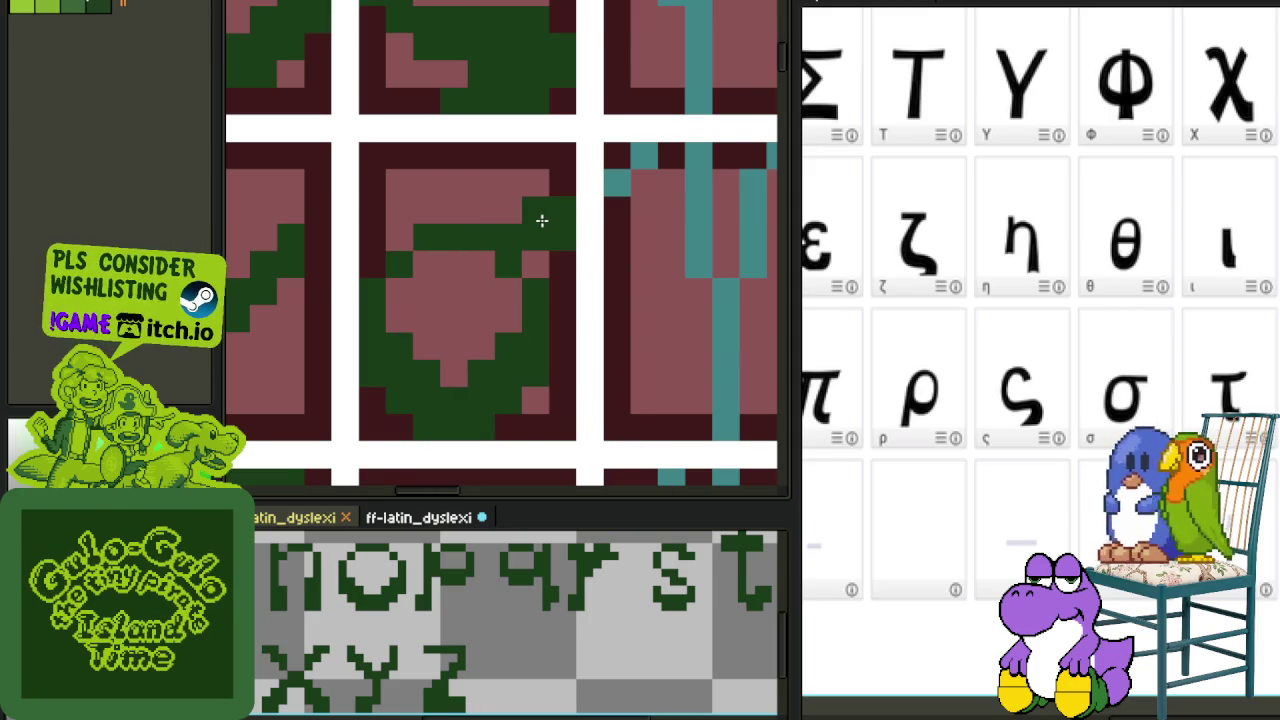
{"action": "scroll", "coordinate": [543, 217], "scroll_direction": "down", "scroll_amount": 3}
- Hide the cell grid layer so only the green glyphs show
{"action": "key", "text": "Tab"}
{"action": "left_click", "coordinate": [290, 580]}
{"action": "key", "text": "Tab"}
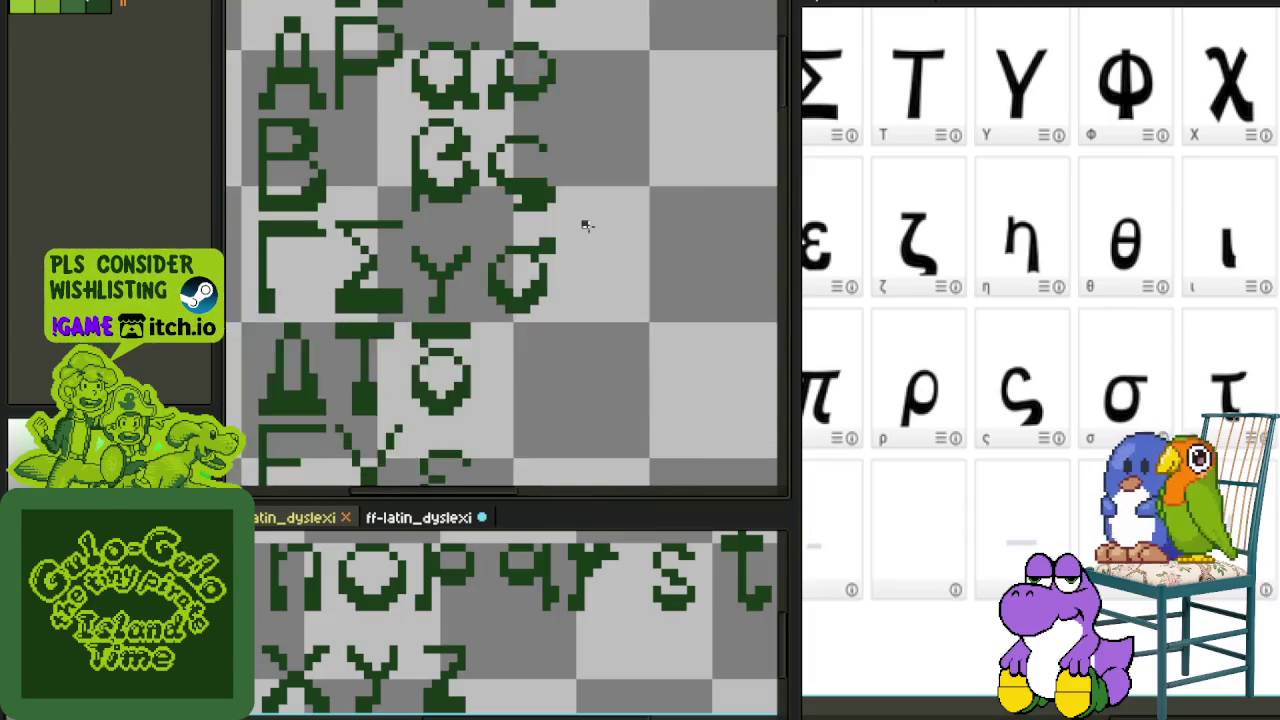
- Turn the cell grid layer back on over the Greek glyphs
{"action": "scroll", "coordinate": [588, 230], "scroll_direction": "down", "scroll_amount": 2}
{"action": "scroll", "coordinate": [568, 288], "scroll_direction": "down", "scroll_amount": 2}
{"action": "scroll", "coordinate": [571, 286], "scroll_direction": "up", "scroll_amount": 1}
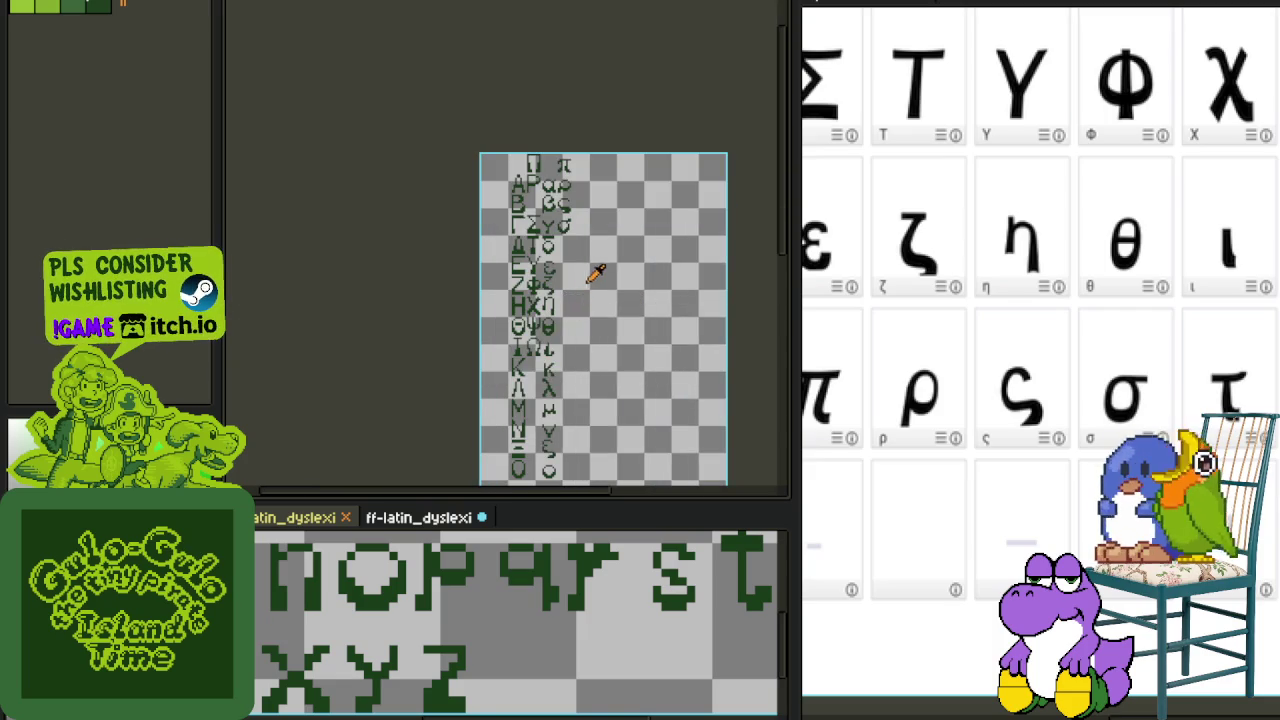
{"action": "scroll", "coordinate": [562, 222], "scroll_direction": "up", "scroll_amount": 1}
{"action": "key", "text": "Tab"}
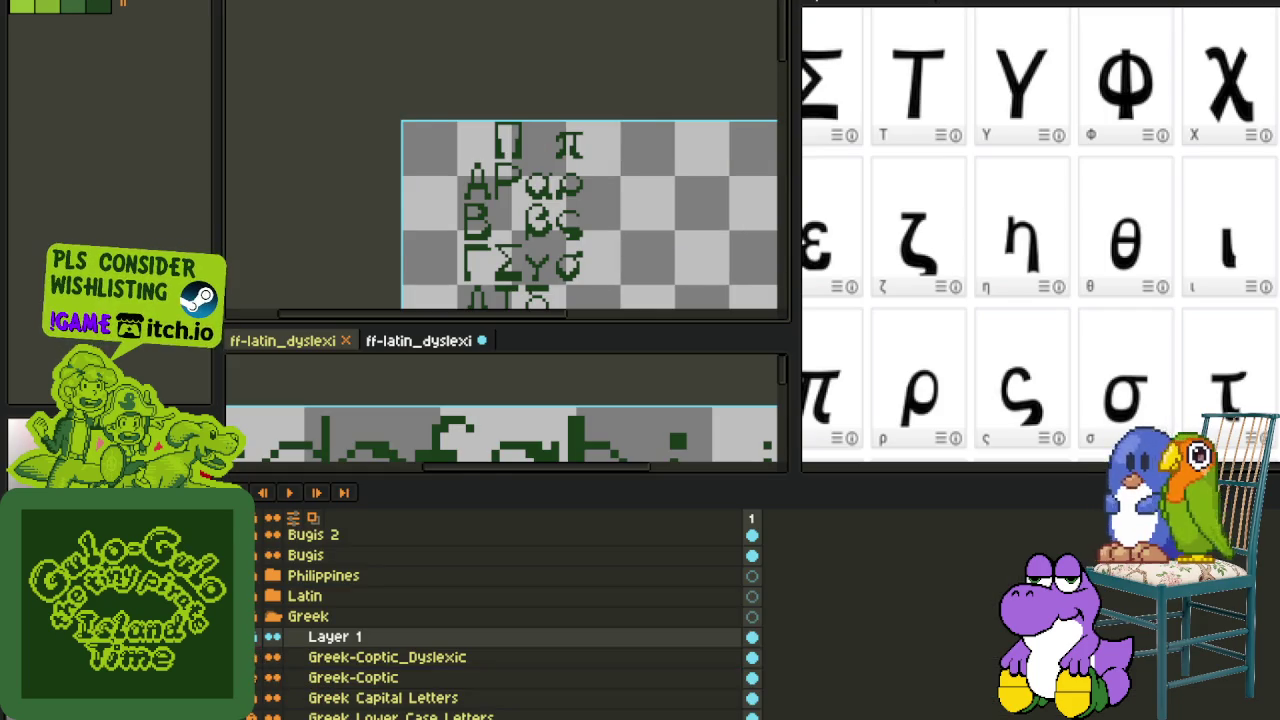
{"action": "key", "text": "Tab"}
{"action": "scroll", "coordinate": [648, 360], "scroll_direction": "up", "scroll_amount": 1}
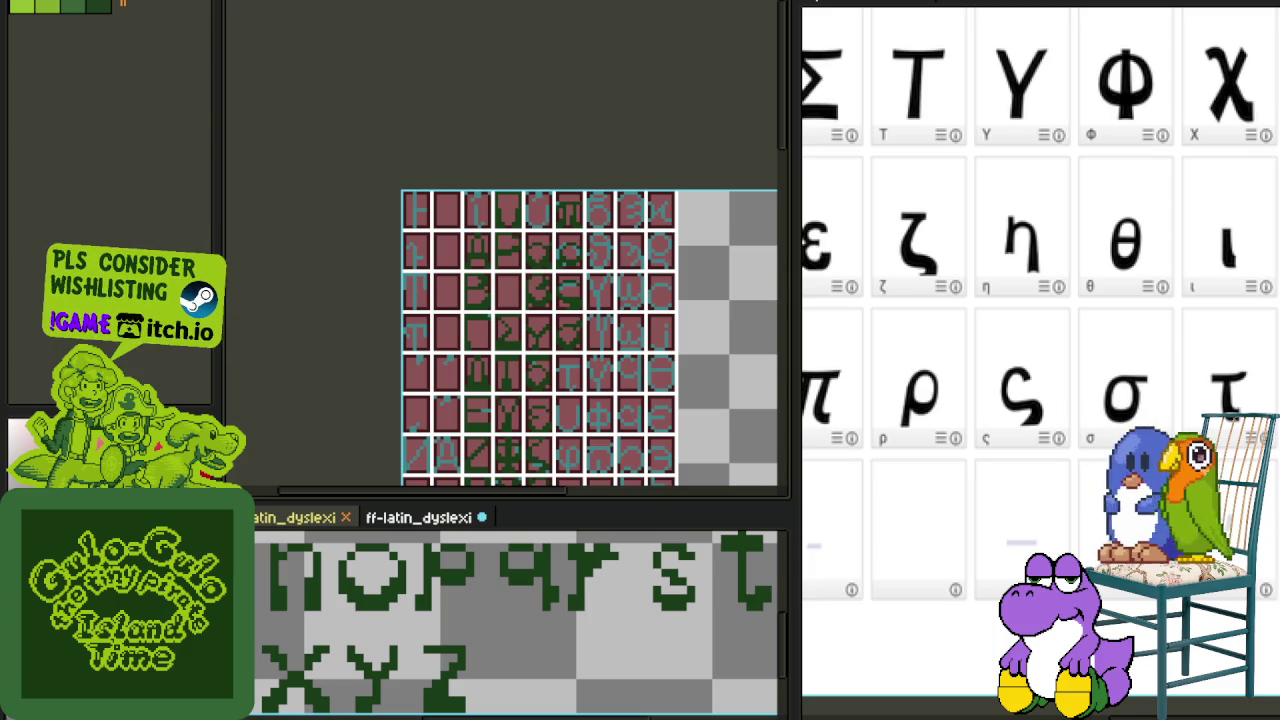
{"action": "scroll", "coordinate": [686, 337], "scroll_direction": "up", "scroll_amount": 2}
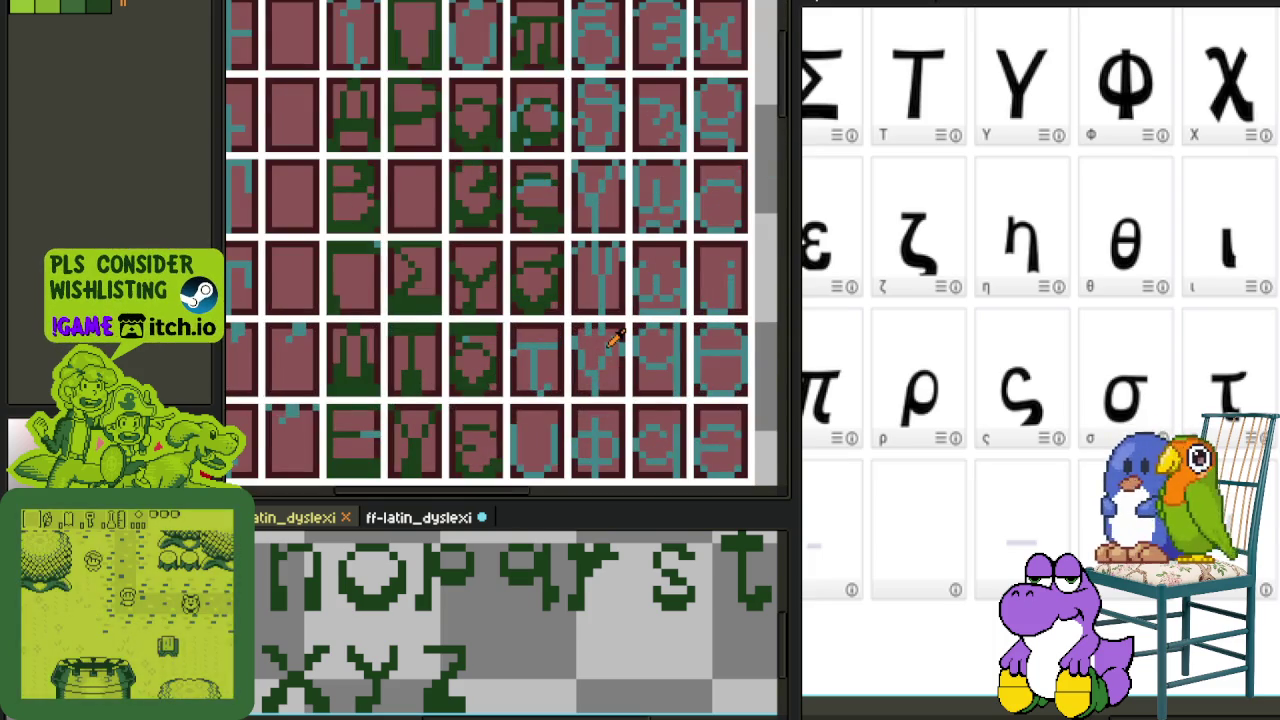
{"action": "scroll", "coordinate": [600, 368], "scroll_direction": "down", "scroll_amount": 1}
{"action": "scroll", "coordinate": [560, 300], "scroll_direction": "down", "scroll_amount": 1}
{"action": "scroll", "coordinate": [500, 200], "scroll_direction": "down", "scroll_amount": 1}
- Select a block of pixels in the tau cell and paint over part of its stem in pink
{"action": "key", "text": "Tab"}
{"action": "key", "text": "Tab"}
{"action": "scroll", "coordinate": [467, 75], "scroll_direction": "up", "scroll_amount": 1}
{"action": "scroll", "coordinate": [500, 120], "scroll_direction": "up", "scroll_amount": 2}
{"action": "mouse_move", "coordinate": [470, 65]}
{"action": "left_mouse_down"}
{"action": "mouse_move", "coordinate": [592, 215]}
{"action": "mouse_move", "coordinate": [668, 497]}
{"action": "mouse_move", "coordinate": [600, 420]}
{"action": "left_mouse_up"}
{"action": "scroll", "coordinate": [610, 218], "scroll_direction": "down", "scroll_amount": 1}
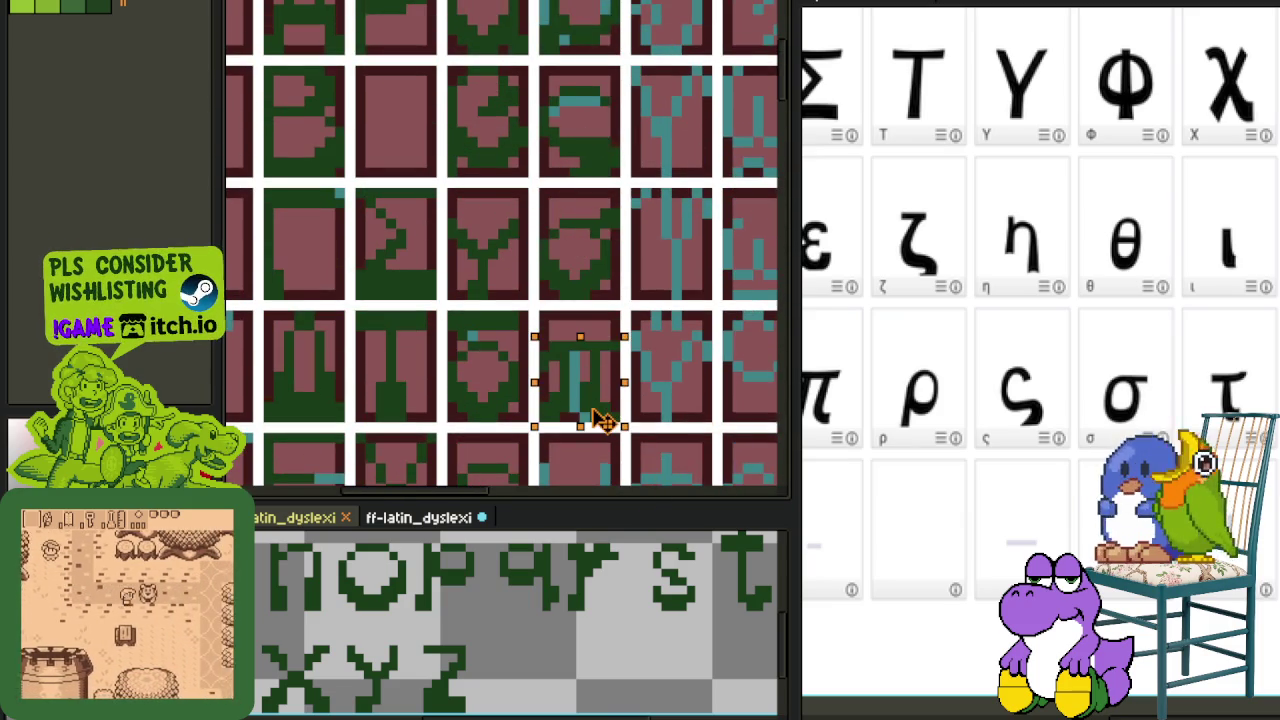
{"action": "scroll", "coordinate": [609, 366], "scroll_direction": "up", "scroll_amount": 2}
{"action": "scroll", "coordinate": [529, 374], "scroll_direction": "down", "scroll_amount": 3}
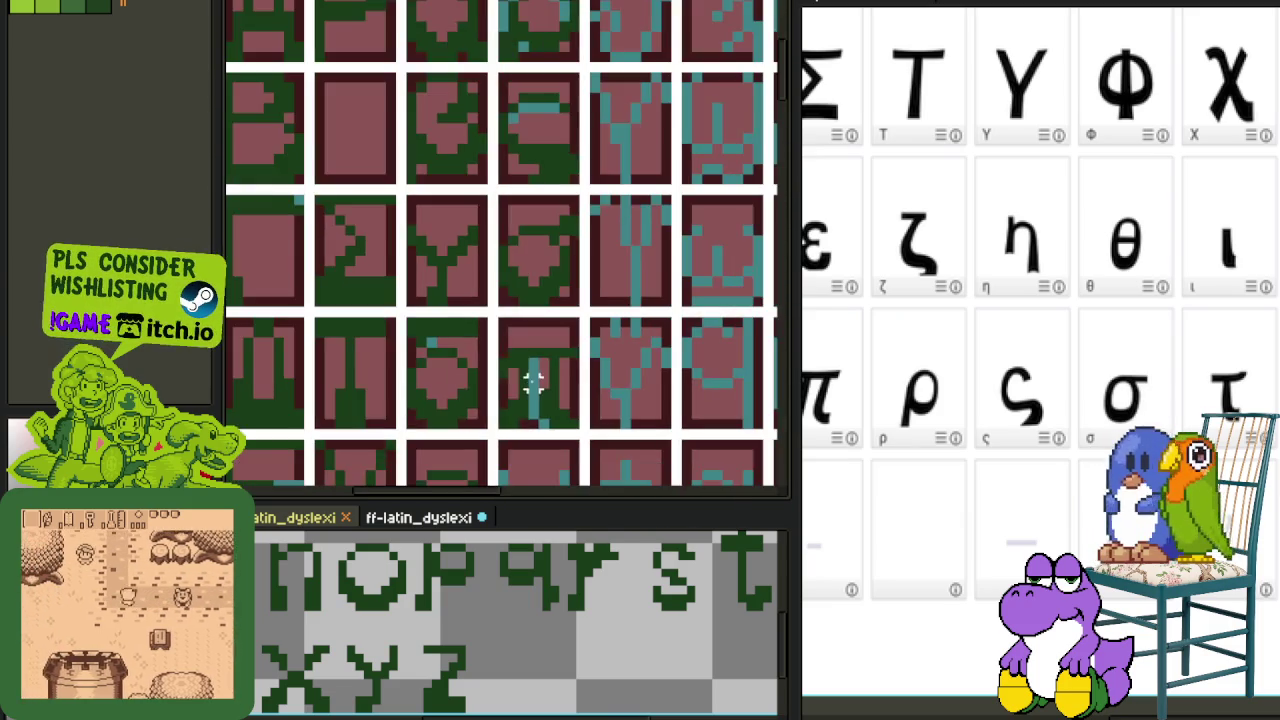
{"action": "scroll", "coordinate": [557, 333], "scroll_direction": "up", "scroll_amount": 1}
{"action": "scroll", "coordinate": [555, 320], "scroll_direction": "up", "scroll_amount": 1}
{"action": "scroll", "coordinate": [550, 302], "scroll_direction": "up", "scroll_amount": 2}
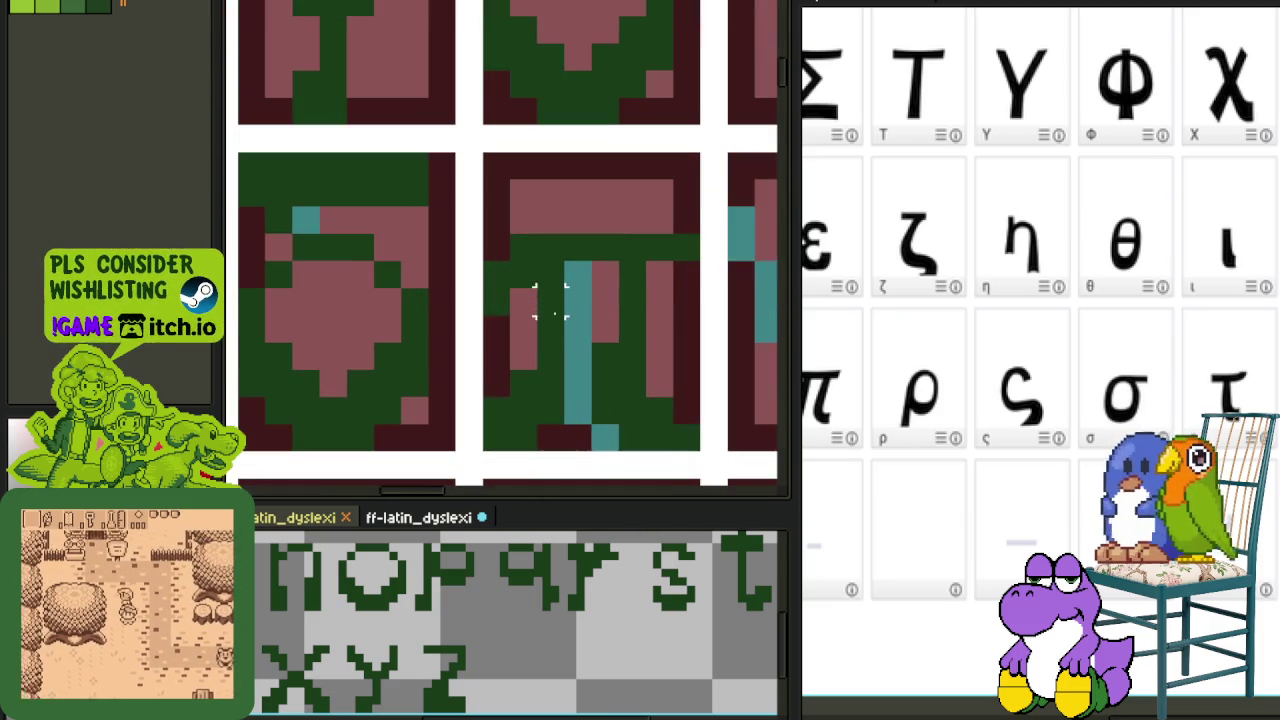
{"action": "mouse_move", "coordinate": [551, 275]}
{"action": "left_mouse_down"}
{"action": "mouse_move", "coordinate": [551, 380]}
{"action": "mouse_move", "coordinate": [523, 400]}
{"action": "left_mouse_up"}
- Marquee-select the tau's stem pixels, shift them one pixel left, and deselect
{"action": "key", "text": "m"}
{"action": "left_click_drag", "start_coordinate": [560, 258], "coordinate": [677, 455]}
{"action": "left_click", "coordinate": [742, 405]}
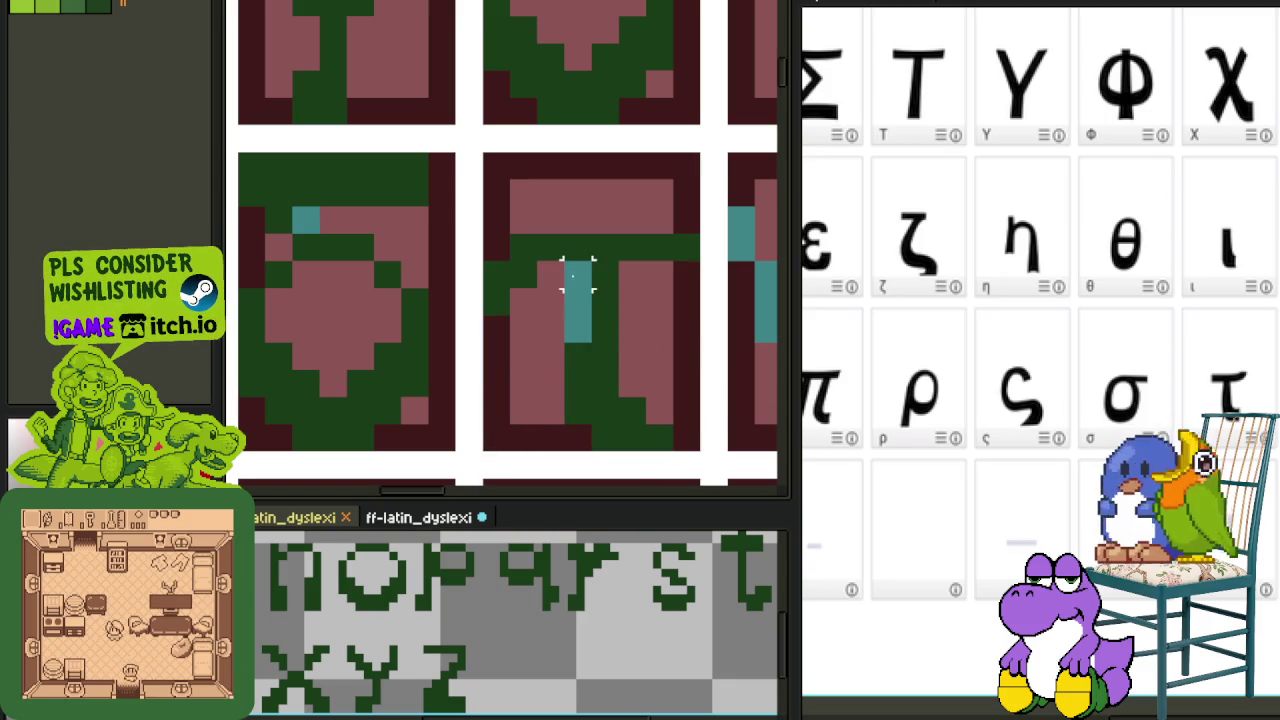
{"action": "left_click_drag", "start_coordinate": [566, 262], "coordinate": [678, 456]}
{"action": "left_click_drag", "start_coordinate": [620, 360], "coordinate": [592, 360]}
{"action": "left_click", "coordinate": [742, 382]}
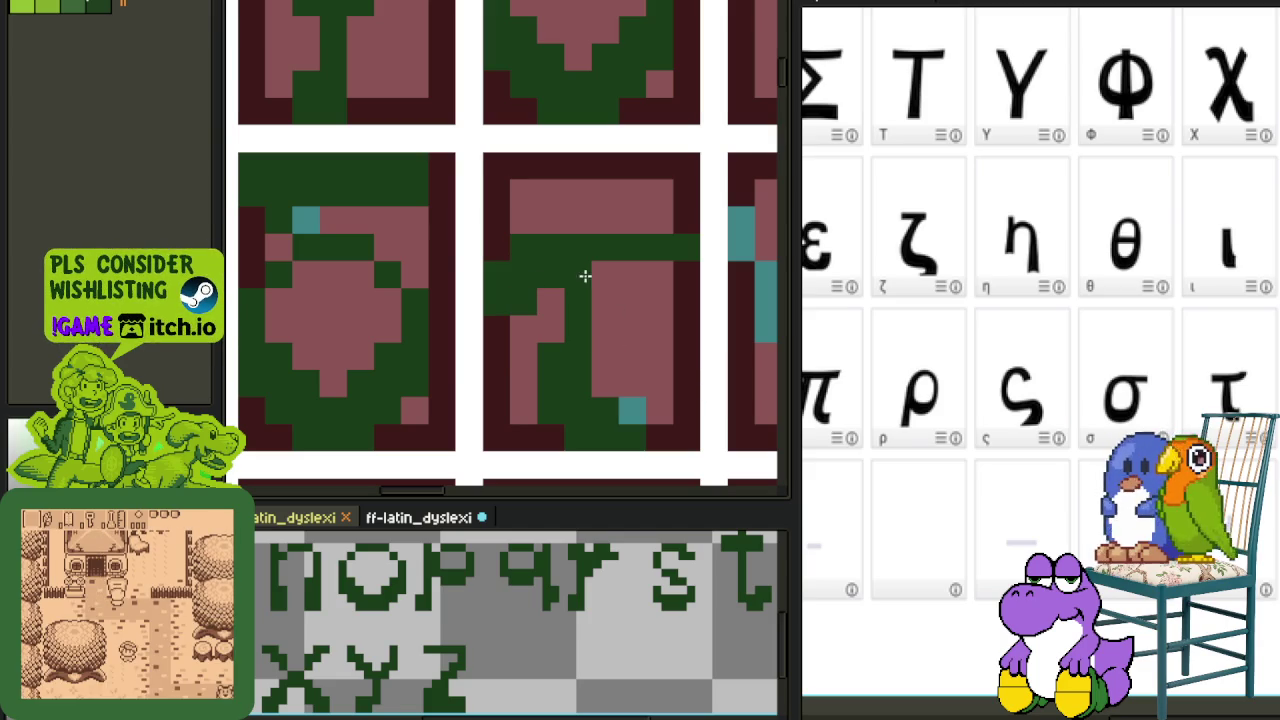
- Hide the cell grid to check the glyphs, then restore it and hide the layer list
{"action": "scroll", "coordinate": [606, 289], "scroll_direction": "down", "scroll_amount": 2}
{"action": "scroll", "coordinate": [606, 289], "scroll_direction": "down", "scroll_amount": 2}
{"action": "key", "text": "Tab"}
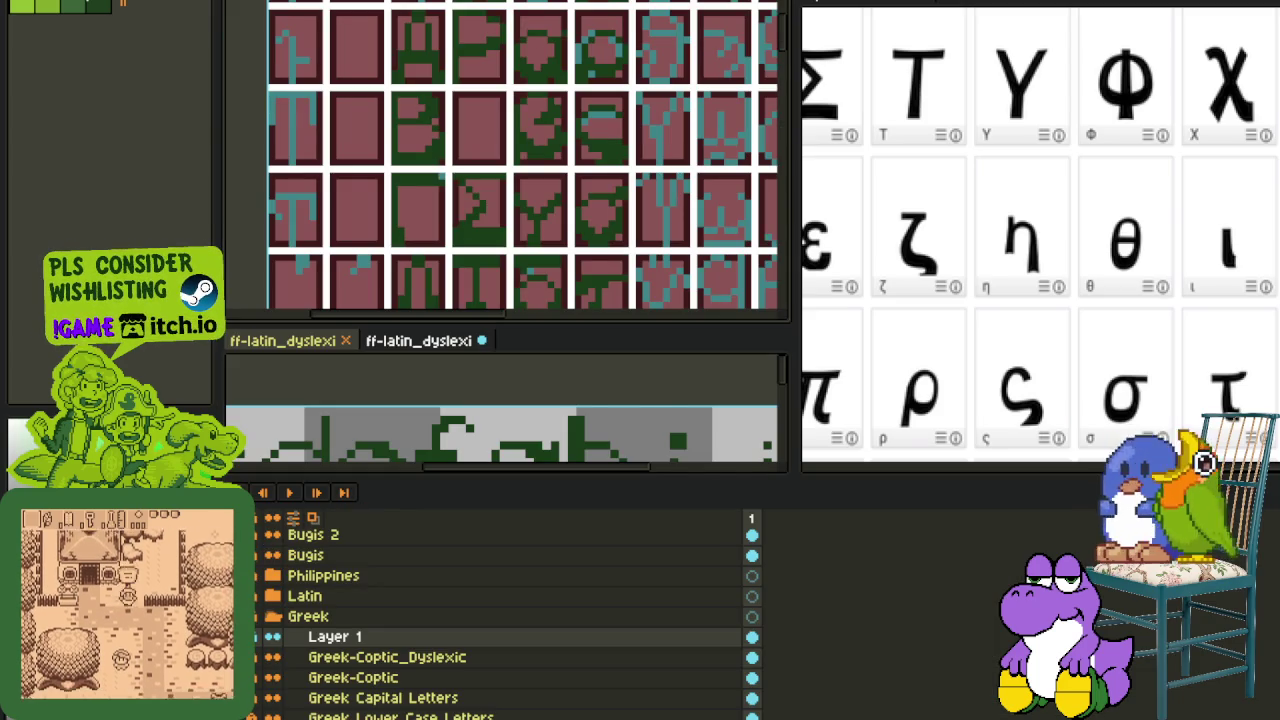
{"action": "key", "text": "Tab"}
{"action": "scroll", "coordinate": [628, 294], "scroll_direction": "down", "scroll_amount": 2}
{"action": "scroll", "coordinate": [628, 294], "scroll_direction": "up", "scroll_amount": 1}
{"action": "scroll", "coordinate": [630, 298], "scroll_direction": "up", "scroll_amount": 1}
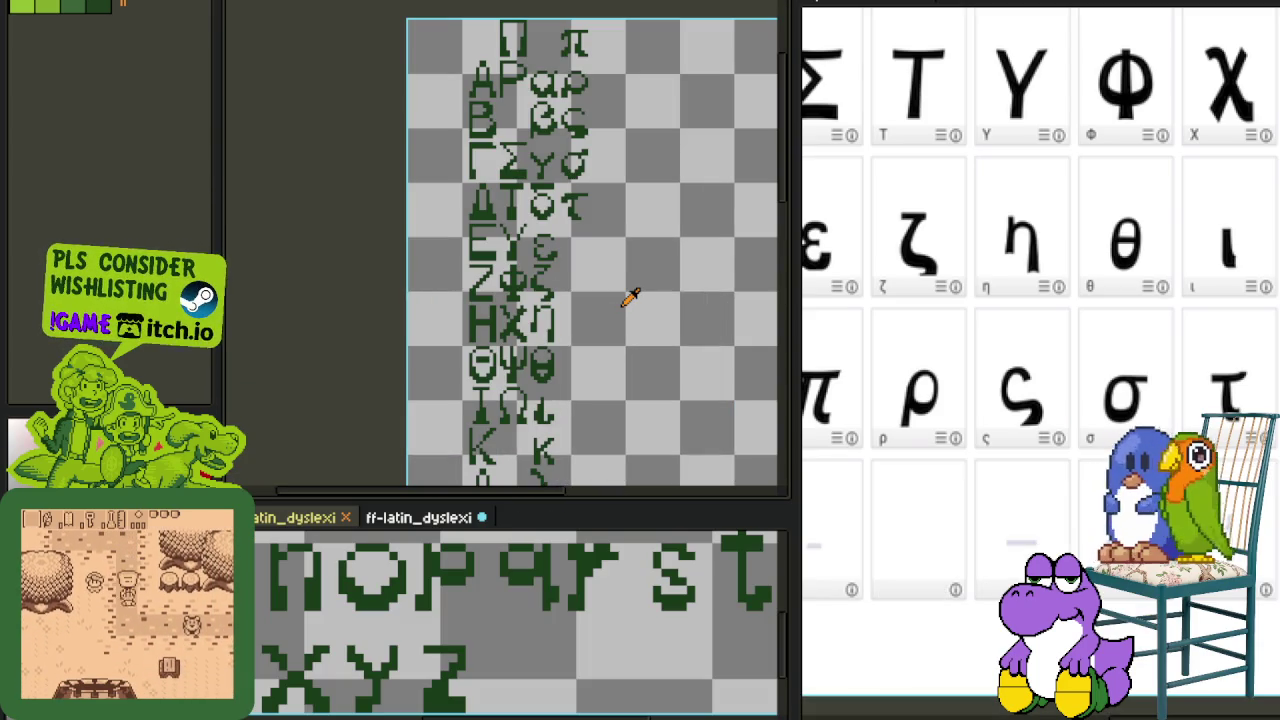
{"action": "key", "text": "Tab"}
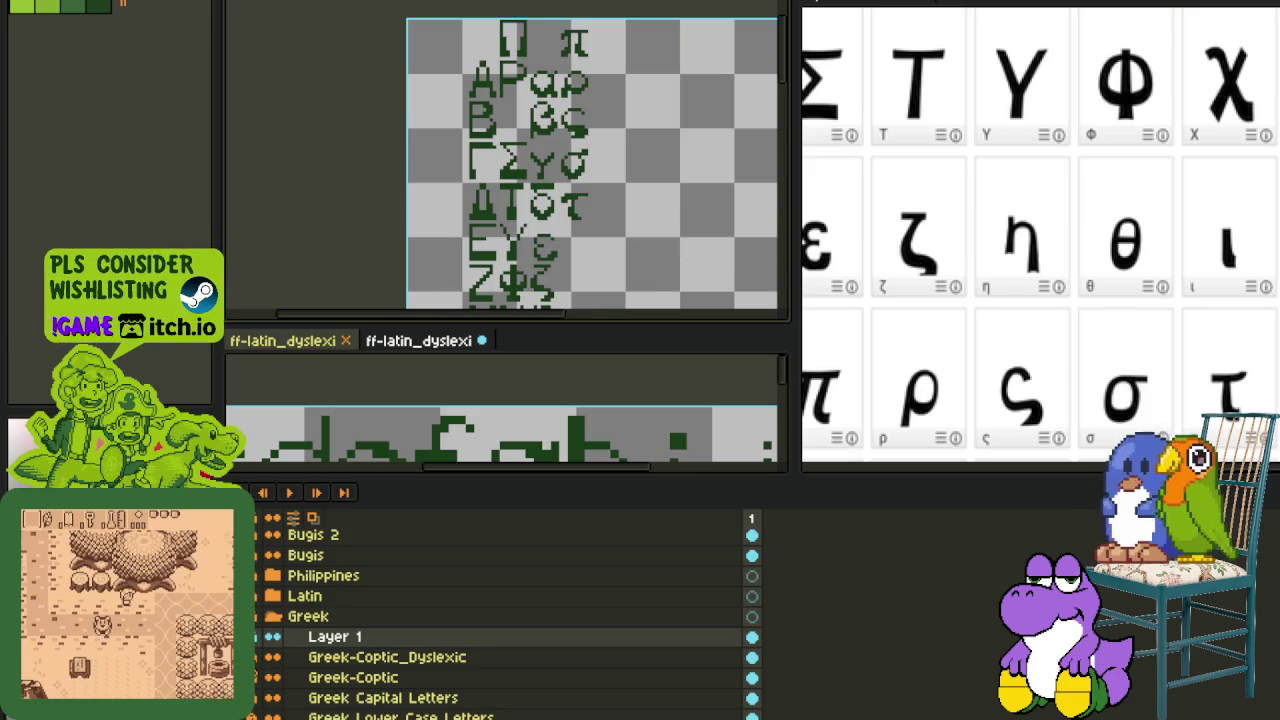
{"action": "key", "text": "ctrl+Tab"}
{"action": "scroll", "coordinate": [550, 83], "scroll_direction": "up", "scroll_amount": 1}
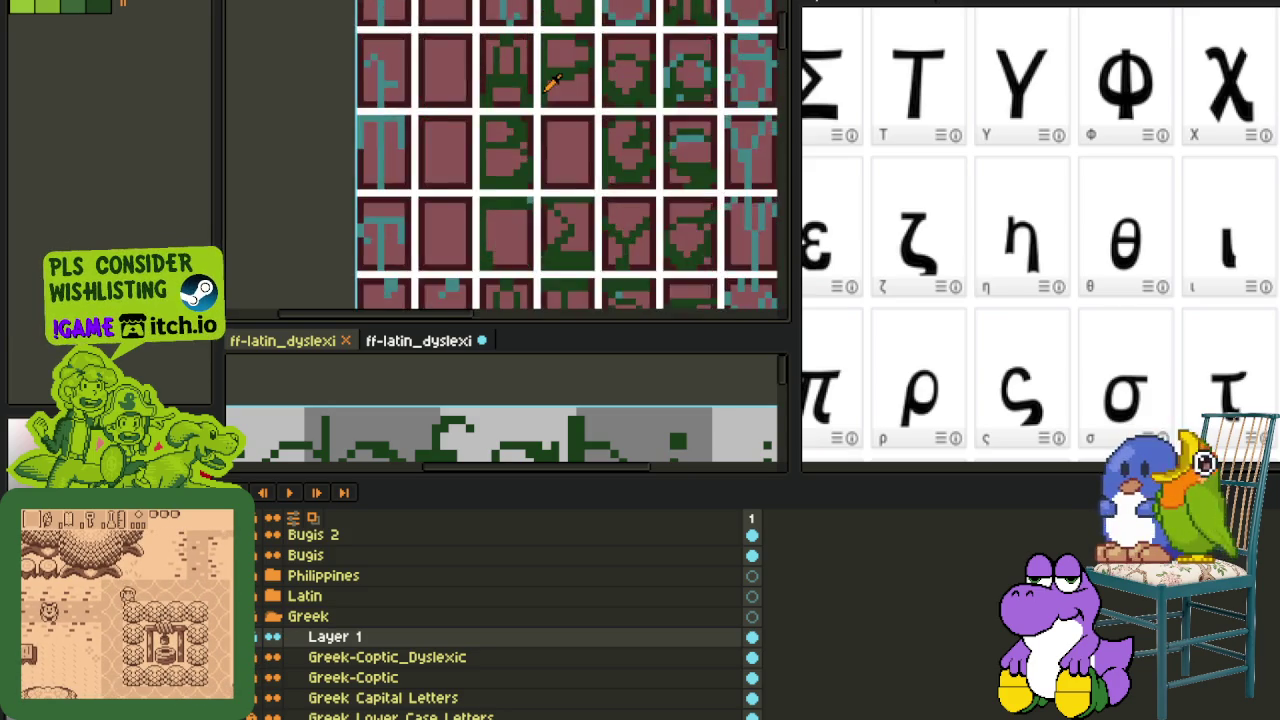
{"action": "scroll", "coordinate": [550, 83], "scroll_direction": "down", "scroll_amount": 2}
{"action": "key", "text": "Tab"}
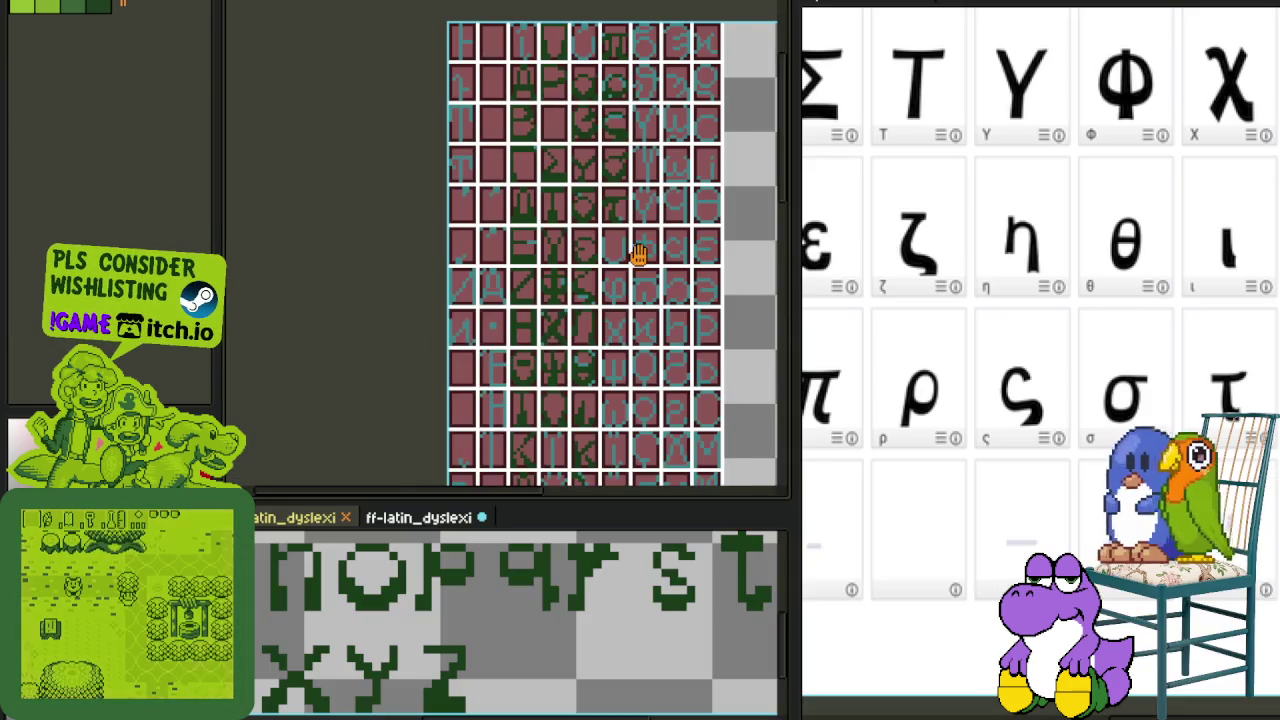
- Pan the glyph sheet, then start a new 376×798 transparent RGB sprite from the File menu
{"action": "left_click_drag", "start_coordinate": [638, 254], "coordinate": [596, 187]}
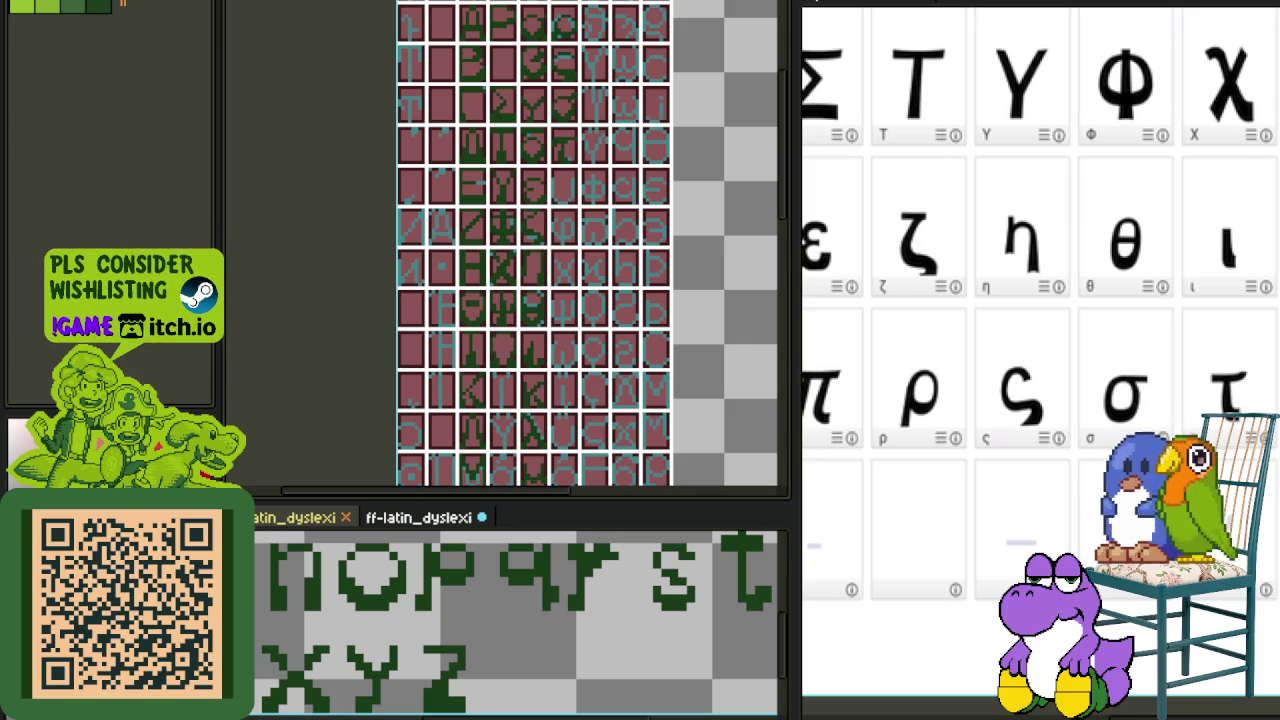
{"action": "key", "text": "alt+f"}
- Create the 376×798 transparent sprite and paste the Unicode Greek chart into it
{"action": "key", "text": "n"}
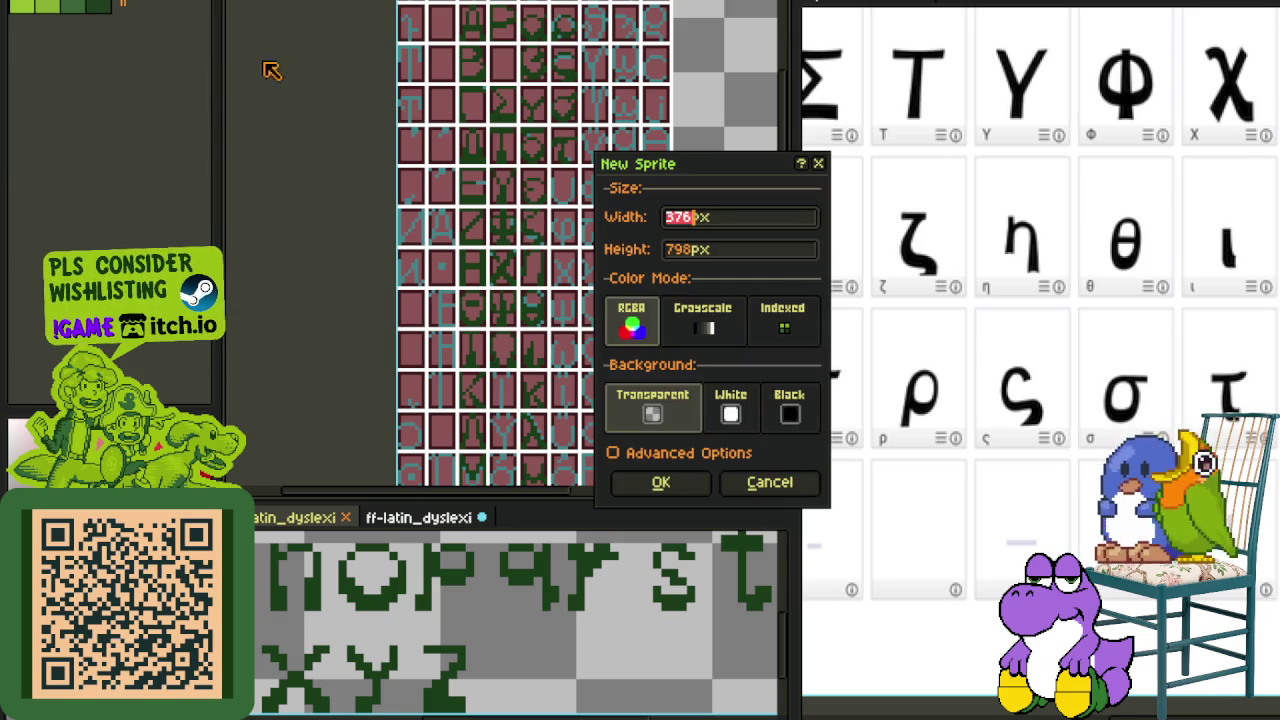
{"action": "left_click", "coordinate": [664, 486]}
{"action": "key", "text": "ctrl+v"}
- Select the Δ glyph on the pasted chart to inspect it
{"action": "scroll", "coordinate": [691, 209], "scroll_direction": "down", "scroll_amount": 3}
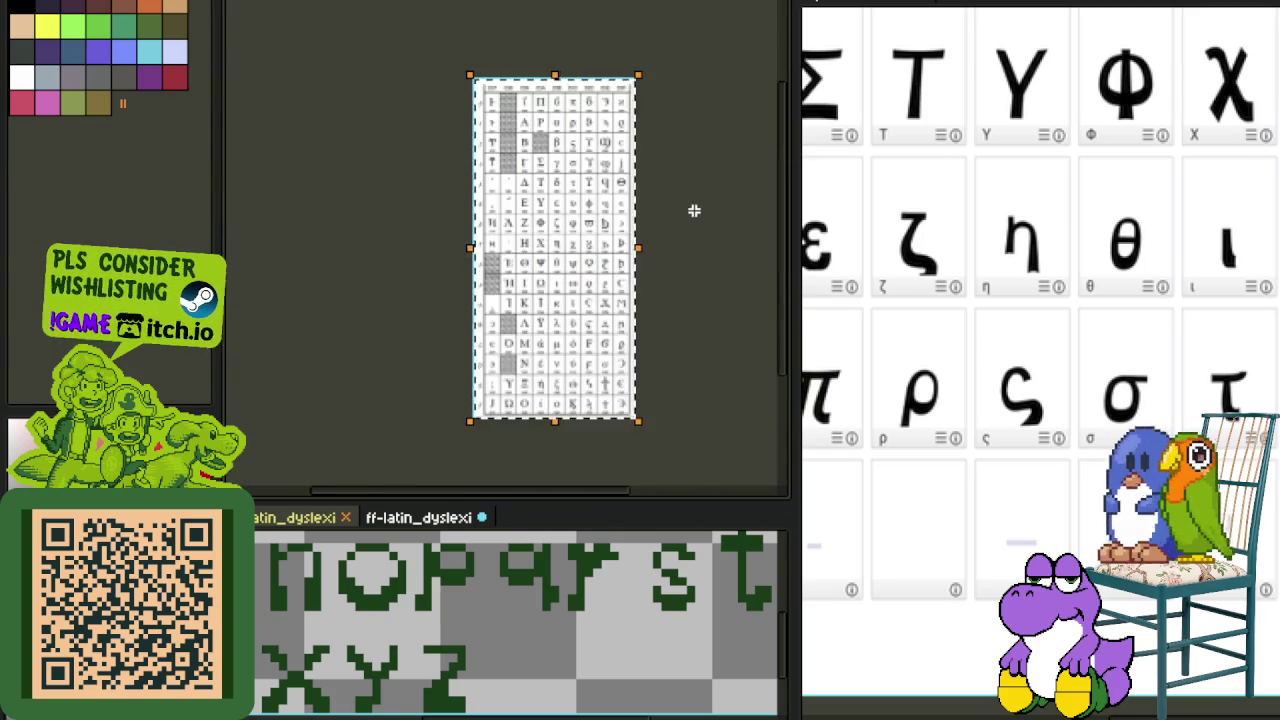
{"action": "scroll", "coordinate": [533, 164], "scroll_direction": "up", "scroll_amount": 2}
{"action": "scroll", "coordinate": [533, 164], "scroll_direction": "up", "scroll_amount": 4}
{"action": "left_click_drag", "start_coordinate": [399, 288], "coordinate": [543, 446]}
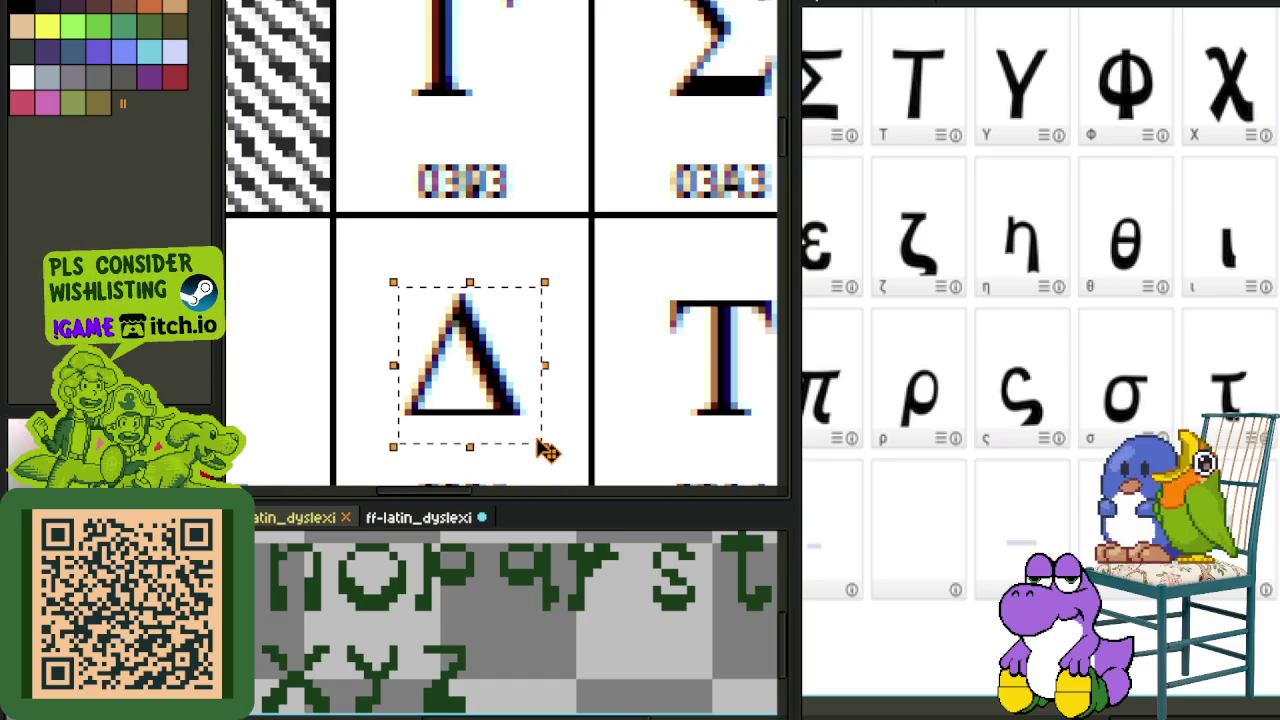
{"action": "scroll", "coordinate": [543, 446], "scroll_direction": "down", "scroll_amount": 2}
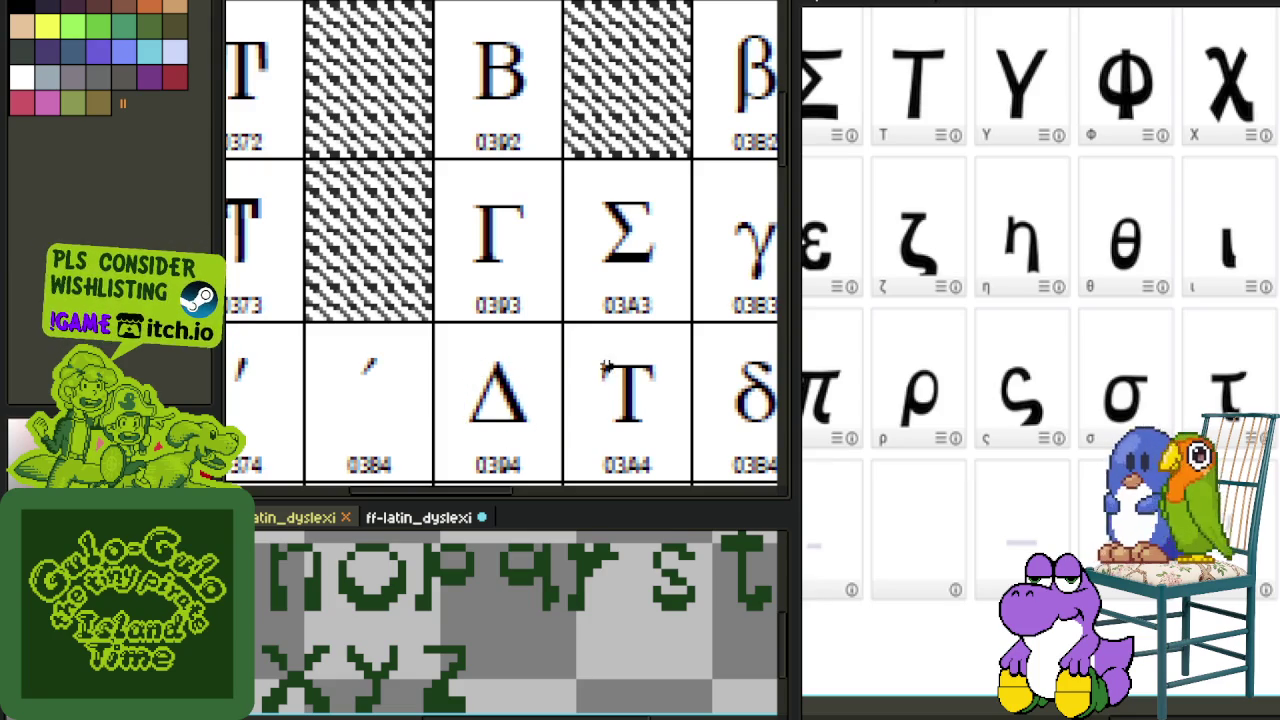
{"action": "scroll", "coordinate": [599, 360], "scroll_direction": "down", "scroll_amount": 1}
{"action": "scroll", "coordinate": [560, 350], "scroll_direction": "down", "scroll_amount": 1}
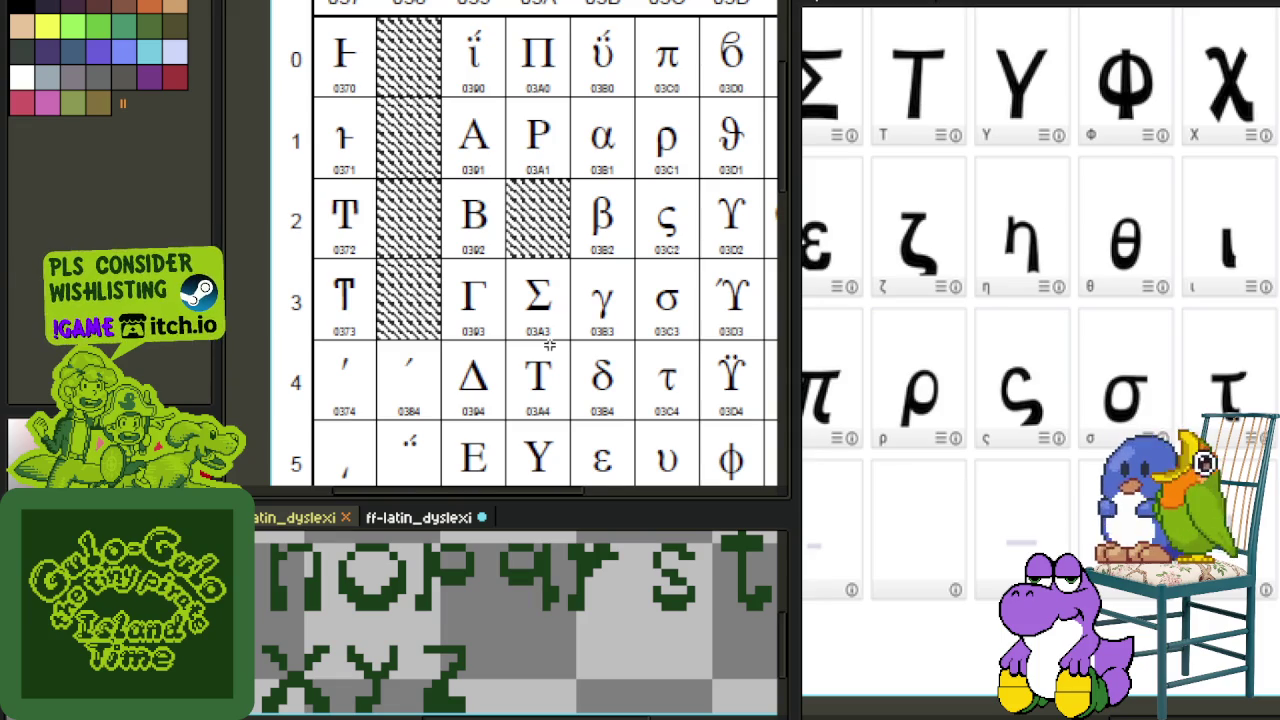
{"action": "scroll", "coordinate": [555, 335], "scroll_direction": "down", "scroll_amount": 1}
{"action": "scroll", "coordinate": [577, 313], "scroll_direction": "down", "scroll_amount": 1}
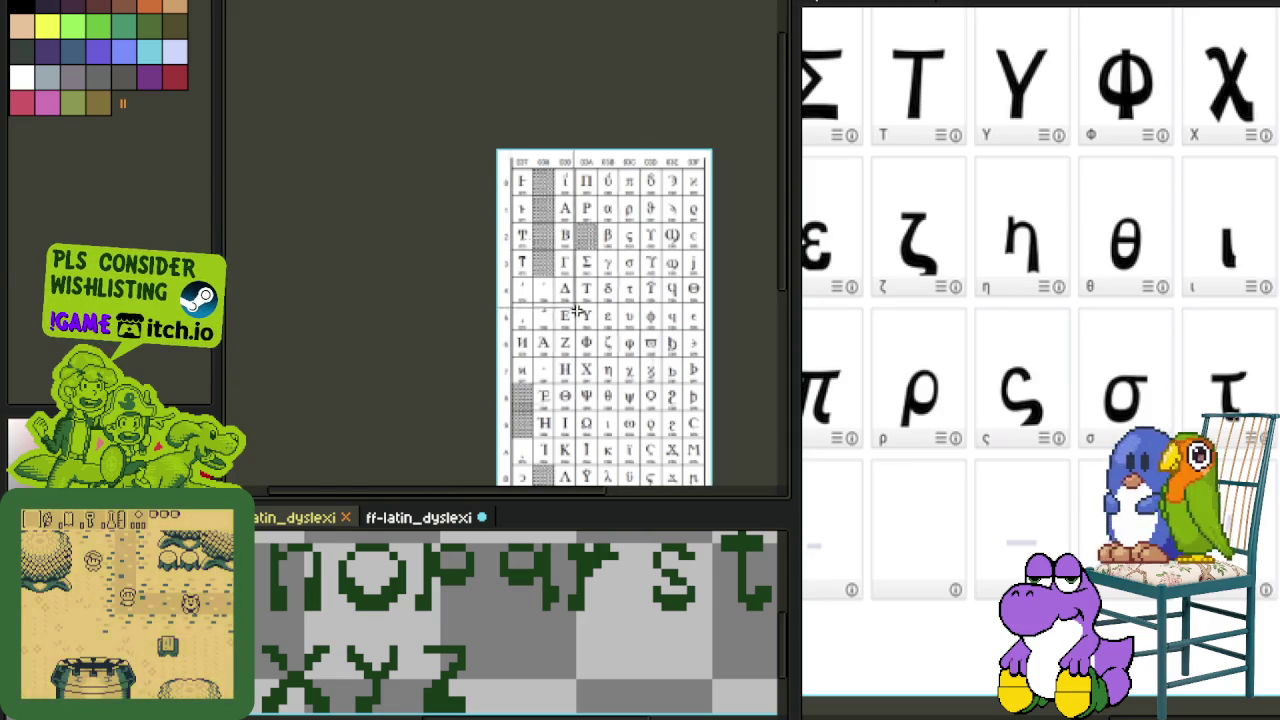
- Place the Greek chart beside the glyph sheet and outline the capital Tau cell 03A4
{"action": "left_click_drag", "start_coordinate": [577, 313], "coordinate": [430, 68]}
{"action": "scroll", "coordinate": [430, 70], "scroll_direction": "up", "scroll_amount": 1}
{"action": "left_click_drag", "start_coordinate": [528, 100], "coordinate": [513, 316]}
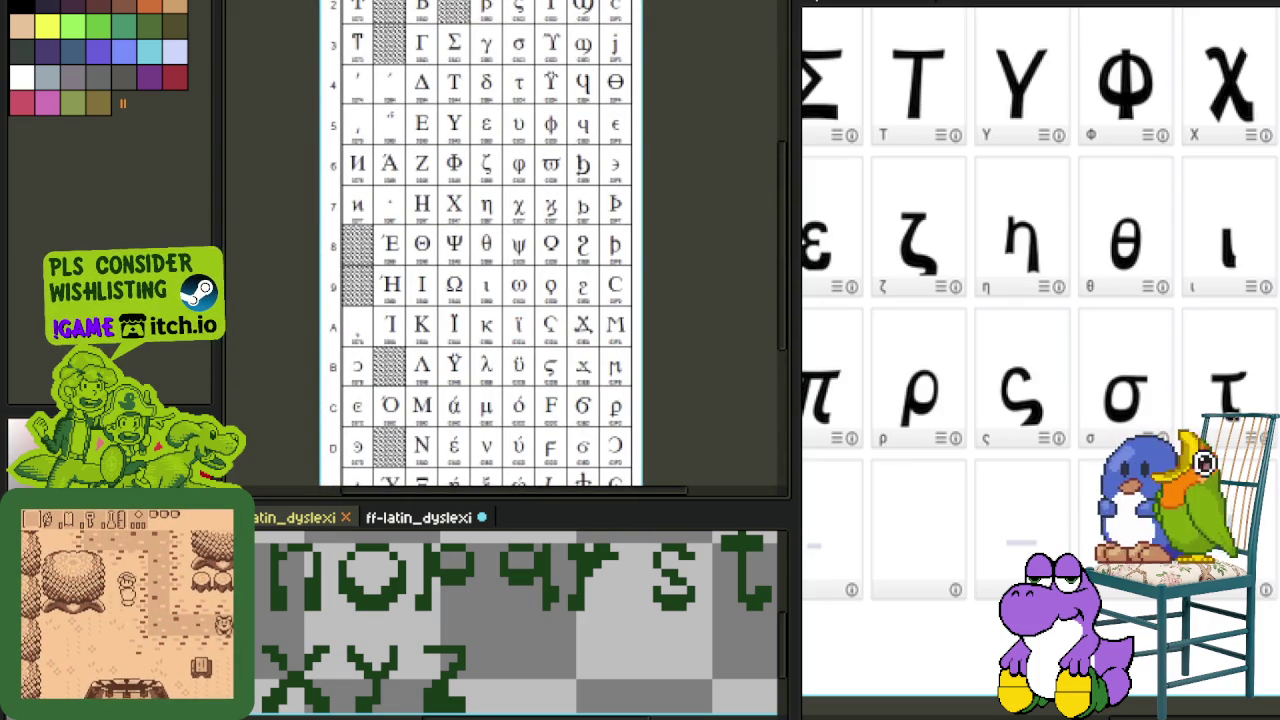
{"action": "mouse_move", "coordinate": [920, 14]}
{"action": "left_mouse_down"}
{"action": "mouse_move", "coordinate": [1093, 183]}
{"action": "mouse_move", "coordinate": [1136, 365]}
{"action": "left_mouse_up"}
{"action": "scroll", "coordinate": [1093, 183], "scroll_direction": "up", "scroll_amount": 2}
{"action": "scroll", "coordinate": [1100, 420], "scroll_direction": "up", "scroll_amount": 1}
{"action": "left_click_drag", "start_coordinate": [962, 368], "coordinate": [1112, 545]}
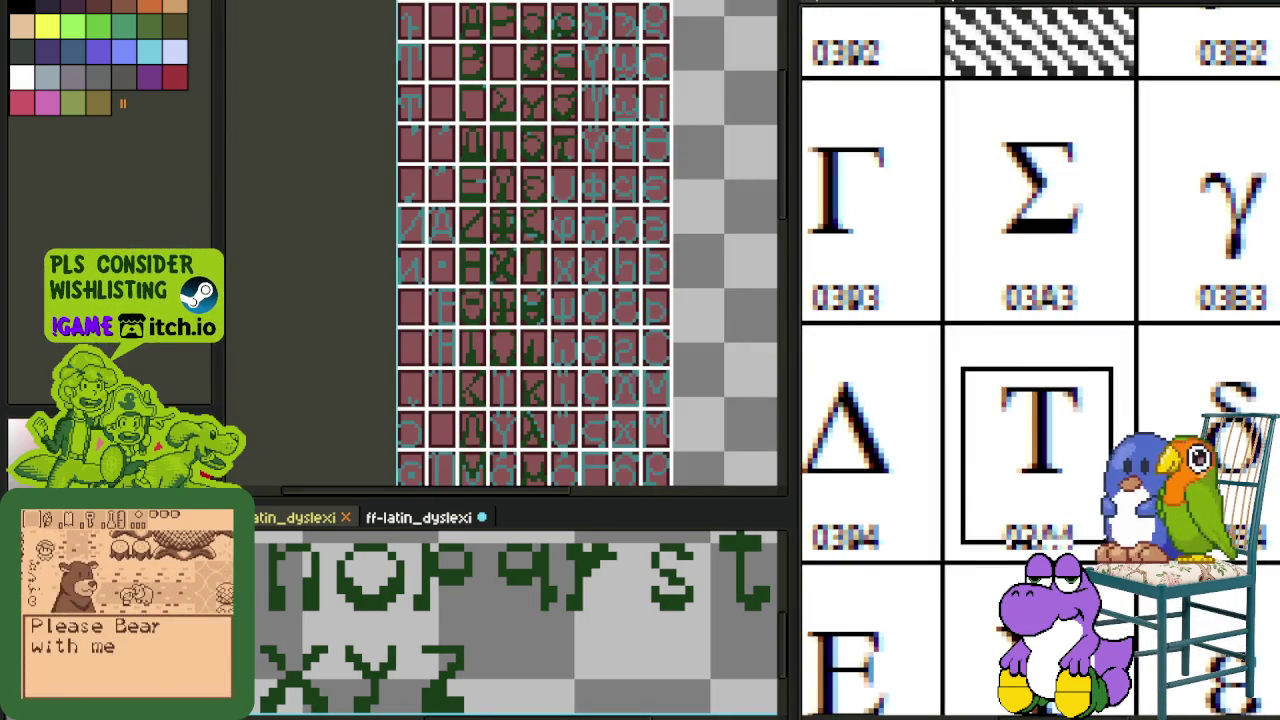
{"action": "scroll", "coordinate": [985, 520], "scroll_direction": "up", "scroll_amount": 1}
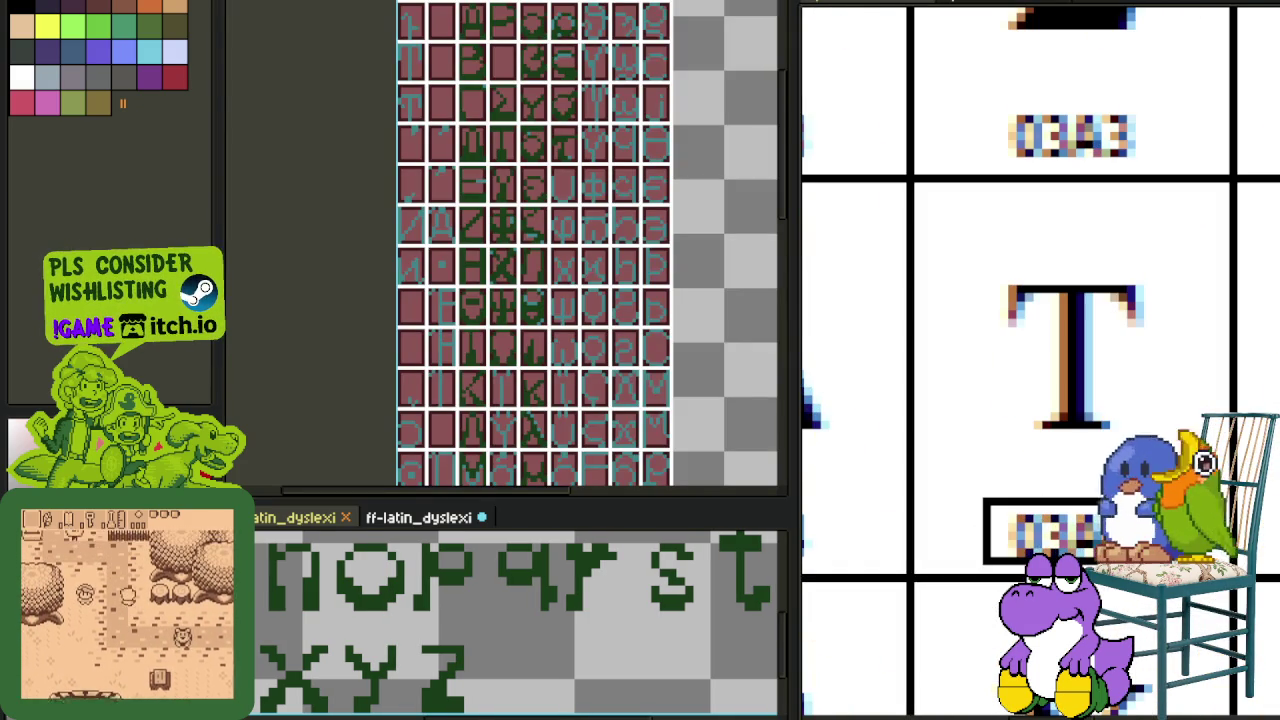
{"action": "scroll", "coordinate": [1090, 555], "scroll_direction": "up", "scroll_amount": 1}
{"action": "scroll", "coordinate": [1090, 555], "scroll_direction": "down", "scroll_amount": 2}
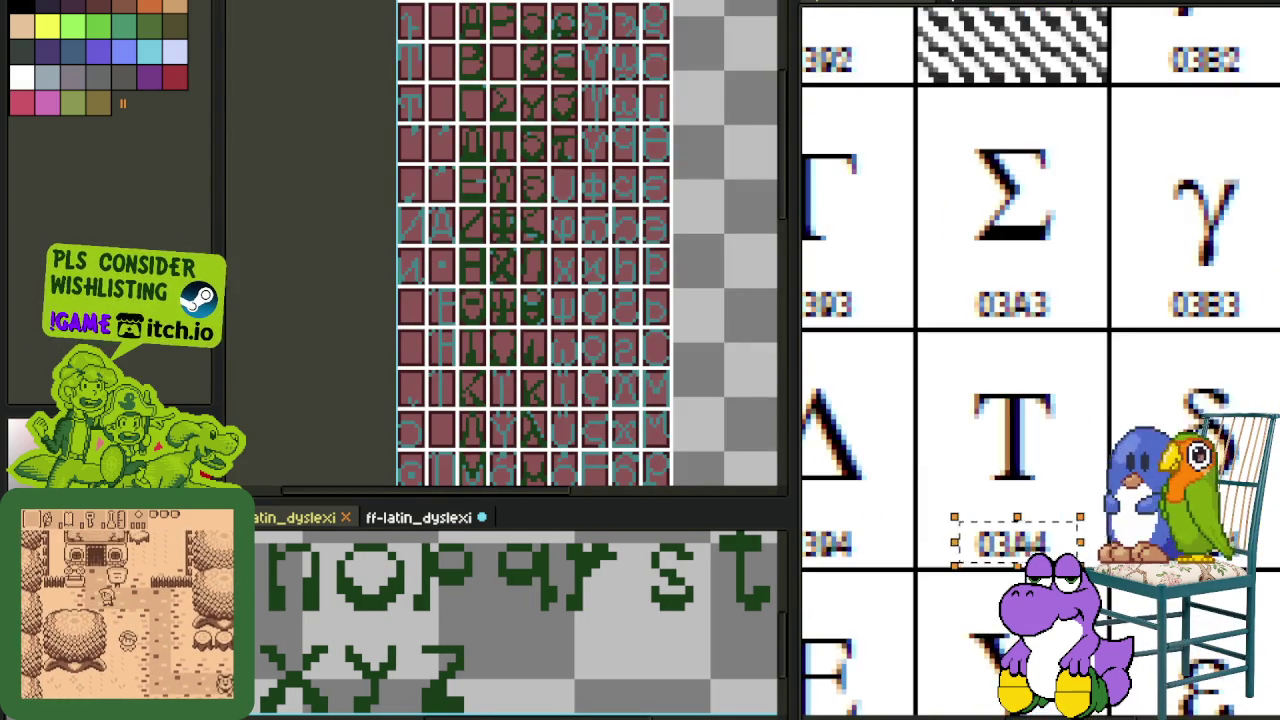
{"action": "scroll", "coordinate": [1192, 428], "scroll_direction": "down", "scroll_amount": 3}
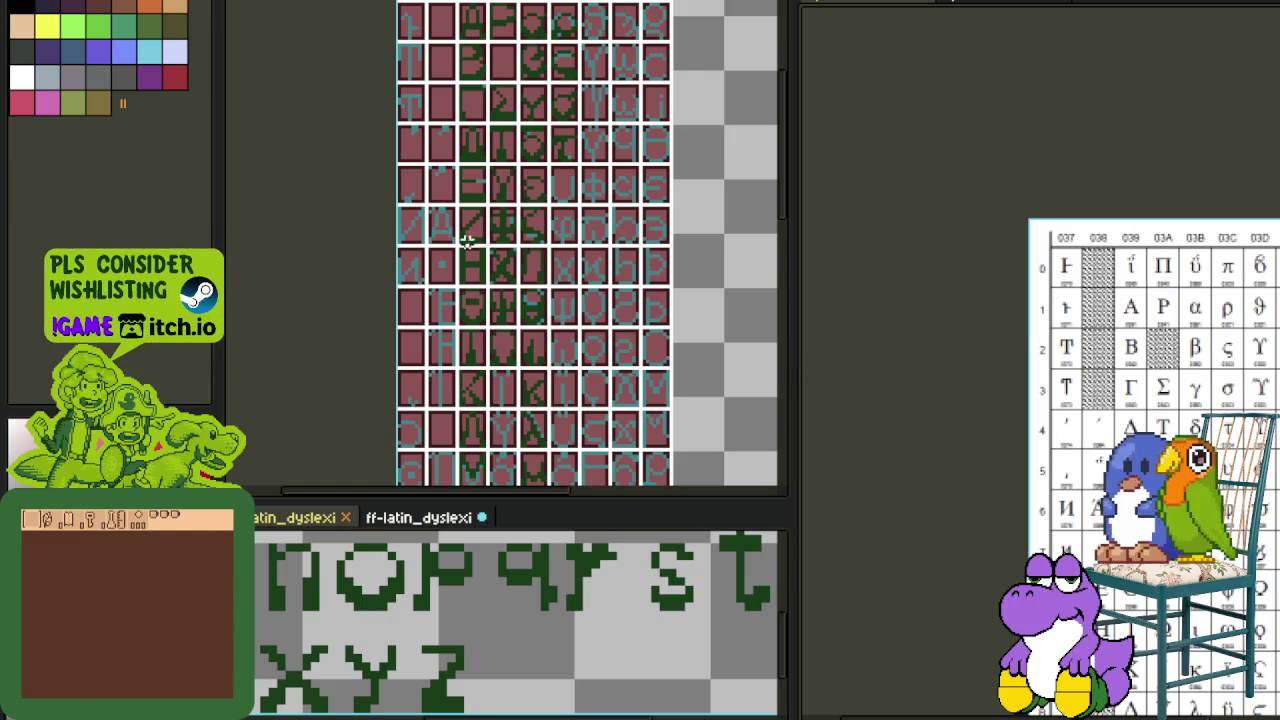
- Close the Latin lowercase sheet without saving and zoom the chart onto lowercase γ, σ, δ, τ, ε, υ
{"action": "left_click", "coordinate": [481, 517]}
{"action": "left_click", "coordinate": [716, 367]}
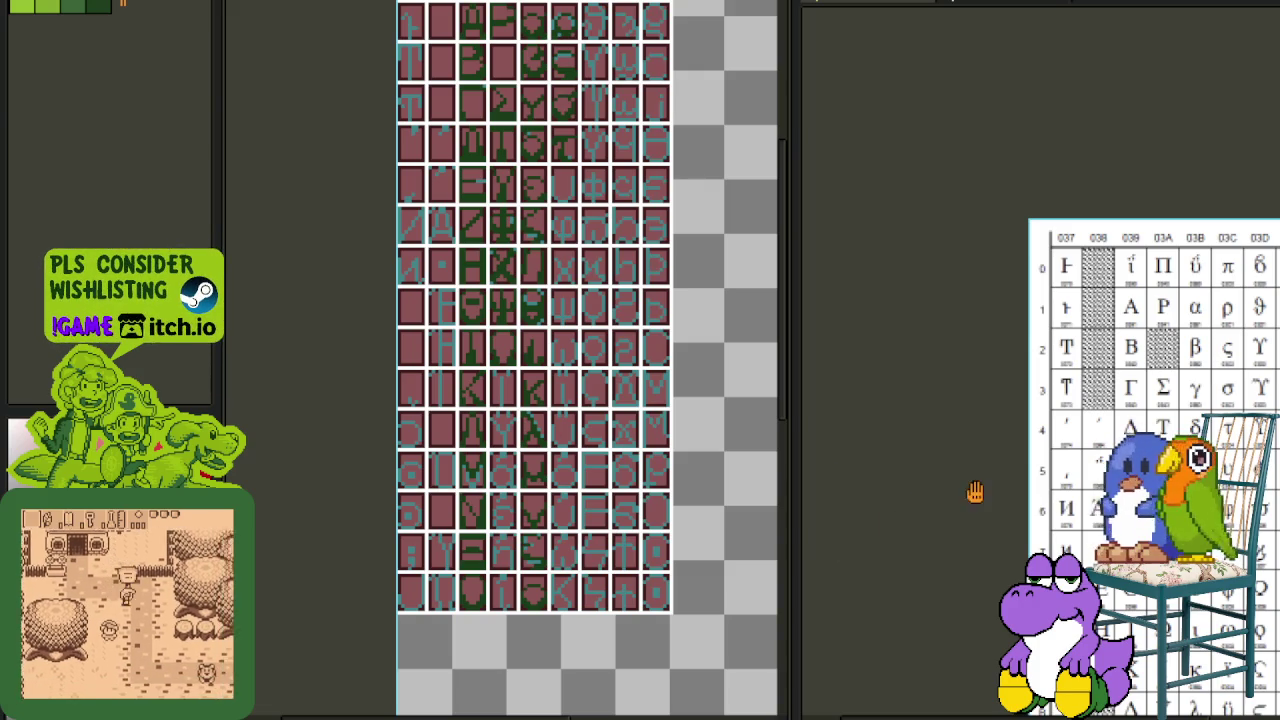
{"action": "left_click_drag", "start_coordinate": [1134, 458], "coordinate": [987, 298]}
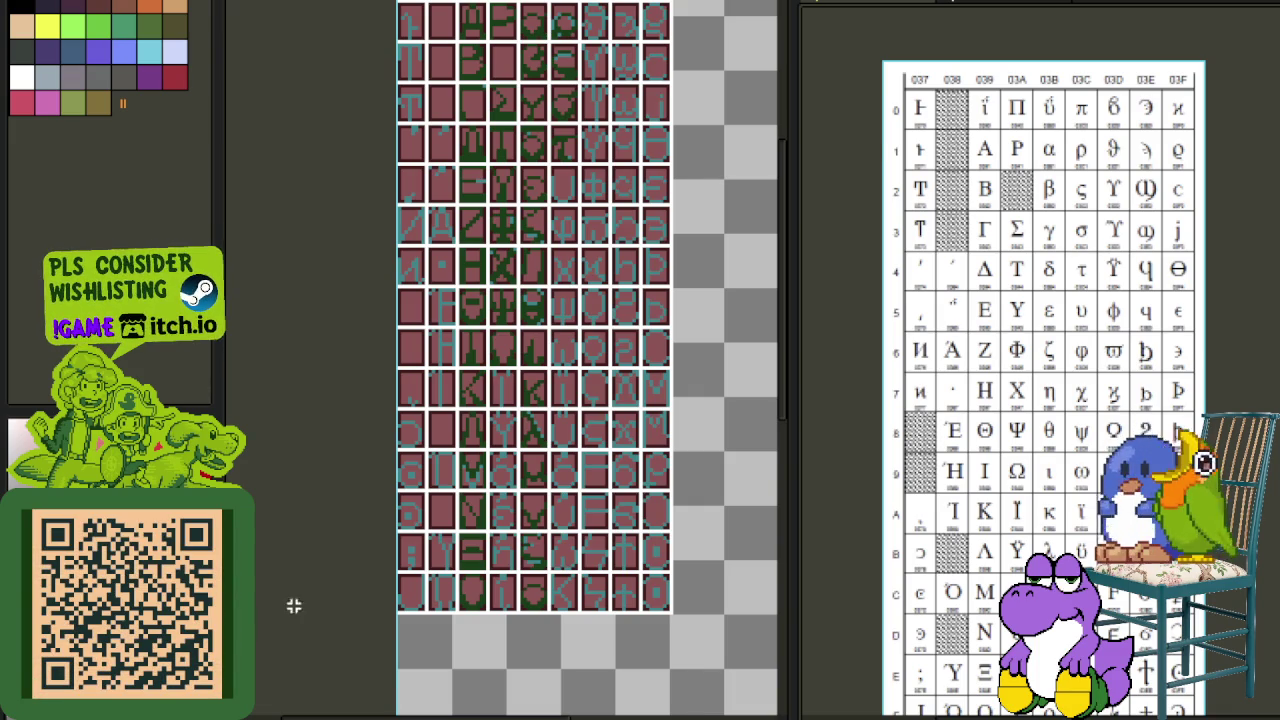
{"action": "scroll", "coordinate": [718, 368], "scroll_direction": "up", "scroll_amount": 3}
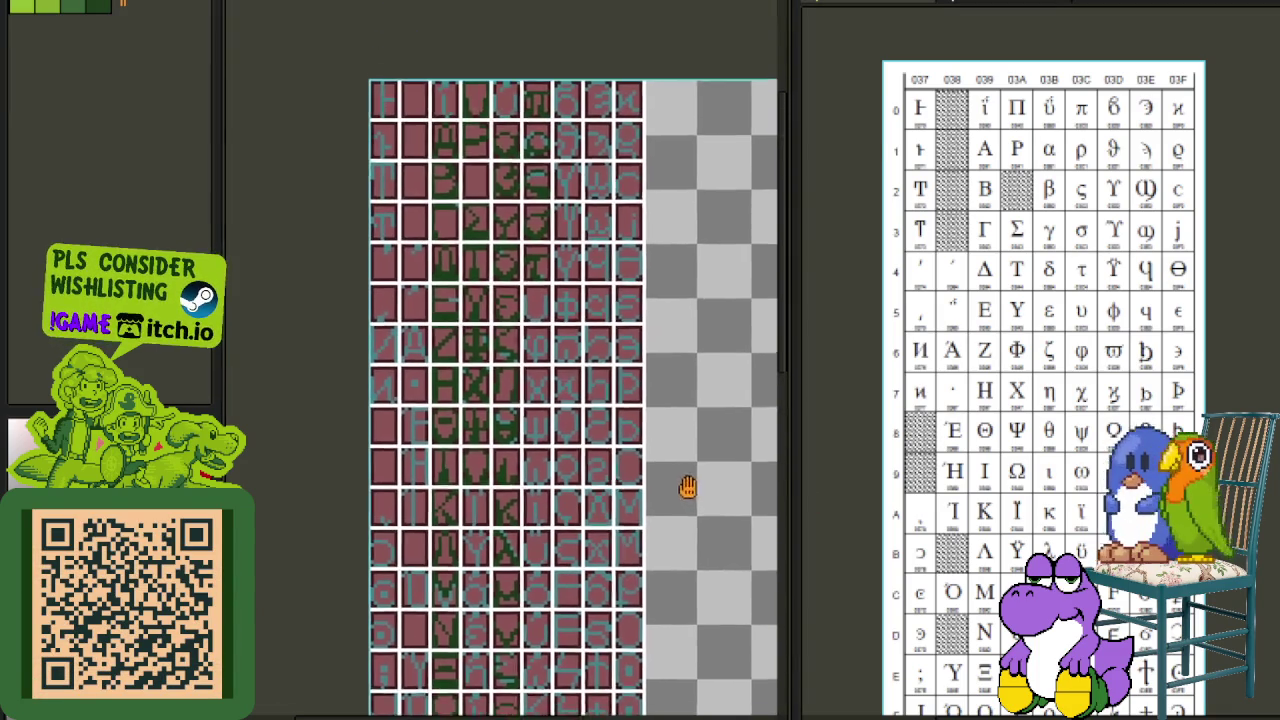
{"action": "scroll", "coordinate": [562, 336], "scroll_direction": "up", "scroll_amount": 1}
{"action": "scroll", "coordinate": [555, 325], "scroll_direction": "up", "scroll_amount": 1}
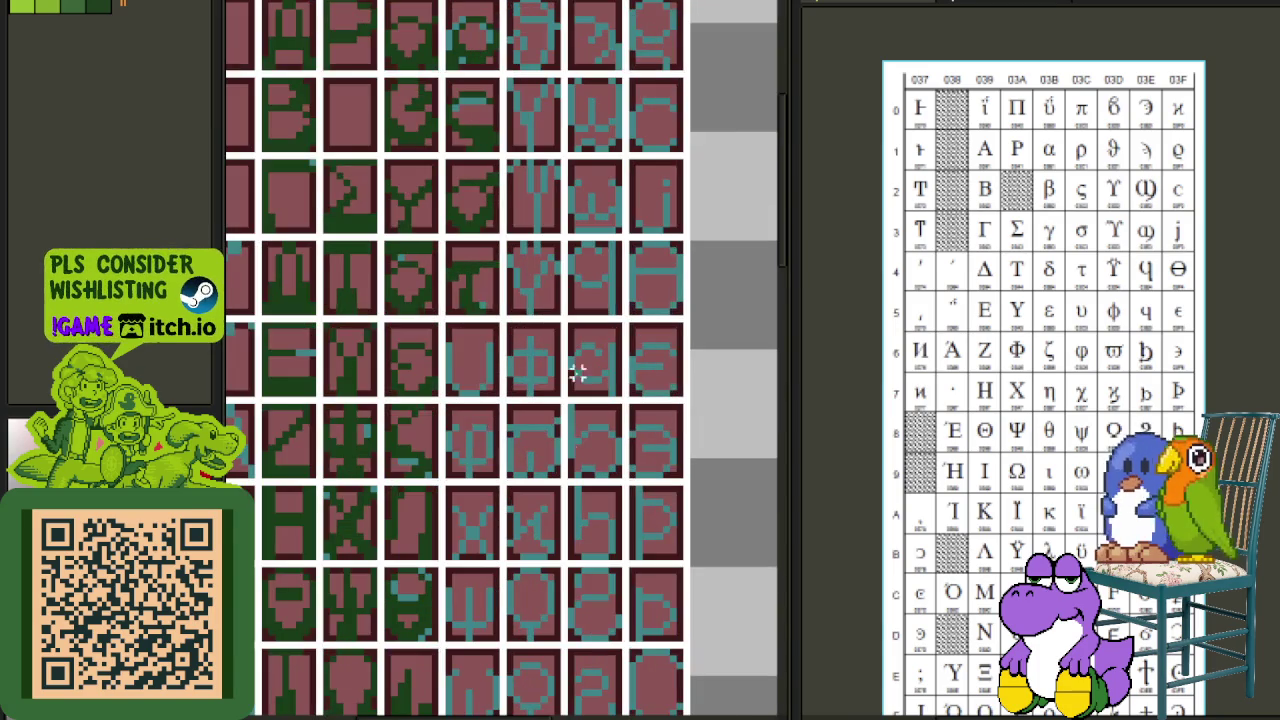
{"action": "scroll", "coordinate": [1105, 295], "scroll_direction": "up", "scroll_amount": 3}
{"action": "scroll", "coordinate": [1124, 363], "scroll_direction": "down", "scroll_amount": 3}
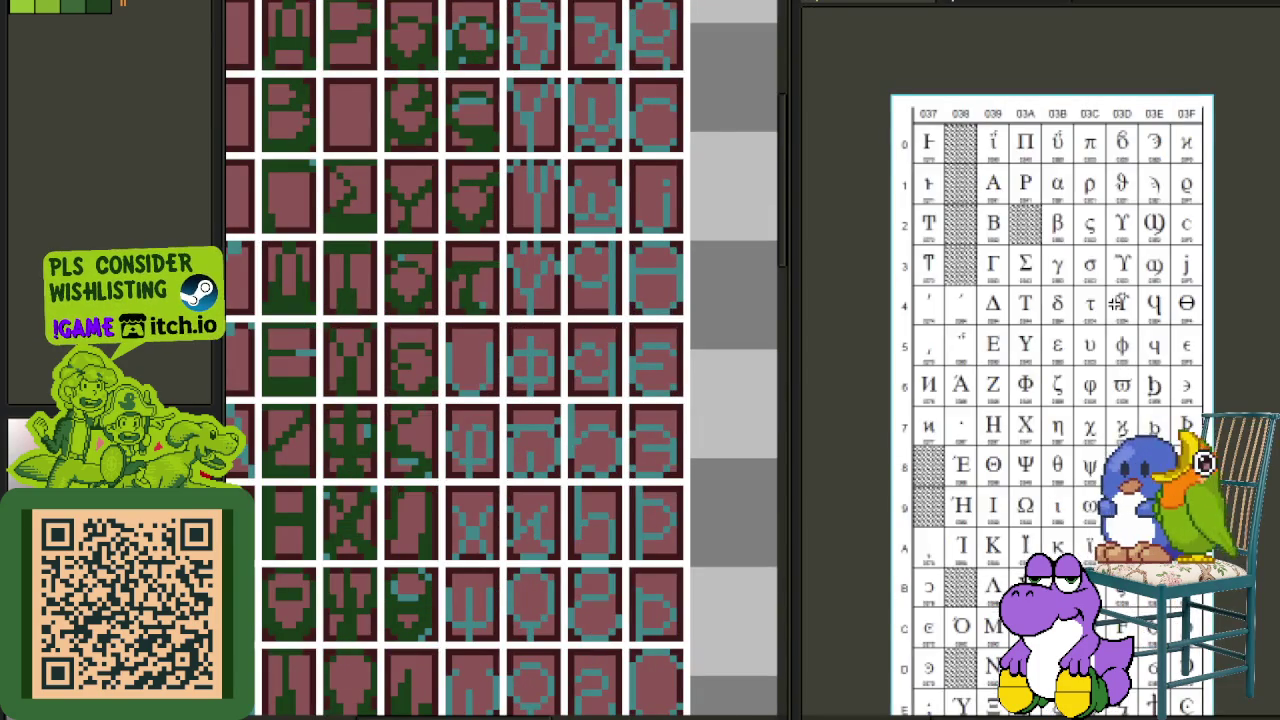
{"action": "scroll", "coordinate": [1115, 303], "scroll_direction": "up", "scroll_amount": 2}
{"action": "scroll", "coordinate": [1086, 338], "scroll_direction": "up", "scroll_amount": 2}
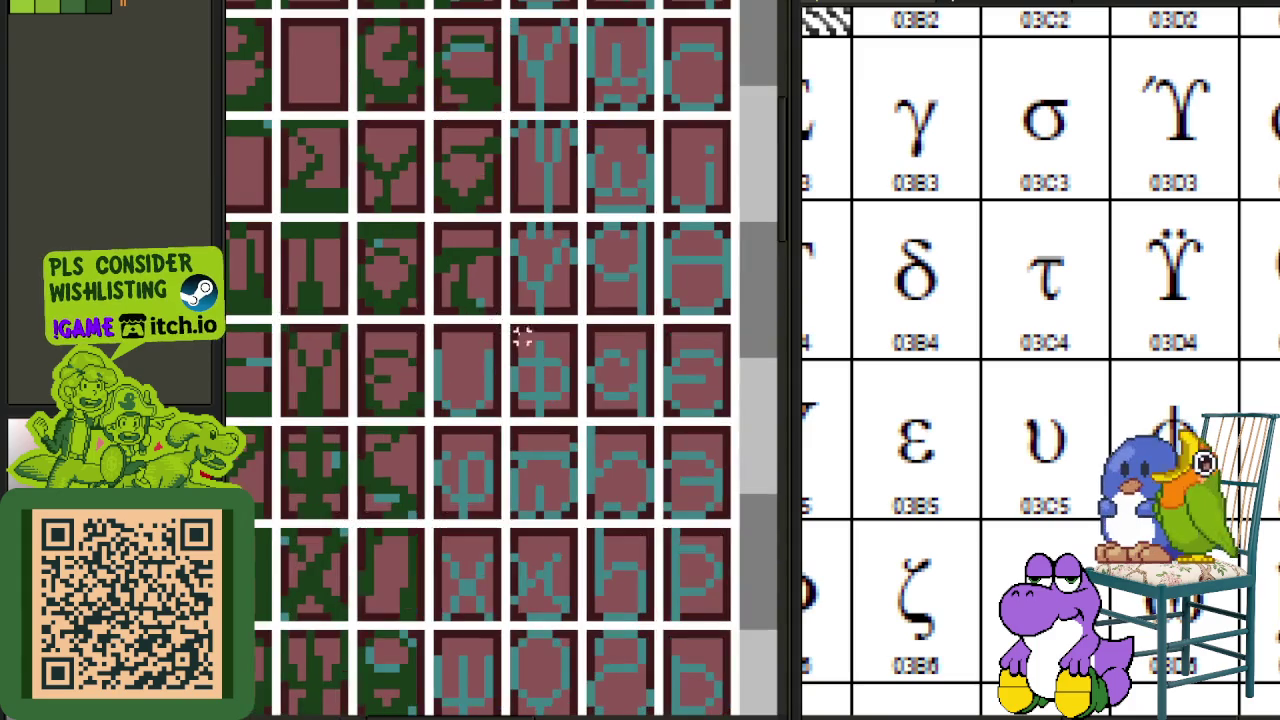
{"action": "scroll", "coordinate": [490, 400], "scroll_direction": "up", "scroll_amount": 4}
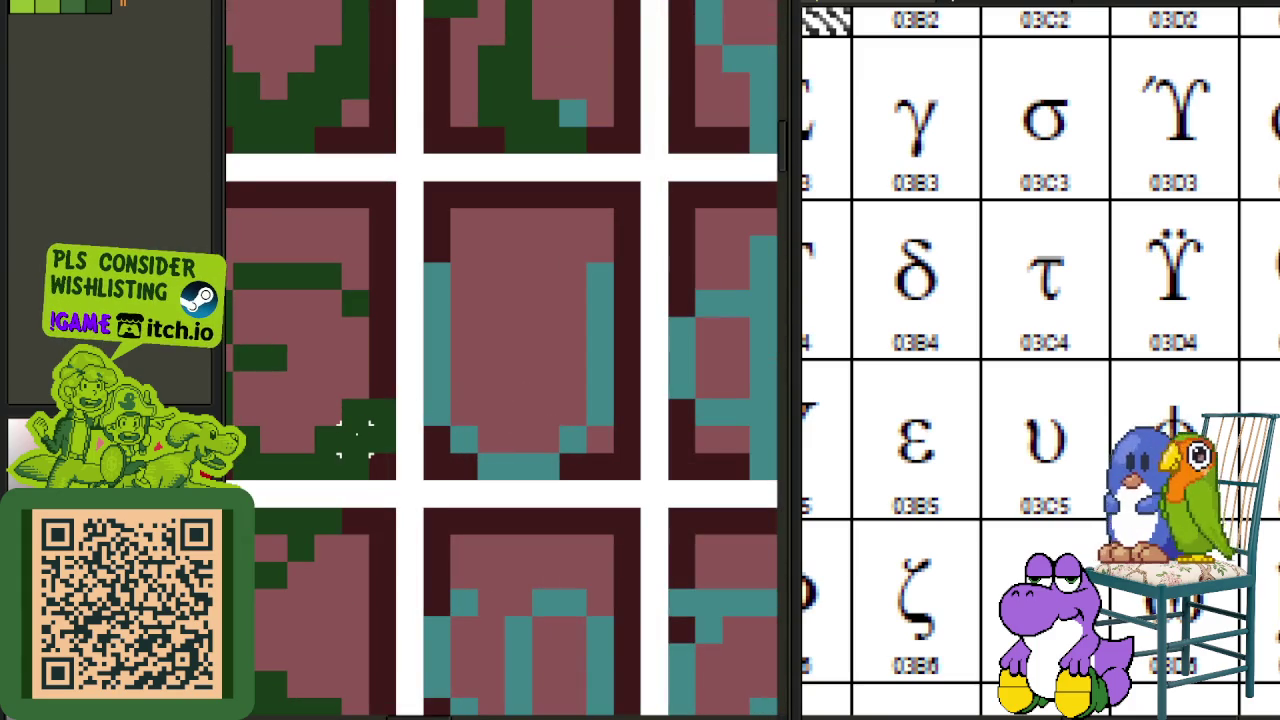
- Pencil dark green over the υ glyph's left stroke, top pixels and right stroke
{"action": "left_click", "coordinate": [437, 276]}
{"action": "left_click", "coordinate": [437, 303]}
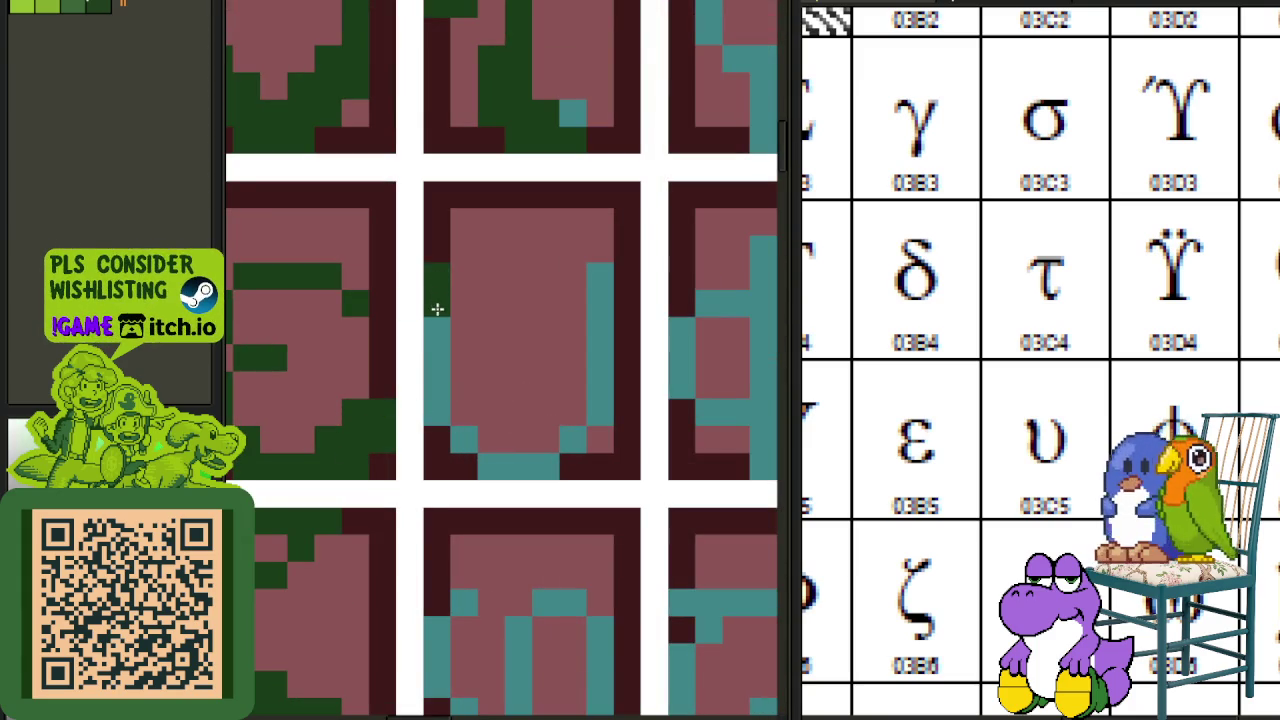
{"action": "left_click", "coordinate": [448, 276]}
{"action": "left_click", "coordinate": [464, 303]}
{"action": "left_click", "coordinate": [464, 276]}
{"action": "left_click", "coordinate": [464, 330]}
{"action": "left_click", "coordinate": [491, 303]}
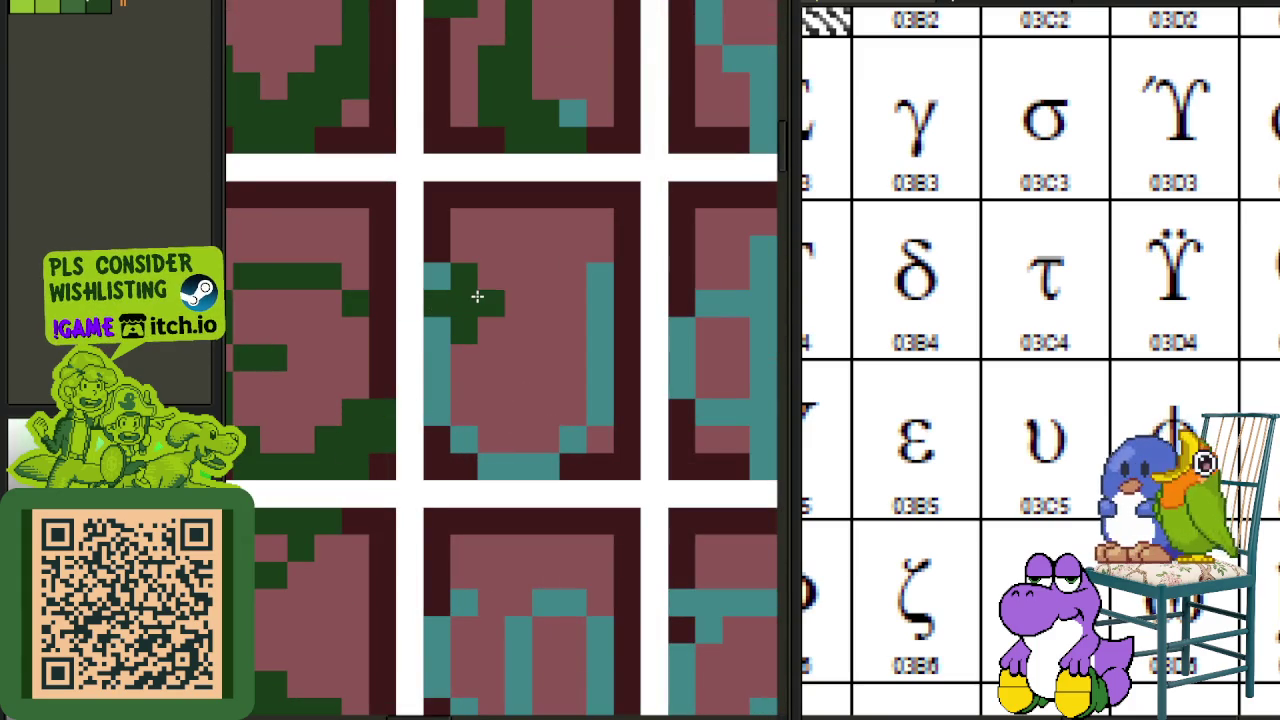
{"action": "left_click", "coordinate": [490, 330]}
{"action": "left_click", "coordinate": [478, 357]}
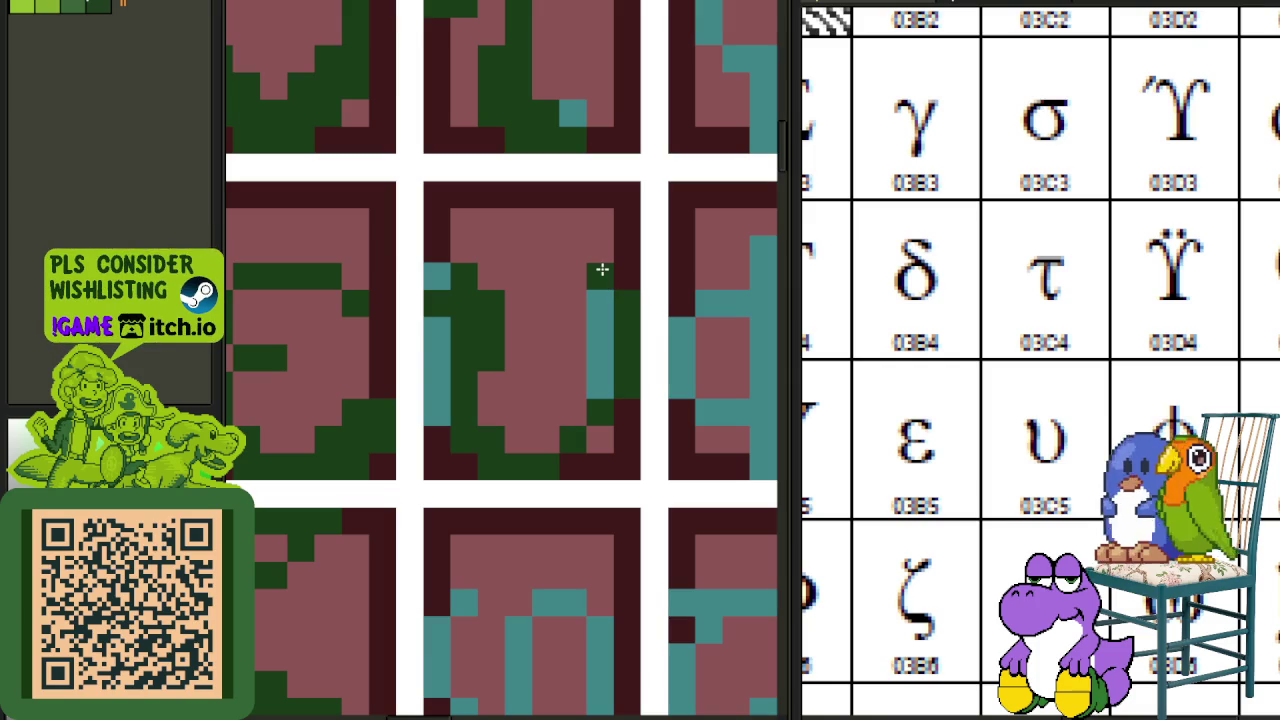
{"action": "mouse_move", "coordinate": [607, 283]}
{"action": "left_mouse_down"}
{"action": "mouse_move", "coordinate": [606, 308]}
{"action": "mouse_move", "coordinate": [580, 274]}
{"action": "mouse_move", "coordinate": [603, 306]}
{"action": "mouse_move", "coordinate": [606, 377]}
{"action": "left_mouse_up"}
- Preview the letters without the cell grid, then bring the red grid back
{"action": "scroll", "coordinate": [582, 409], "scroll_direction": "down", "scroll_amount": 3}
{"action": "key", "text": "Tab"}
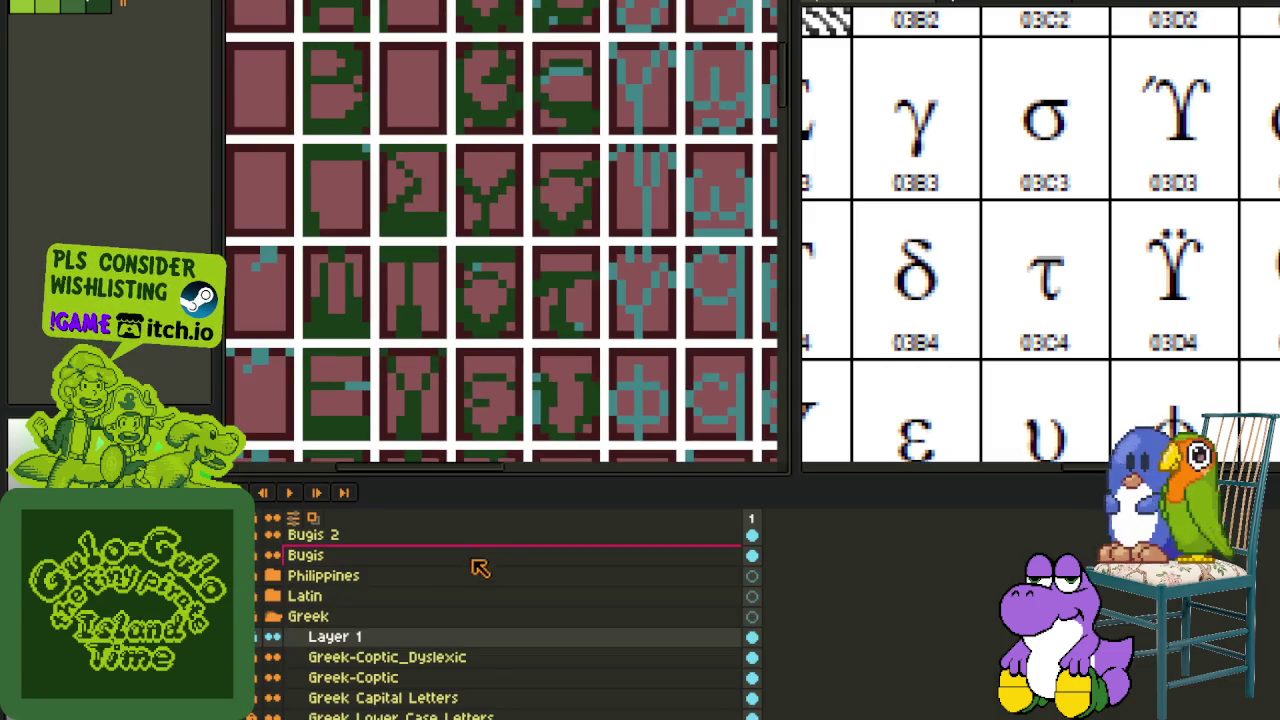
{"action": "key", "text": "ctrl+Tab"}
{"action": "key", "text": "Tab"}
{"action": "scroll", "coordinate": [507, 440], "scroll_direction": "down", "scroll_amount": 2}
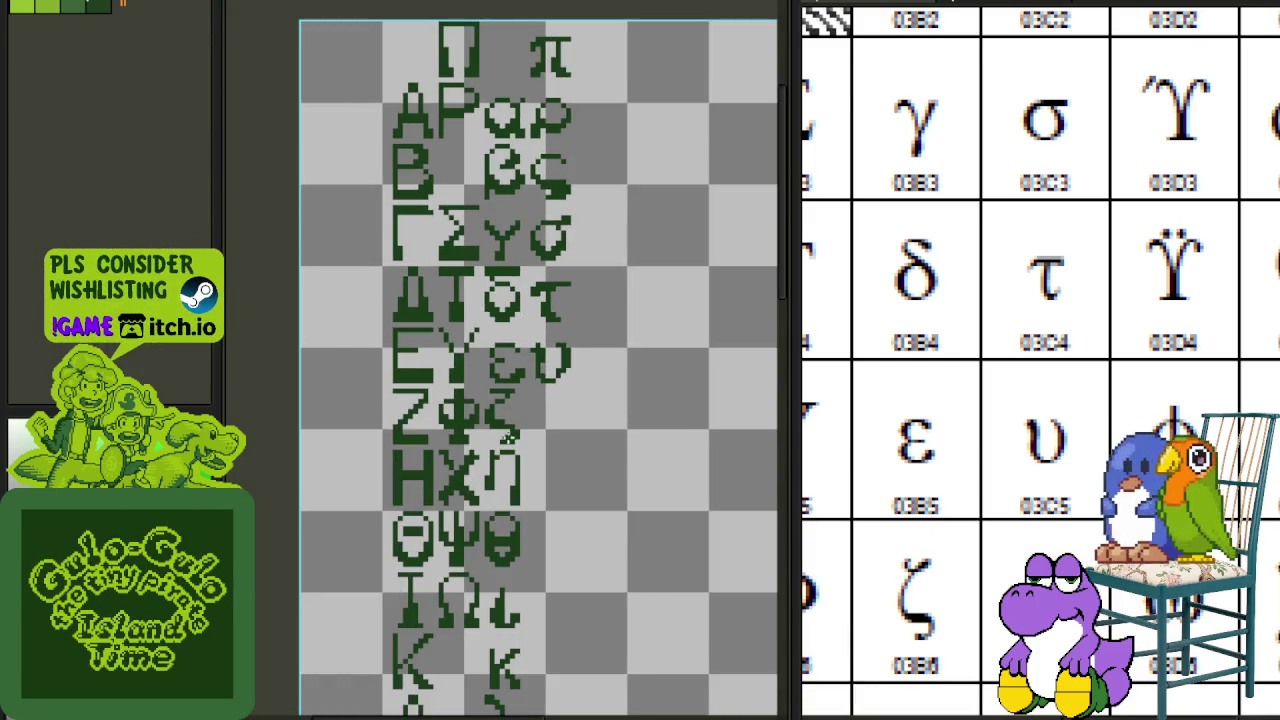
{"action": "scroll", "coordinate": [507, 440], "scroll_direction": "down", "scroll_amount": 2}
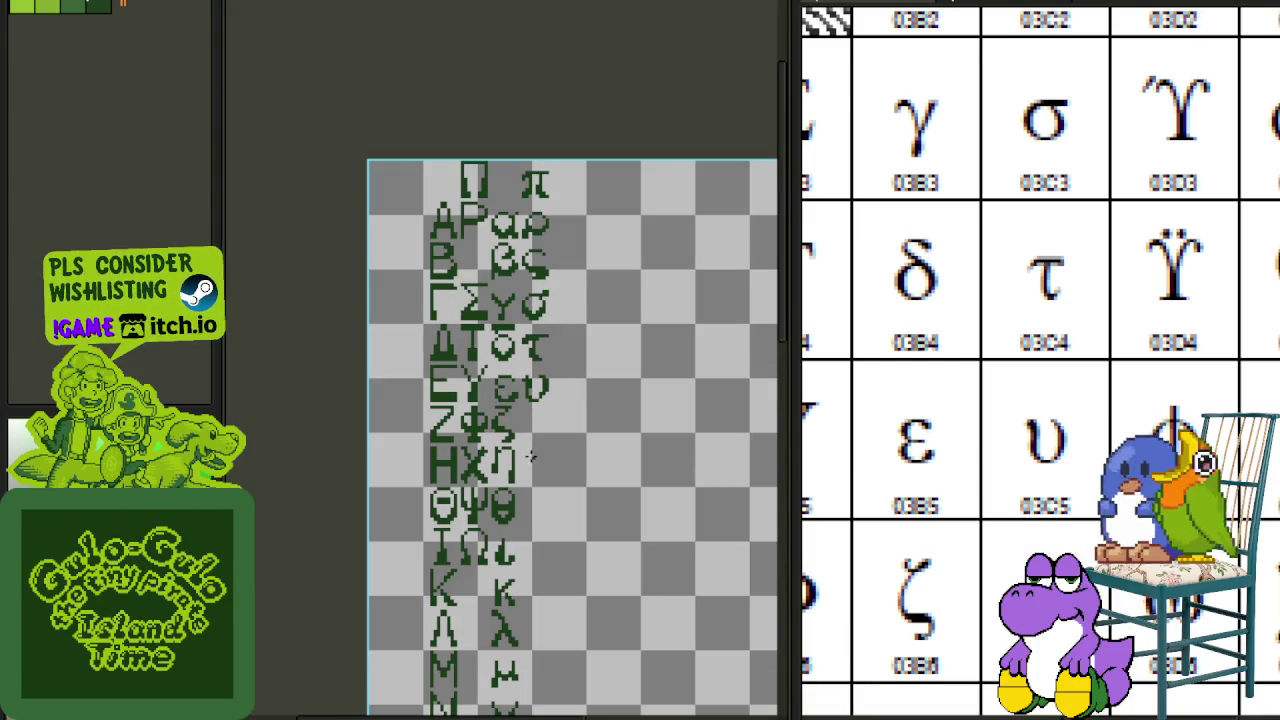
{"action": "key", "text": "Tab"}
{"action": "key", "text": "ctrl+Tab"}
{"action": "key", "text": "Tab"}
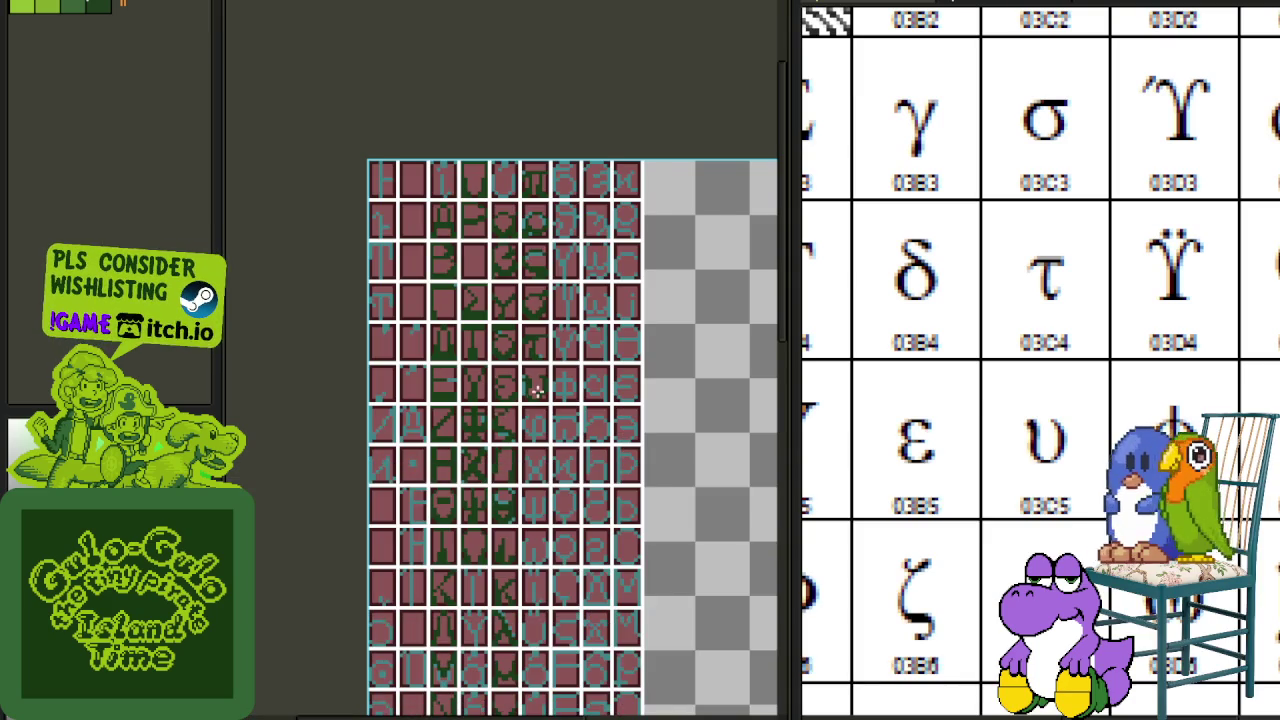
- Paint the φ's left side, horizontal bar, vertical stem and loop pixels dark green
{"action": "scroll", "coordinate": [537, 391], "scroll_direction": "up", "scroll_amount": 1}
{"action": "scroll", "coordinate": [570, 380], "scroll_direction": "up", "scroll_amount": 1}
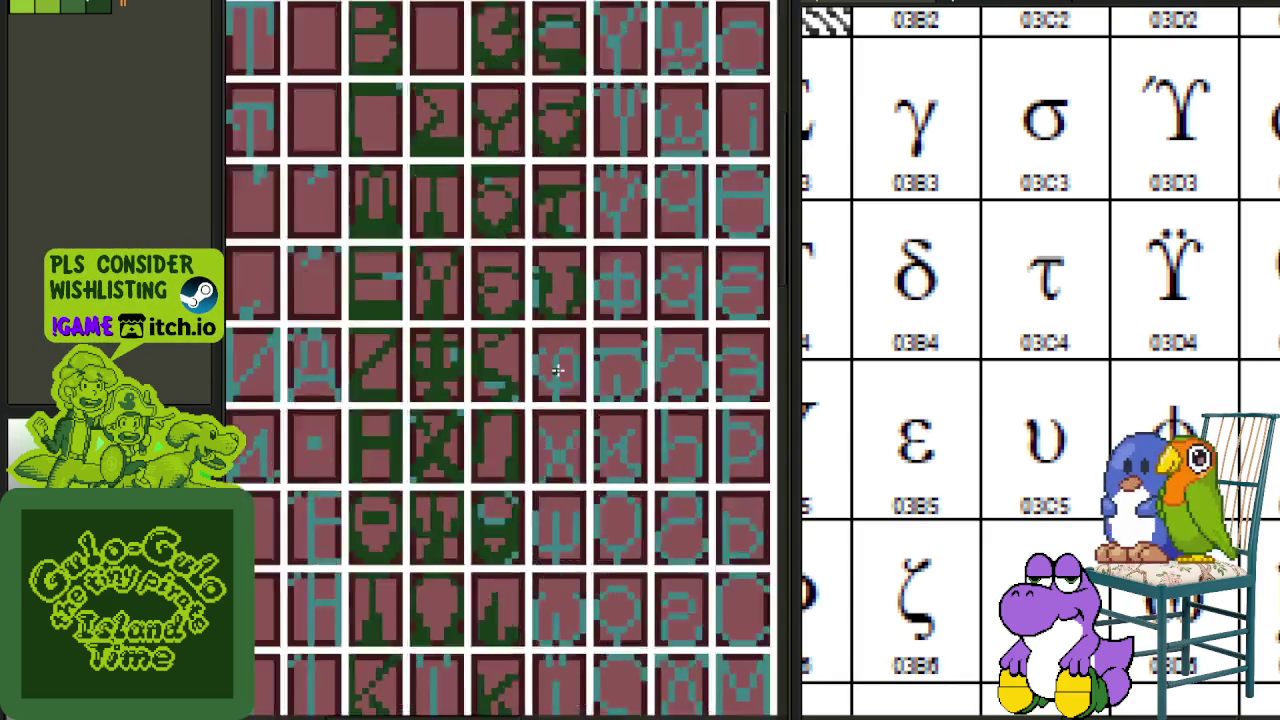
{"action": "scroll", "coordinate": [557, 371], "scroll_direction": "up", "scroll_amount": 2}
{"action": "scroll", "coordinate": [534, 357], "scroll_direction": "up", "scroll_amount": 1}
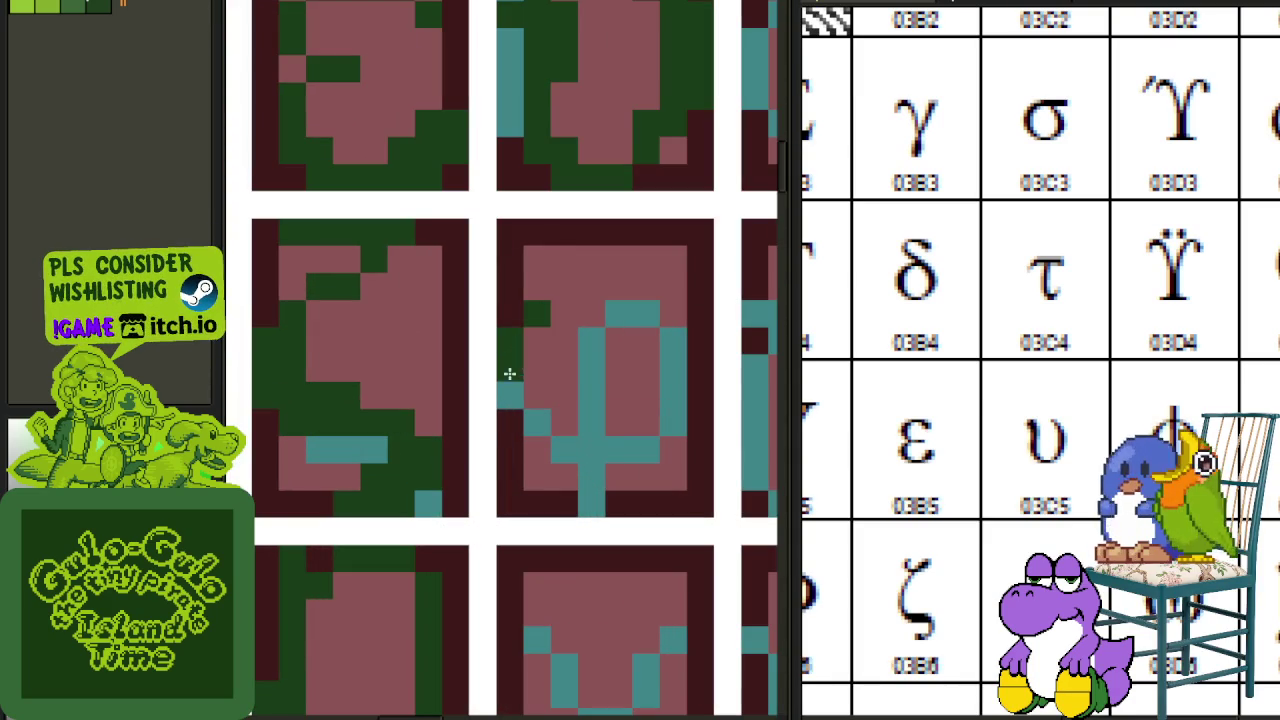
{"action": "left_click_drag", "start_coordinate": [509, 373], "coordinate": [530, 381]}
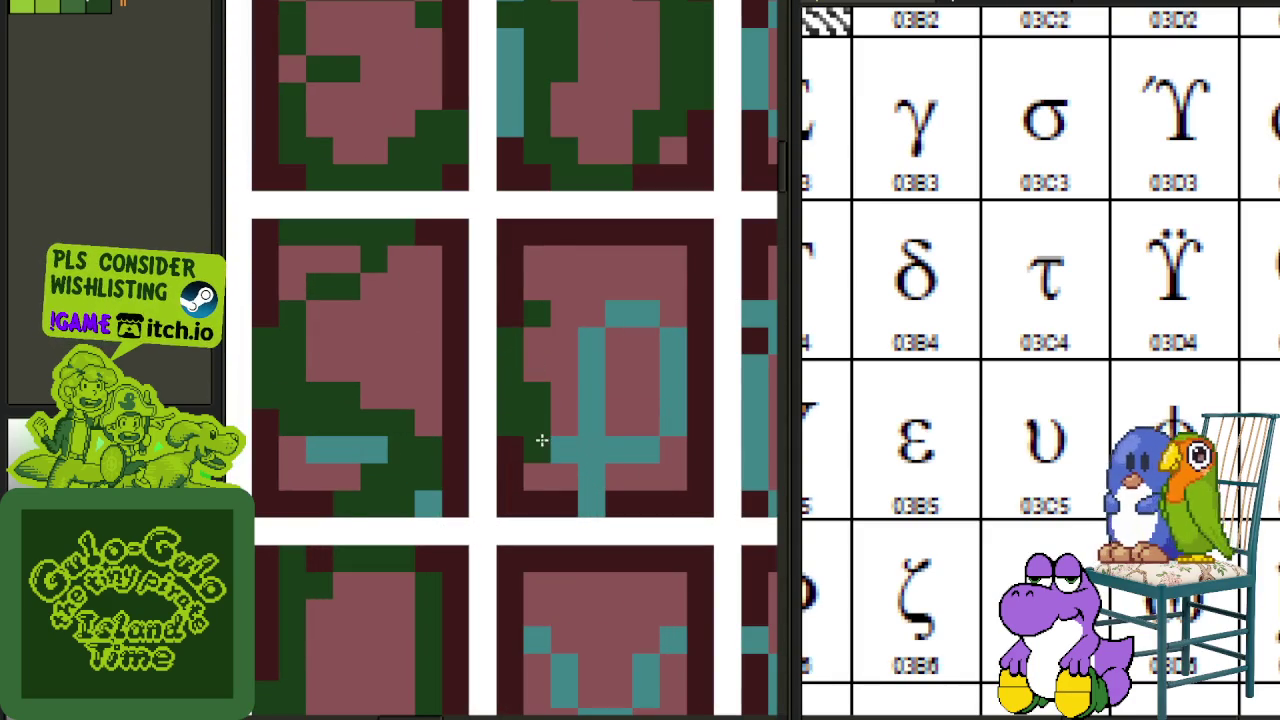
{"action": "left_click_drag", "start_coordinate": [541, 440], "coordinate": [632, 446]}
{"action": "mouse_move", "coordinate": [590, 505]}
{"action": "left_mouse_down"}
{"action": "mouse_move", "coordinate": [599, 356]}
{"action": "mouse_move", "coordinate": [603, 451]}
{"action": "left_mouse_up"}
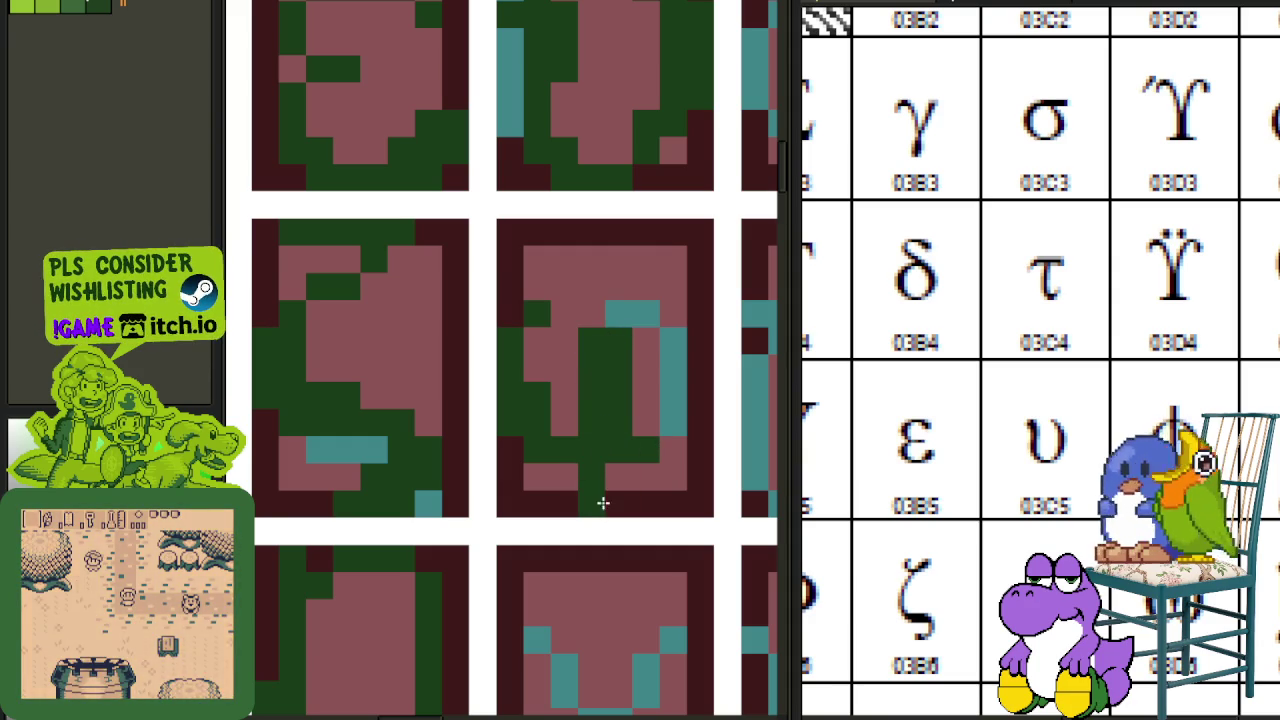
{"action": "left_click", "coordinate": [618, 475]}
{"action": "scroll", "coordinate": [603, 491], "scroll_direction": "right", "scroll_amount": 3}
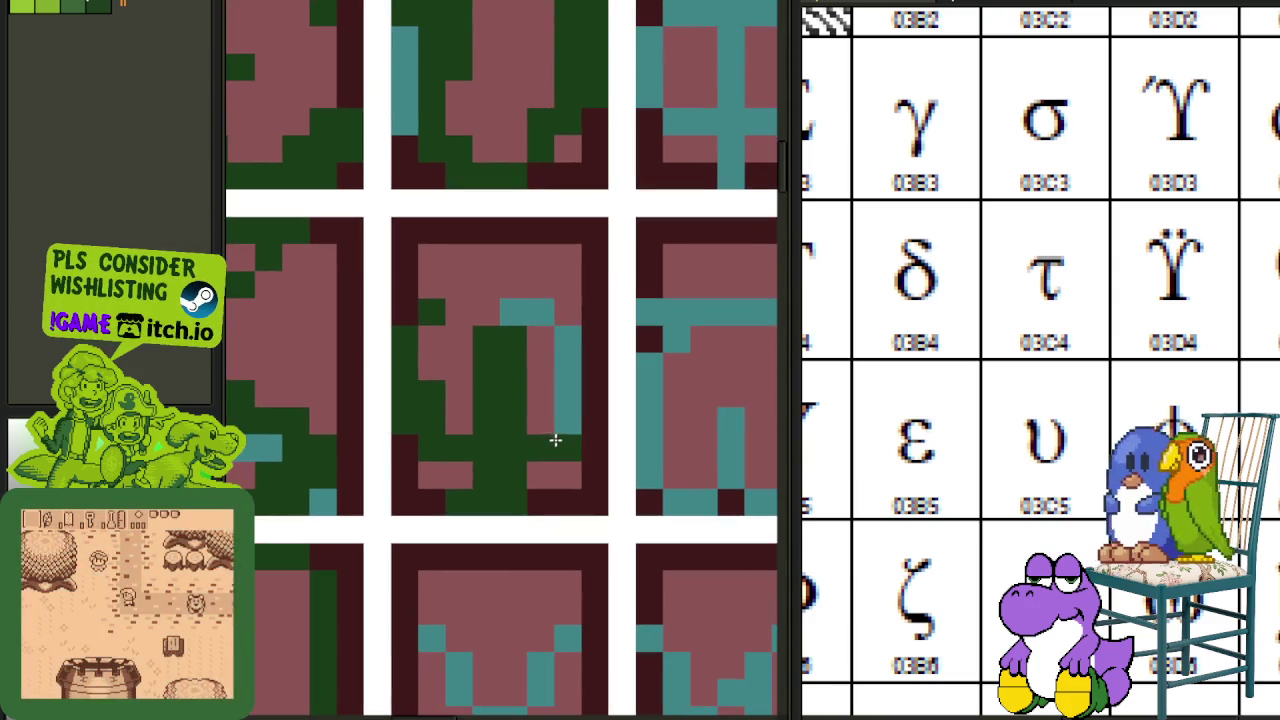
{"action": "left_click", "coordinate": [572, 420]}
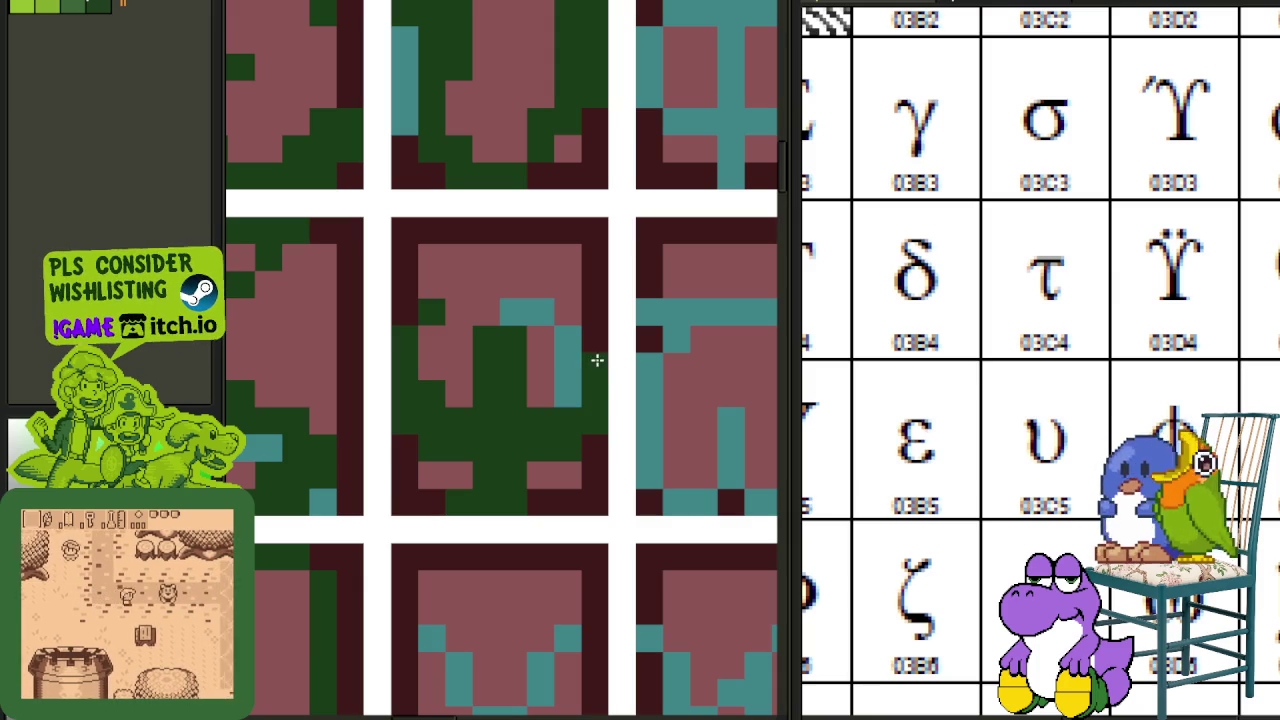
{"action": "left_click", "coordinate": [540, 311]}
{"action": "left_click", "coordinate": [514, 311]}
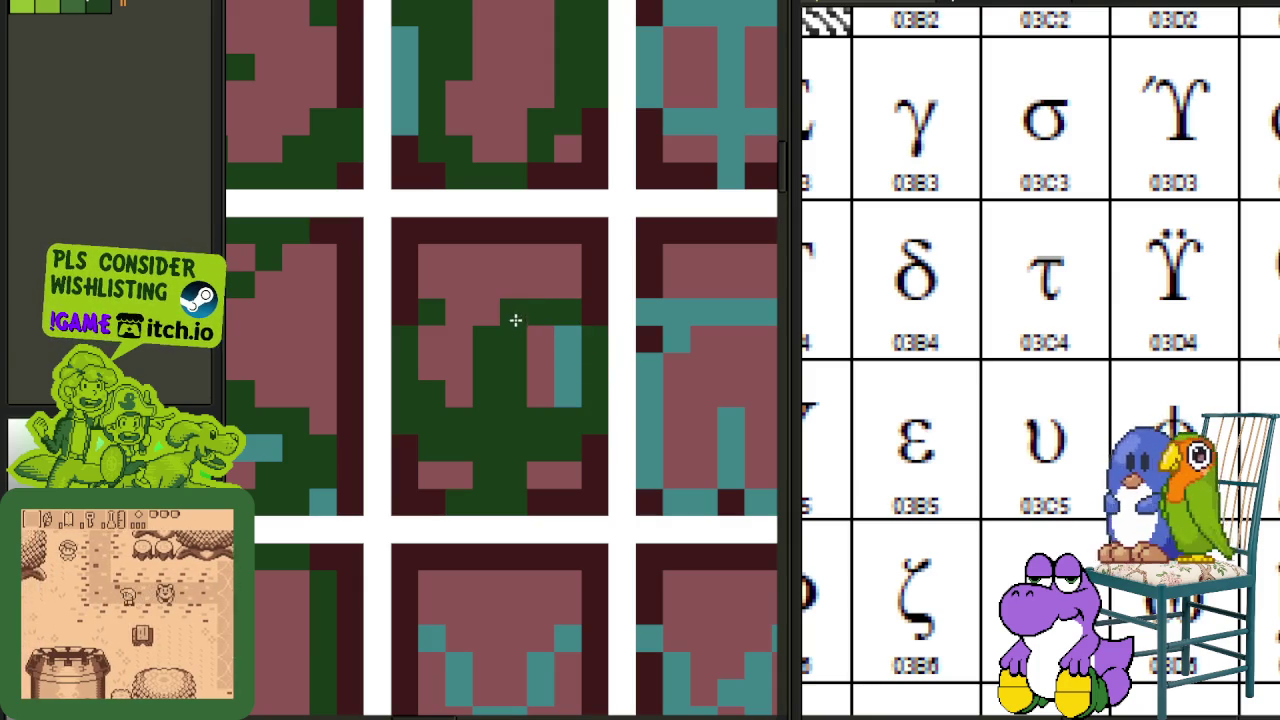
{"action": "left_click", "coordinate": [568, 394]}
{"action": "left_click", "coordinate": [537, 368]}
- Preview the finished letters without the grid, then restore the pink cell grid
{"action": "scroll", "coordinate": [528, 371], "scroll_direction": "down", "scroll_amount": 3}
{"action": "key", "text": "Tab"}
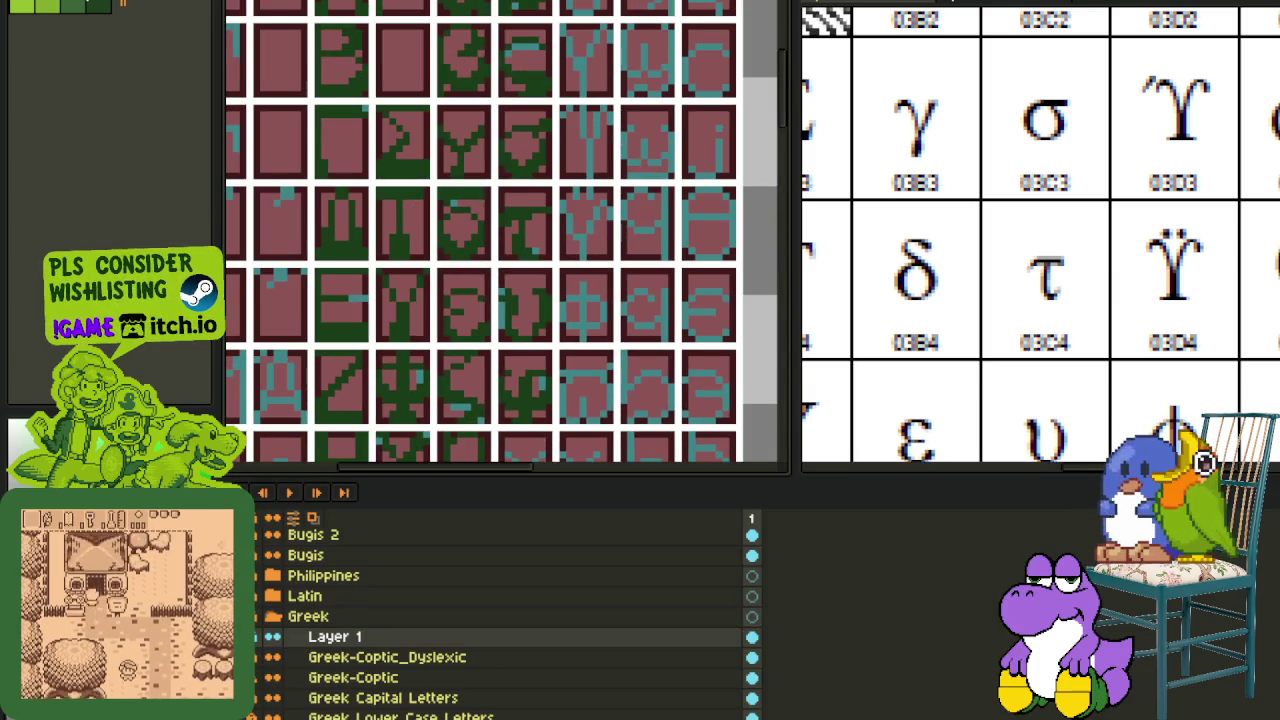
{"action": "key", "text": "Tab"}
{"action": "scroll", "coordinate": [545, 458], "scroll_direction": "down", "scroll_amount": 1}
{"action": "scroll", "coordinate": [545, 458], "scroll_direction": "down", "scroll_amount": 1}
{"action": "scroll", "coordinate": [545, 458], "scroll_direction": "down", "scroll_amount": 1}
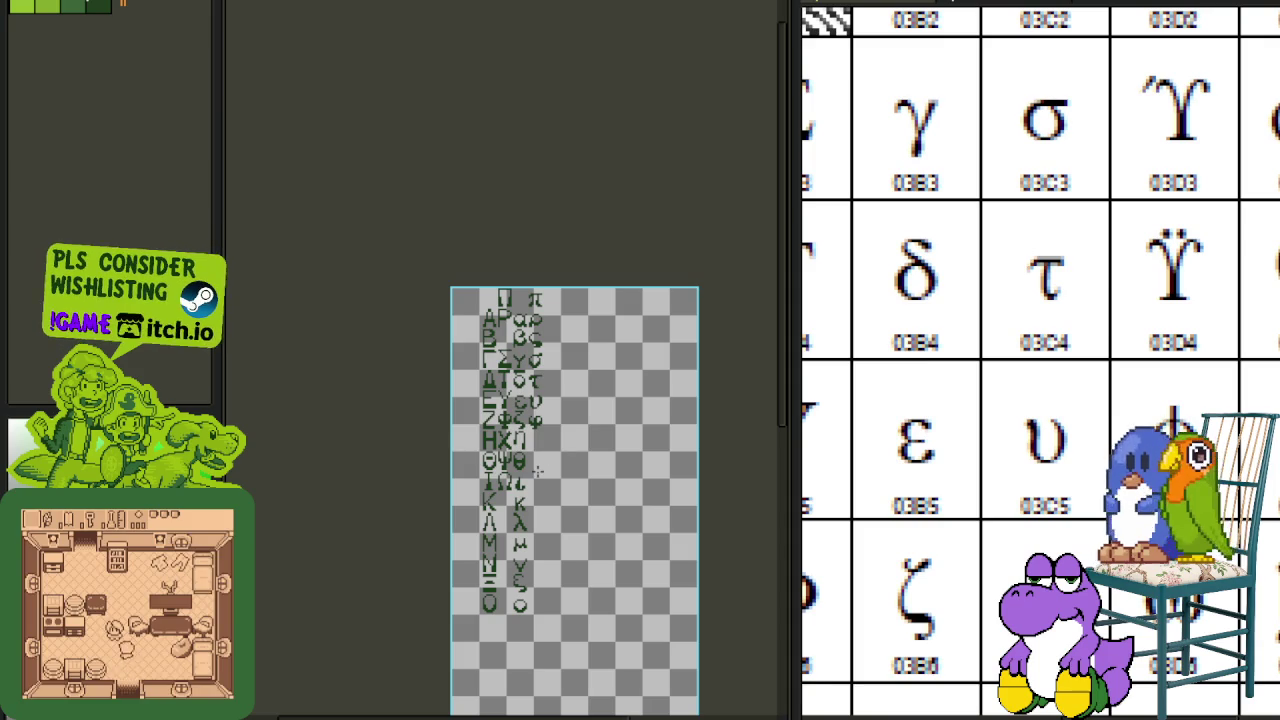
{"action": "scroll", "coordinate": [537, 470], "scroll_direction": "up", "scroll_amount": 2}
{"action": "key", "text": "Tab"}
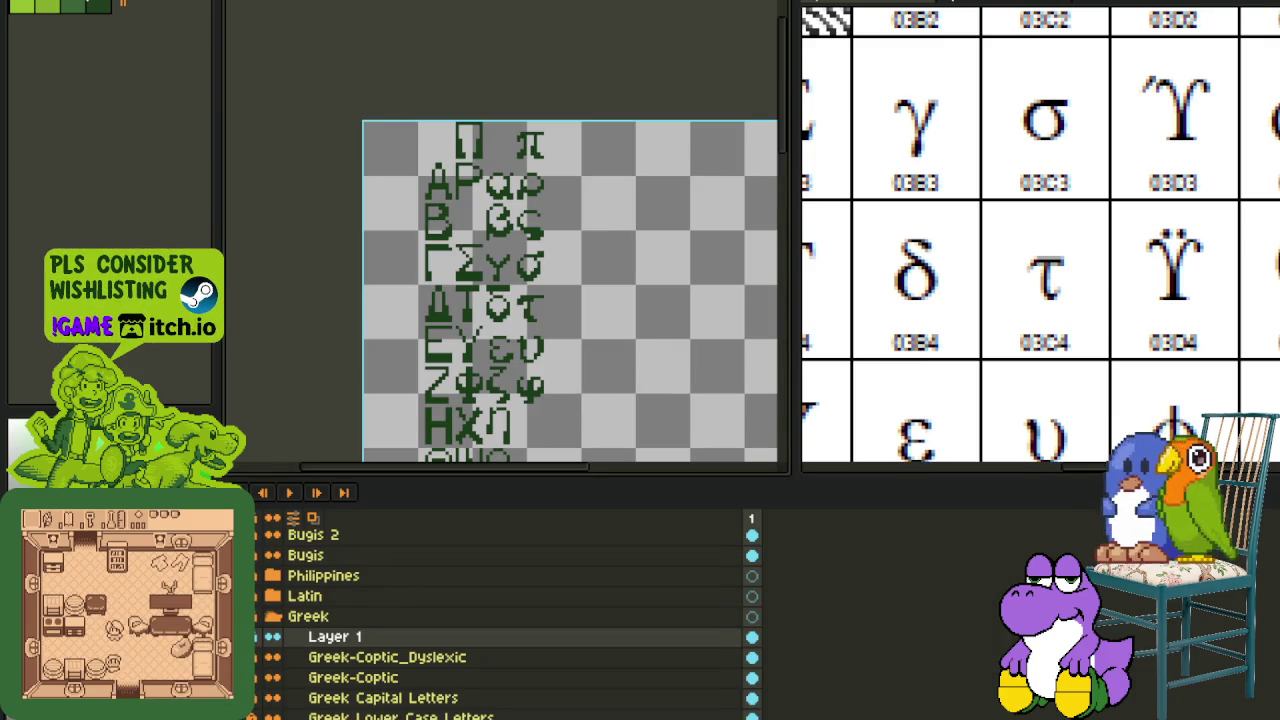
{"action": "key", "text": "Tab"}
{"action": "scroll", "coordinate": [522, 410], "scroll_direction": "up", "scroll_amount": 1}
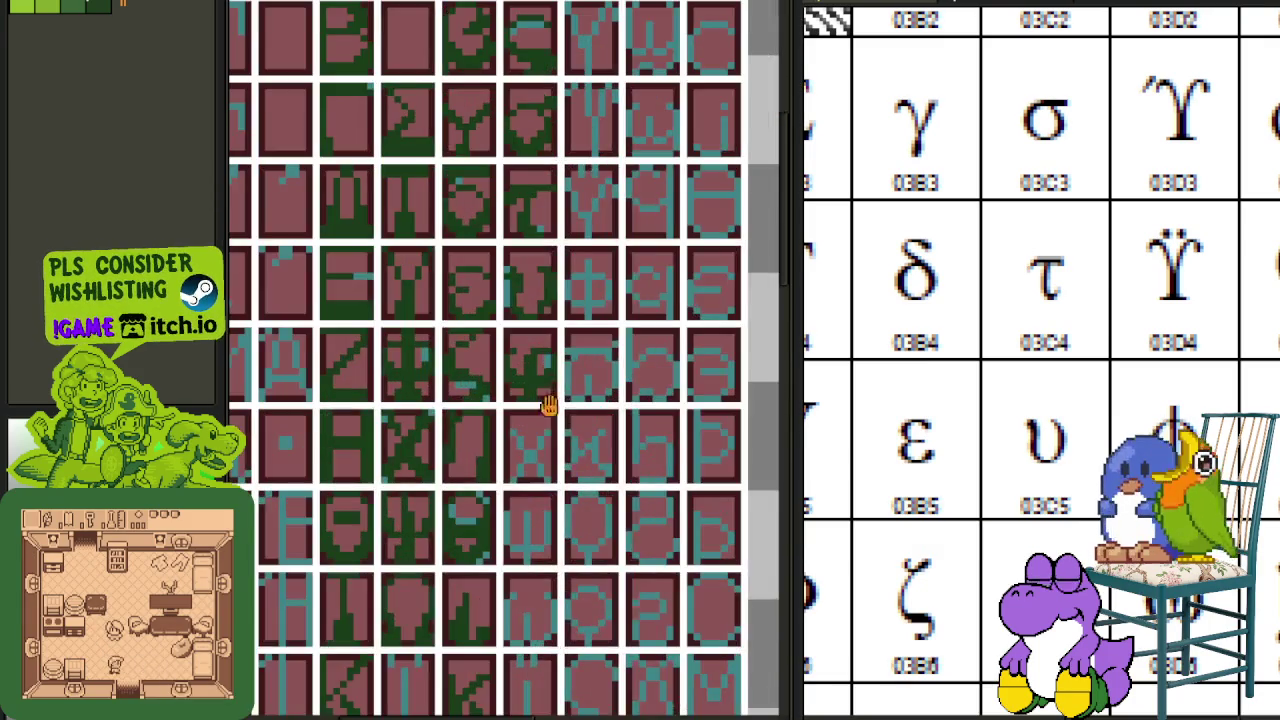
- Pan the glyph sheet down and bring the chart's capitals Β through Ω into view
{"action": "scroll", "coordinate": [540, 405], "scroll_direction": "up", "scroll_amount": 1}
{"action": "mouse_move", "coordinate": [601, 435]}
{"action": "left_mouse_down"}
{"action": "mouse_move", "coordinate": [600, 371]}
{"action": "mouse_move", "coordinate": [587, 370]}
{"action": "left_mouse_up"}
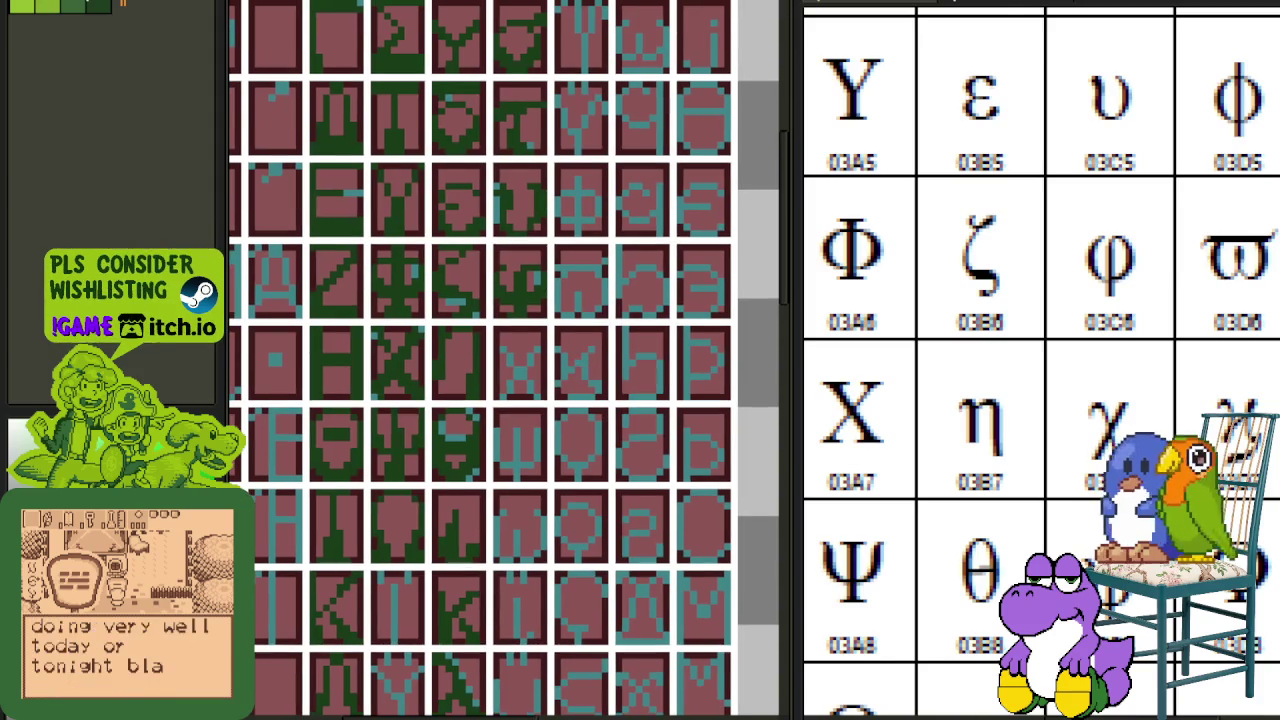
{"action": "mouse_move", "coordinate": [1085, 447]}
{"action": "left_mouse_down"}
{"action": "mouse_move", "coordinate": [1067, 699]}
{"action": "mouse_move", "coordinate": [1062, 541]}
{"action": "mouse_move", "coordinate": [1067, 558]}
{"action": "left_mouse_up"}
- Pan and zoom the glyph sheet onto the cross-shaped χ glyph cells
{"action": "mouse_move", "coordinate": [534, 297]}
{"action": "left_mouse_down"}
{"action": "mouse_move", "coordinate": [571, 374]}
{"action": "mouse_move", "coordinate": [583, 462]}
{"action": "left_mouse_up"}
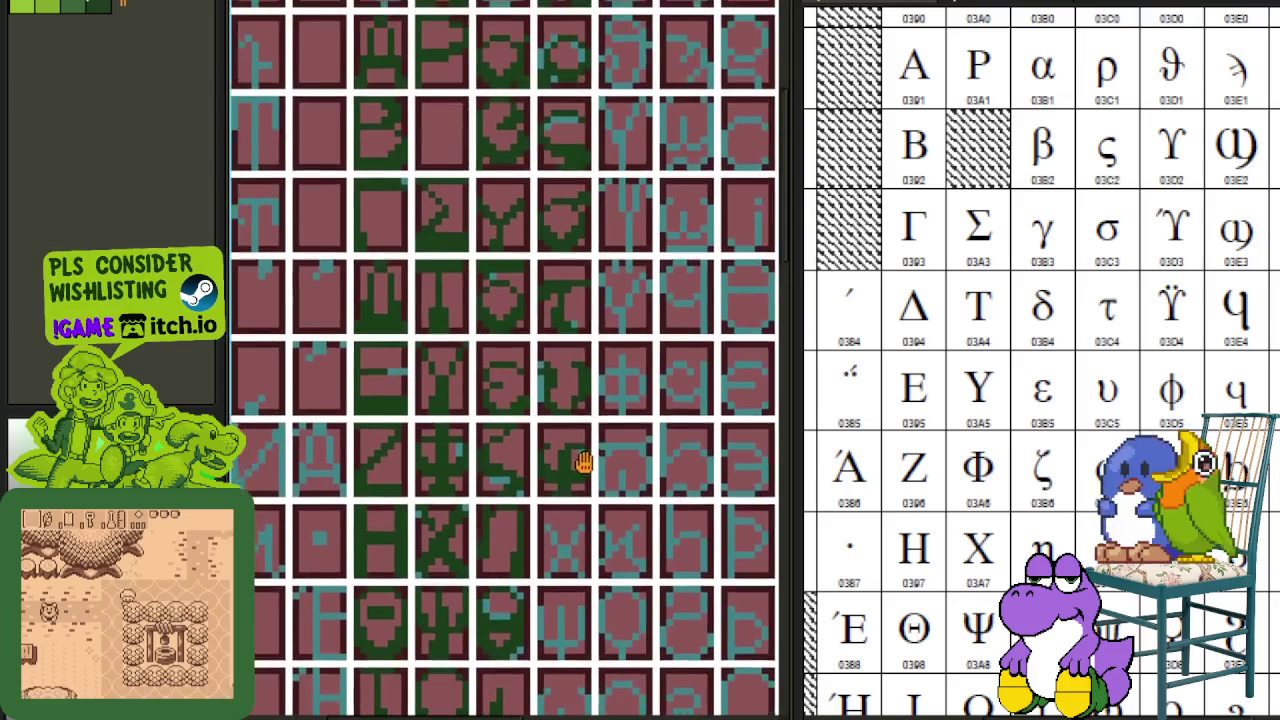
{"action": "scroll", "coordinate": [540, 180], "scroll_direction": "up", "scroll_amount": 2}
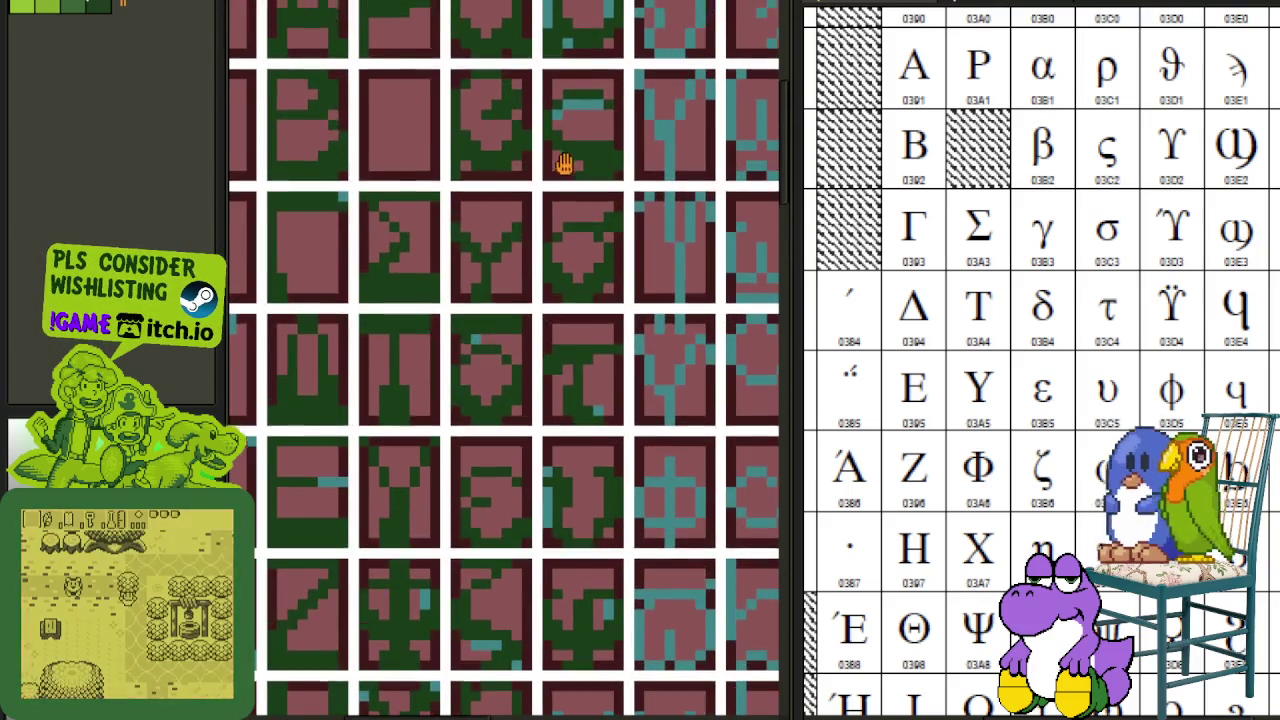
{"action": "scroll", "coordinate": [443, 405], "scroll_direction": "up", "scroll_amount": 3}
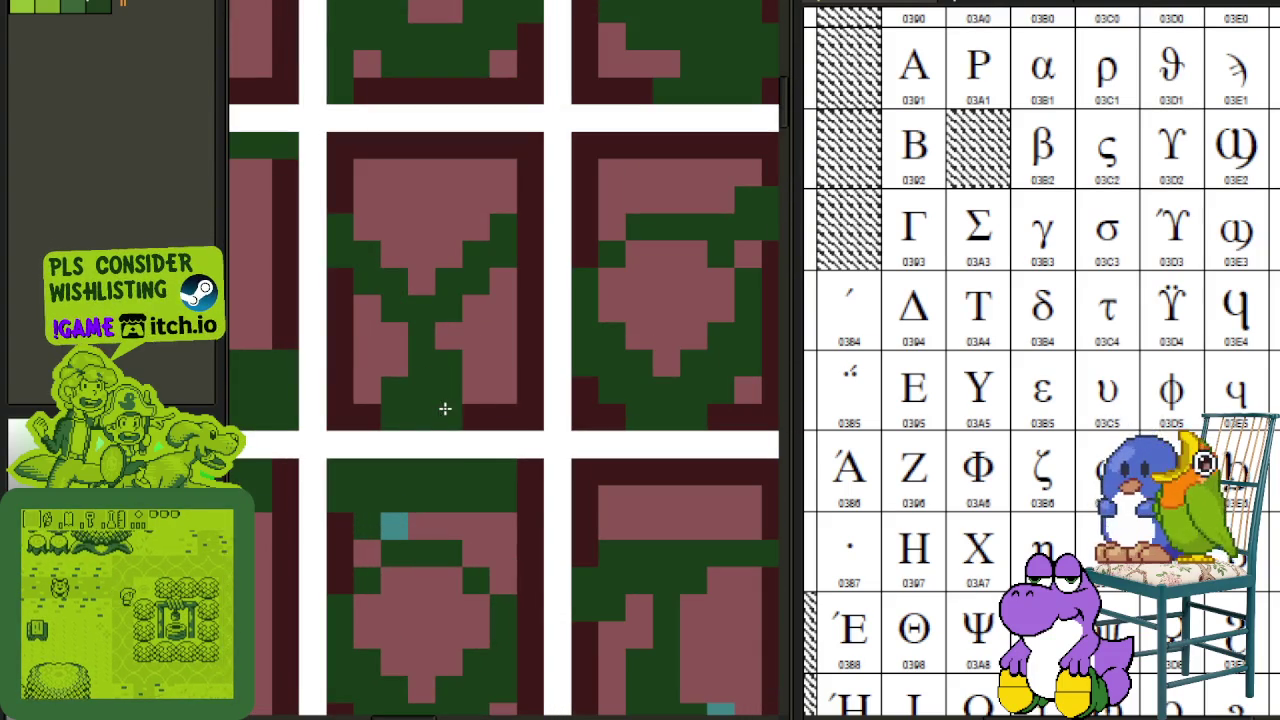
{"action": "scroll", "coordinate": [490, 455], "scroll_direction": "down", "scroll_amount": 4}
{"action": "left_click_drag", "start_coordinate": [506, 460], "coordinate": [466, 271]}
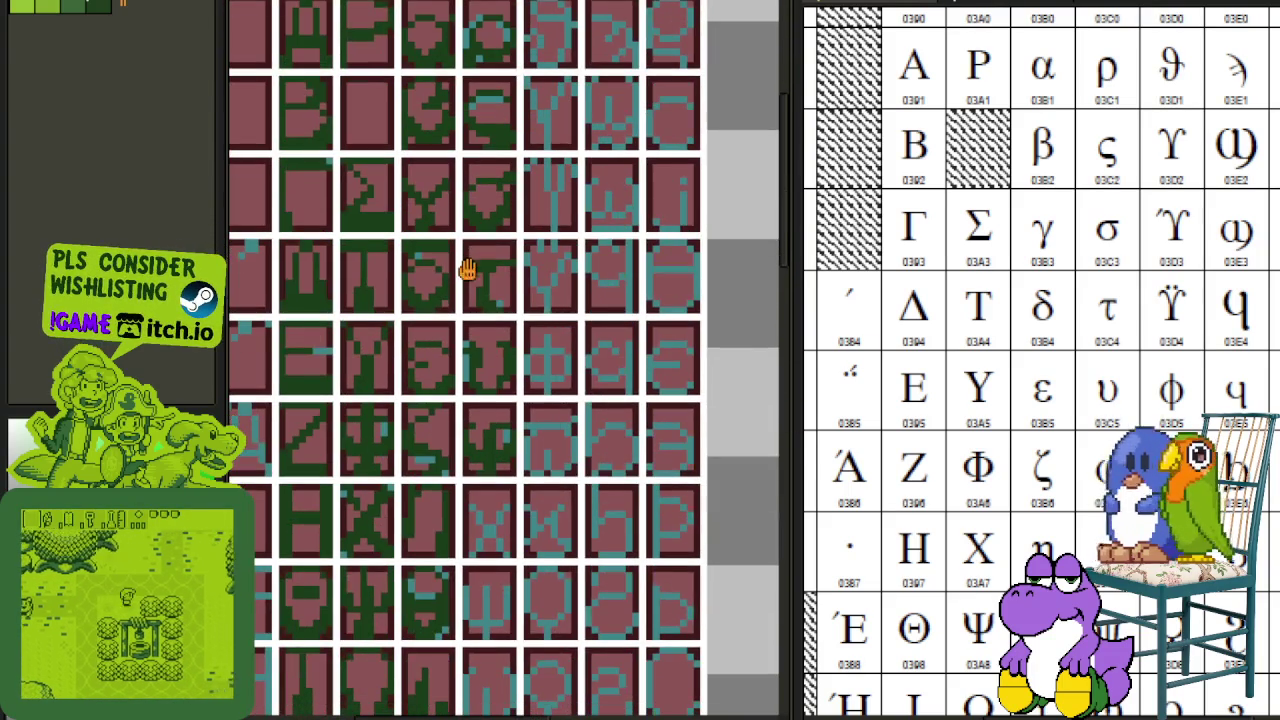
{"action": "scroll", "coordinate": [603, 503], "scroll_direction": "down", "scroll_amount": 2}
{"action": "mouse_move", "coordinate": [603, 503]}
{"action": "left_mouse_down"}
{"action": "mouse_move", "coordinate": [557, 357]}
{"action": "mouse_move", "coordinate": [563, 157]}
{"action": "mouse_move", "coordinate": [551, 449]}
{"action": "left_mouse_up"}
{"action": "scroll", "coordinate": [532, 338], "scroll_direction": "up", "scroll_amount": 2}
{"action": "scroll", "coordinate": [532, 338], "scroll_direction": "down", "scroll_amount": 2}
{"action": "scroll", "coordinate": [549, 343], "scroll_direction": "up", "scroll_amount": 2}
{"action": "left_click_drag", "start_coordinate": [549, 343], "coordinate": [557, 478]}
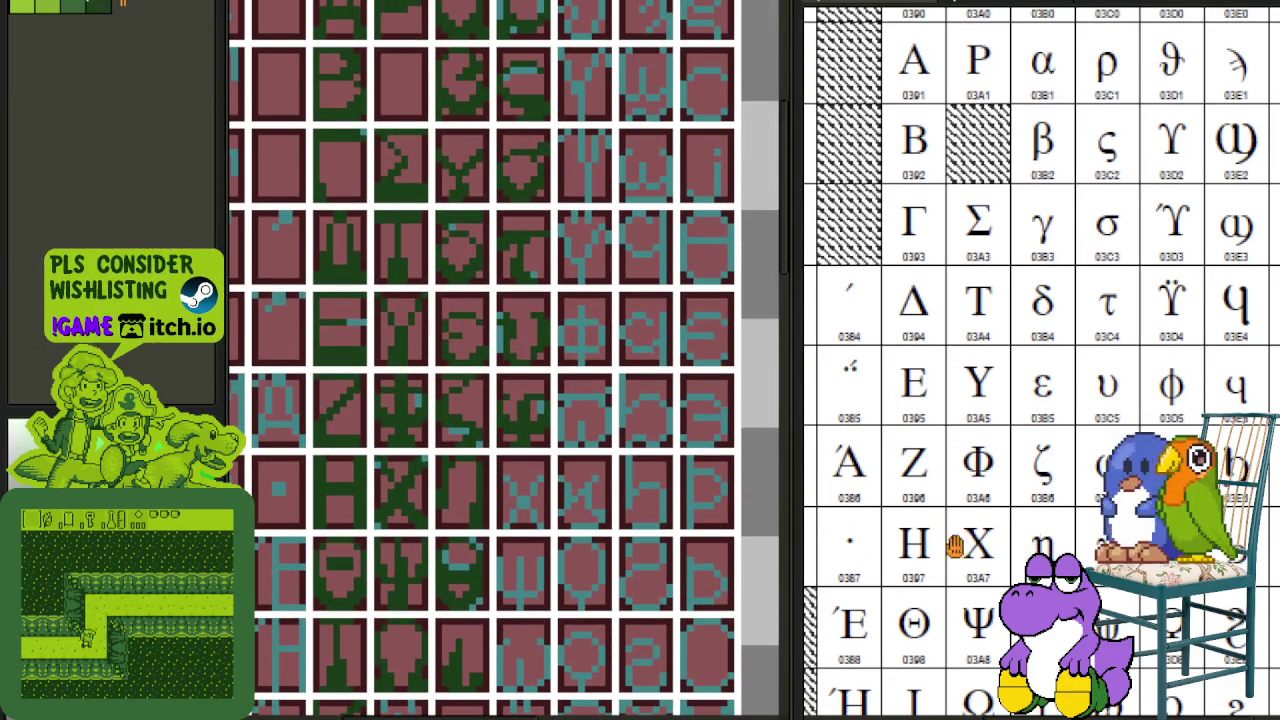
{"action": "scroll", "coordinate": [1040, 360], "scroll_direction": "down", "scroll_amount": 1}
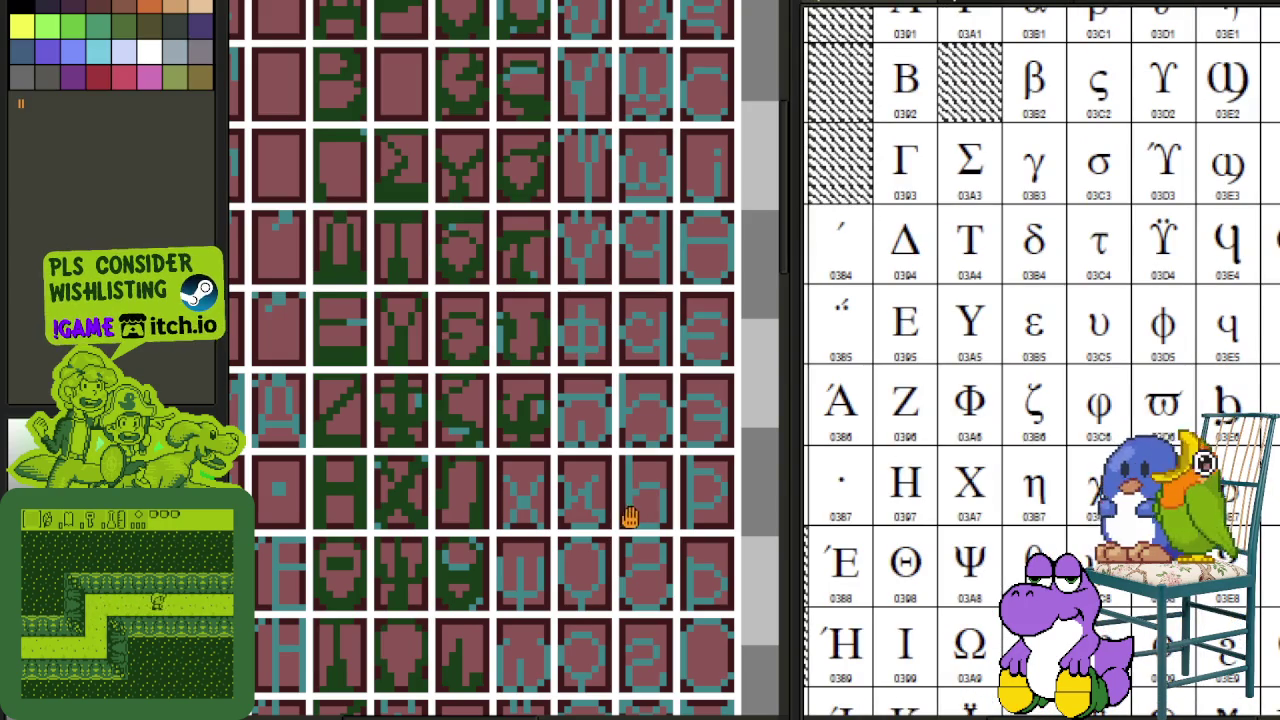
{"action": "scroll", "coordinate": [543, 394], "scroll_direction": "up", "scroll_amount": 2}
{"action": "scroll", "coordinate": [503, 354], "scroll_direction": "up", "scroll_amount": 2}
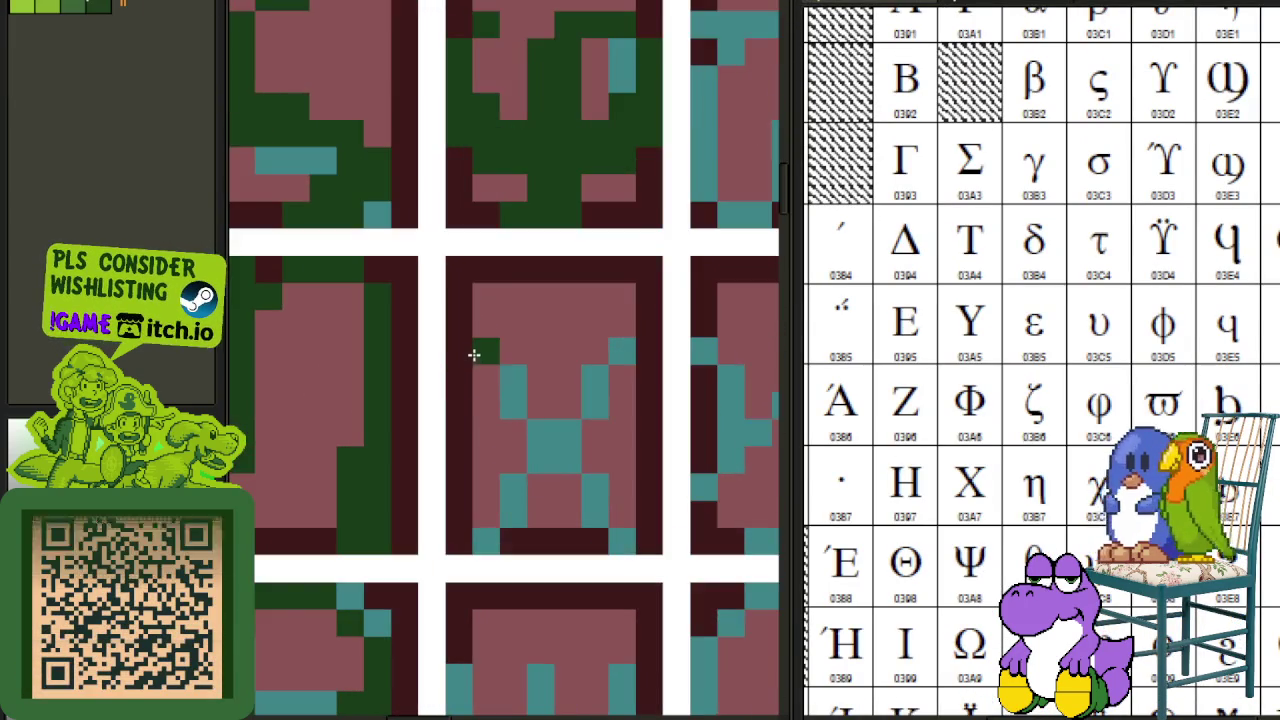
{"action": "scroll", "coordinate": [472, 360], "scroll_direction": "down", "scroll_amount": 3}
{"action": "scroll", "coordinate": [335, 307], "scroll_direction": "up", "scroll_amount": 2}
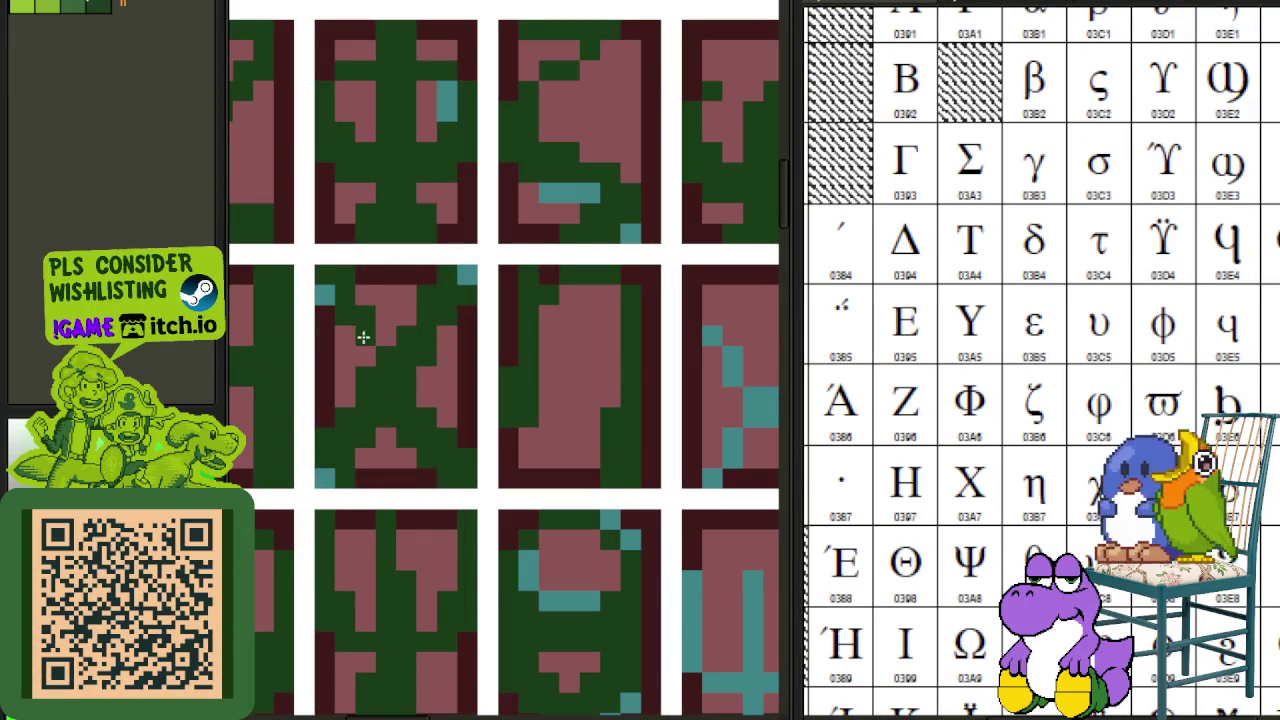
- Use Replace Color to turn the dark green glyph pixels bright green, then a duller green
{"action": "key", "text": "shift+r"}
{"action": "left_click", "coordinate": [580, 557]}
{"action": "scroll", "coordinate": [678, 420], "scroll_direction": "down", "scroll_amount": 2}
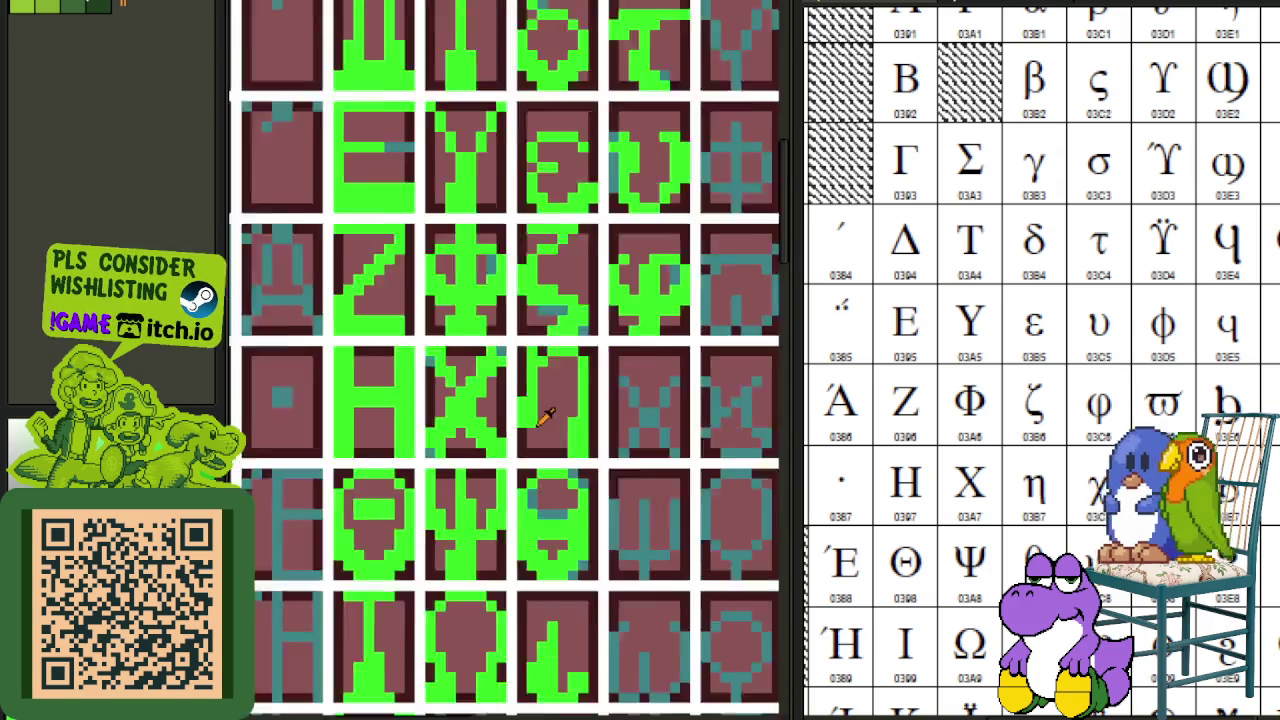
{"action": "scroll", "coordinate": [678, 420], "scroll_direction": "down", "scroll_amount": 2}
{"action": "scroll", "coordinate": [612, 428], "scroll_direction": "up", "scroll_amount": 1}
{"action": "scroll", "coordinate": [470, 430], "scroll_direction": "up", "scroll_amount": 2}
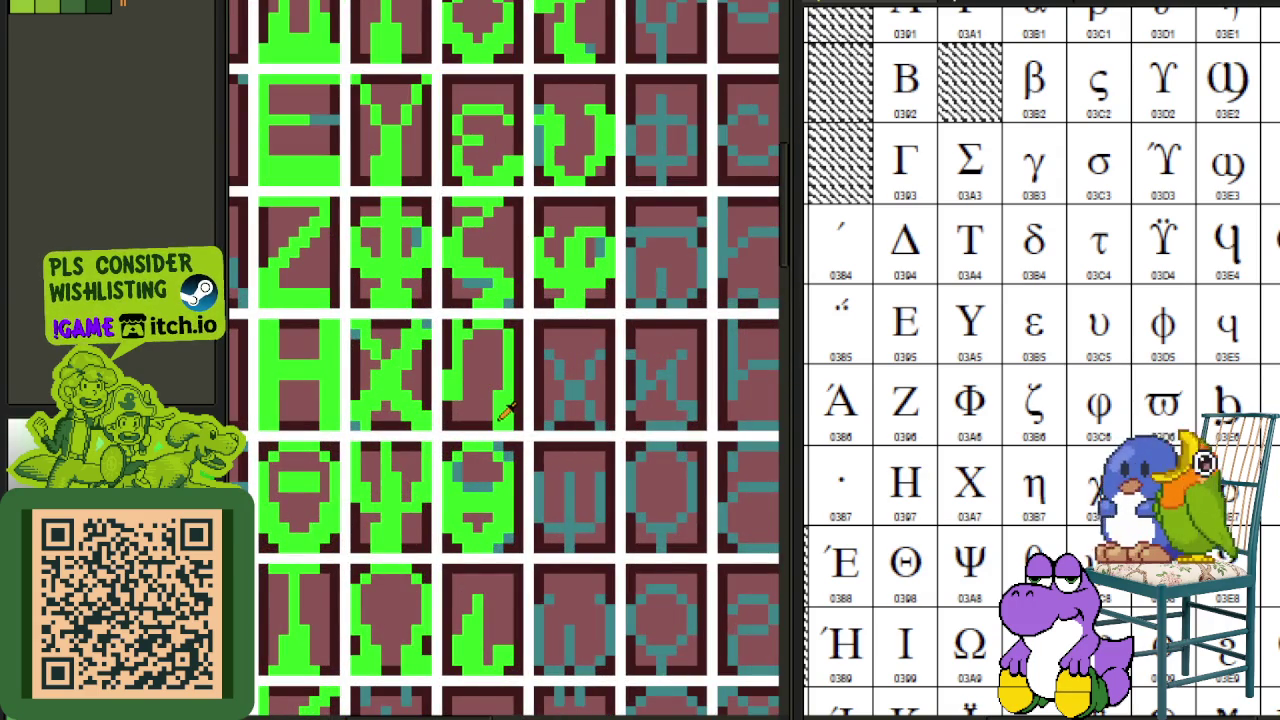
{"action": "key", "text": "shift+r"}
{"action": "left_click", "coordinate": [566, 557]}
{"action": "scroll", "coordinate": [580, 500], "scroll_direction": "down", "scroll_amount": 2}
{"action": "scroll", "coordinate": [768, 472], "scroll_direction": "up", "scroll_amount": 1}
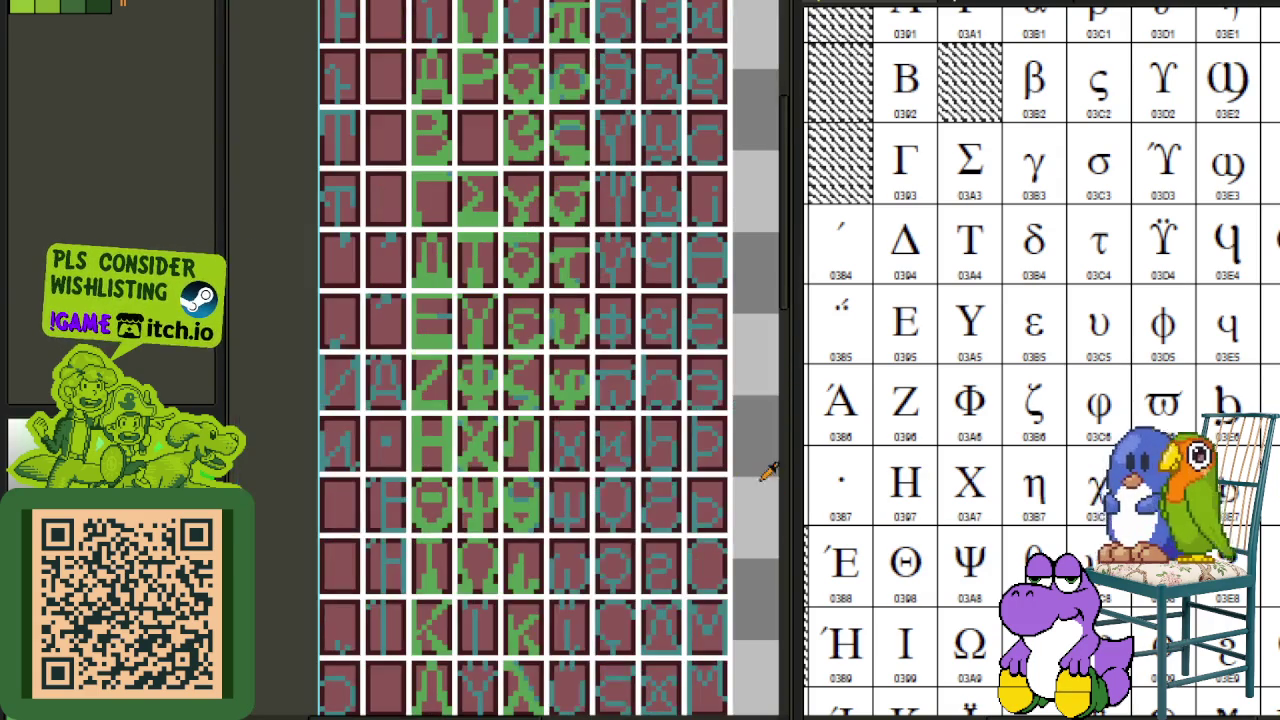
{"action": "scroll", "coordinate": [518, 440], "scroll_direction": "up", "scroll_amount": 2}
{"action": "scroll", "coordinate": [500, 430], "scroll_direction": "up", "scroll_amount": 1}
- Box-select the X glyph tiles and move the green X into the empty centre tile
{"action": "left_click_drag", "start_coordinate": [313, 298], "coordinate": [457, 441]}
{"action": "left_click_drag", "start_coordinate": [345, 300], "coordinate": [557, 603]}
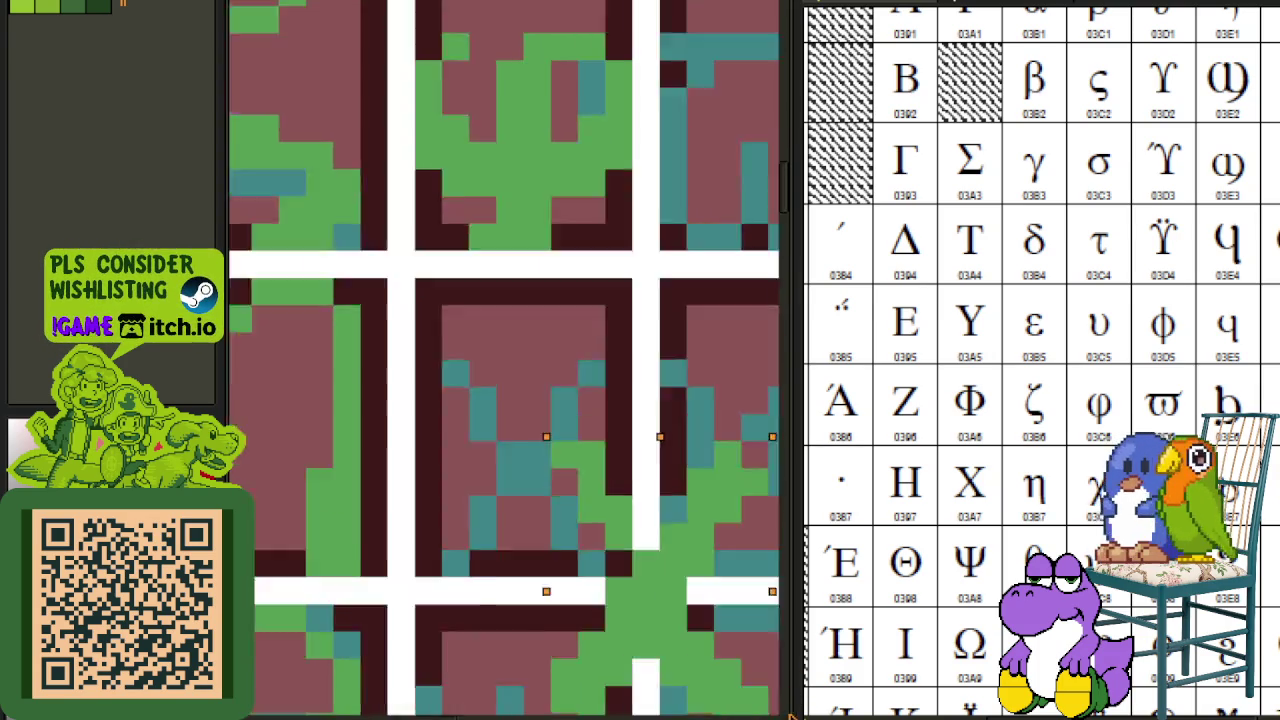
{"action": "left_click_drag", "start_coordinate": [790, 716], "coordinate": [393, 505]}
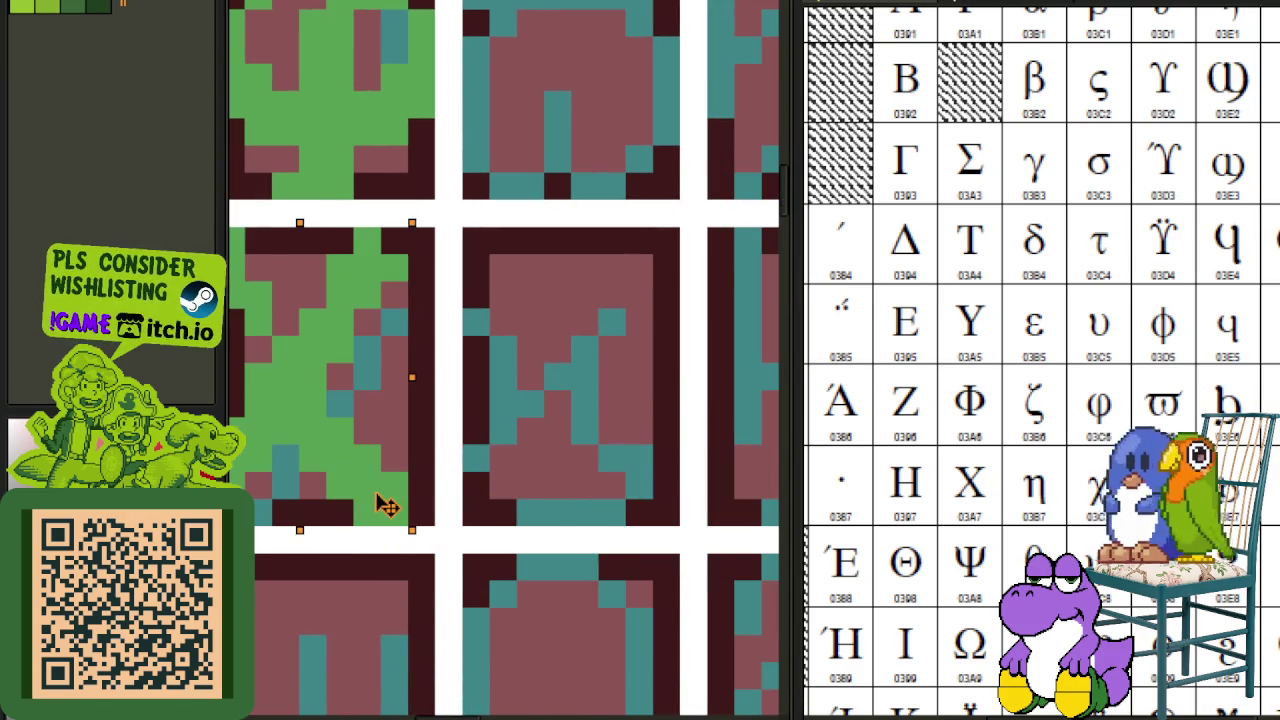
{"action": "scroll", "coordinate": [530, 405], "scroll_direction": "down", "scroll_amount": 3}
{"action": "scroll", "coordinate": [534, 414], "scroll_direction": "down", "scroll_amount": 1}
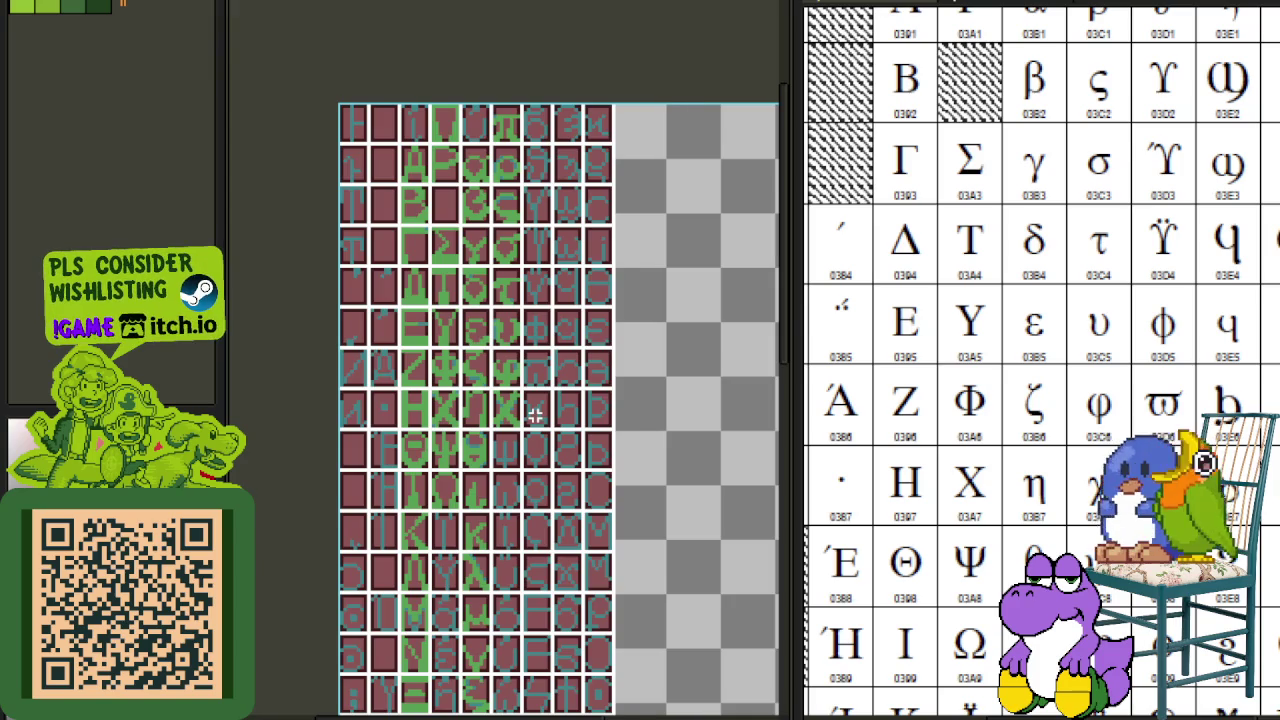
{"action": "scroll", "coordinate": [535, 414], "scroll_direction": "up", "scroll_amount": 1}
{"action": "scroll", "coordinate": [500, 420], "scroll_direction": "up", "scroll_amount": 2}
{"action": "scroll", "coordinate": [498, 413], "scroll_direction": "up", "scroll_amount": 1}
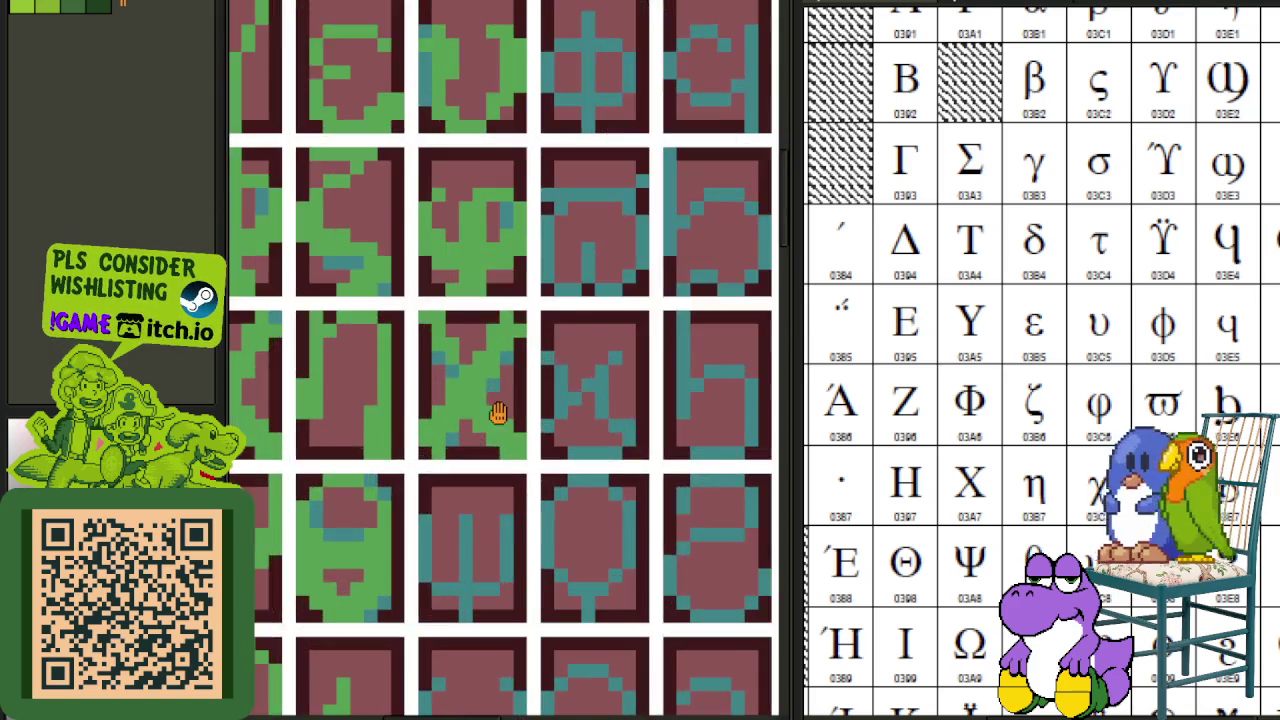
{"action": "scroll", "coordinate": [498, 413], "scroll_direction": "up", "scroll_amount": 1}
{"action": "scroll", "coordinate": [526, 437], "scroll_direction": "up", "scroll_amount": 1}
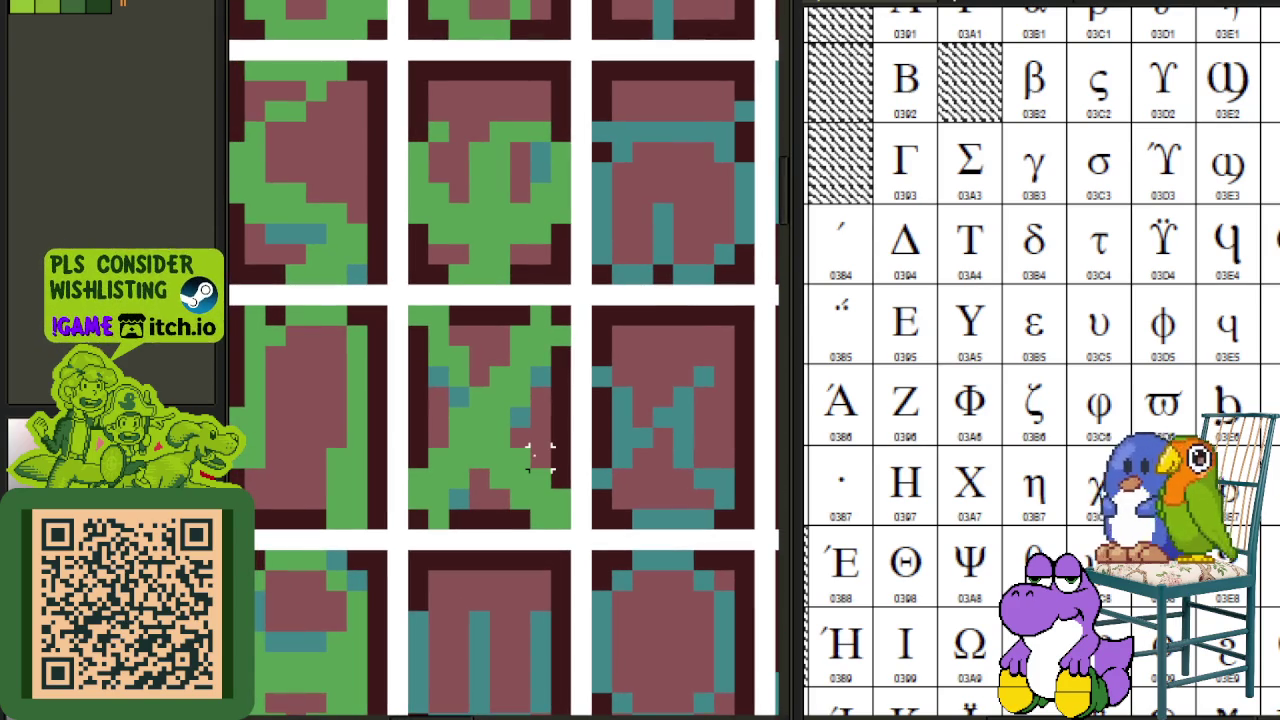
{"action": "mouse_move", "coordinate": [418, 316]}
{"action": "left_mouse_down"}
{"action": "mouse_move", "coordinate": [551, 508]}
{"action": "mouse_move", "coordinate": [757, 508]}
{"action": "left_mouse_up"}
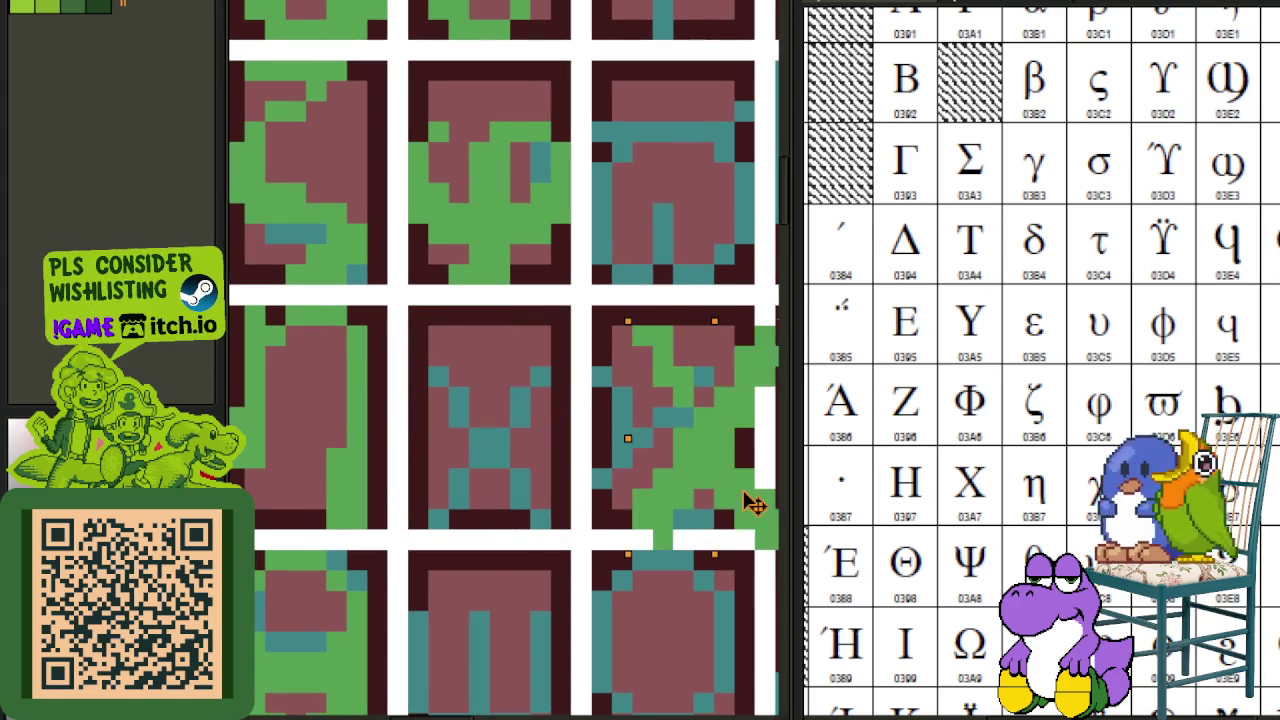
{"action": "mouse_move", "coordinate": [590, 305]}
{"action": "left_mouse_down"}
{"action": "mouse_move", "coordinate": [656, 390]}
{"action": "mouse_move", "coordinate": [470, 453]}
{"action": "mouse_move", "coordinate": [476, 422]}
{"action": "left_mouse_up"}
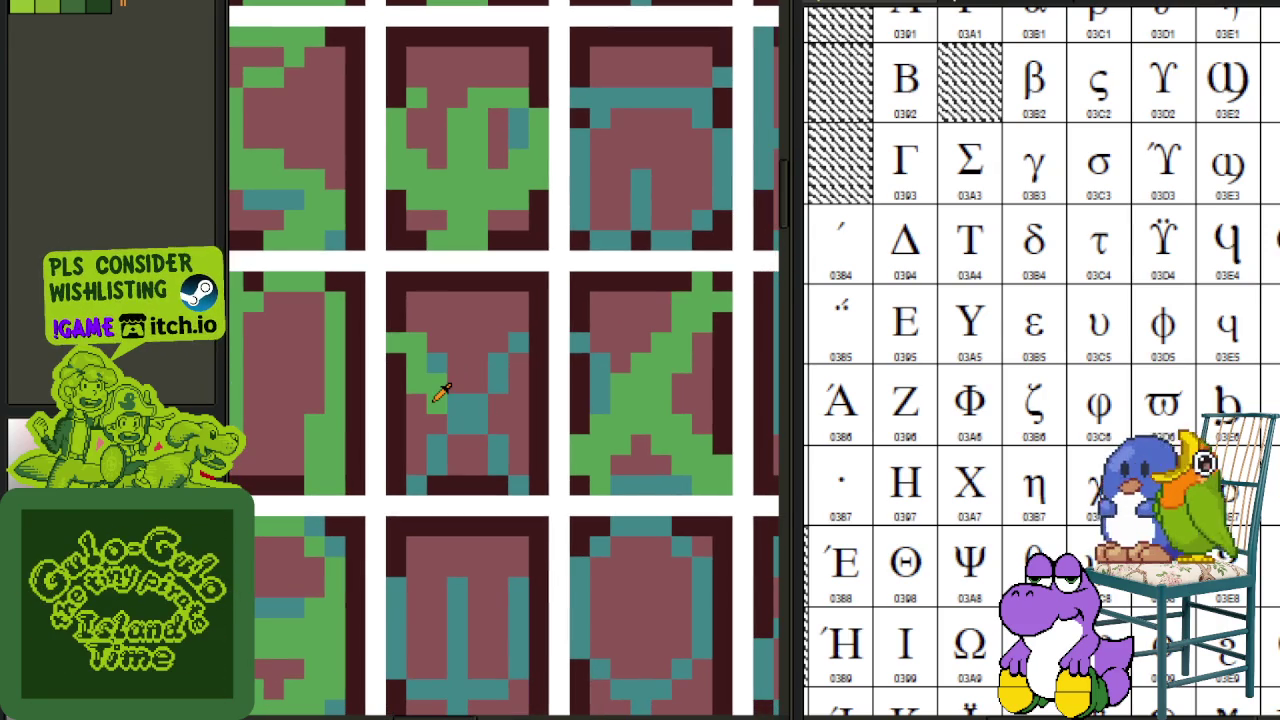
- Pencil extra green pixels and lasso-nudge the strokes one pixel left to shape the chi
{"action": "scroll", "coordinate": [414, 481], "scroll_direction": "up", "scroll_amount": 1}
{"action": "left_click", "coordinate": [540, 301]}
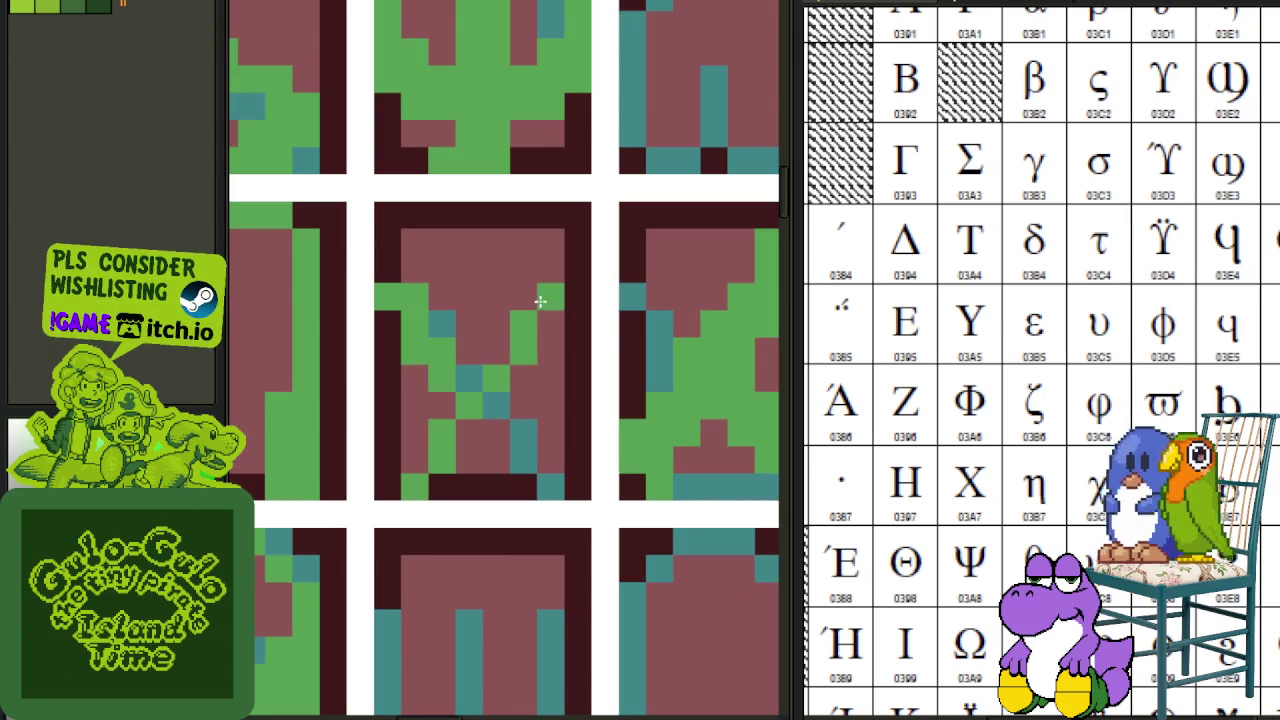
{"action": "left_click_drag", "start_coordinate": [485, 405], "coordinate": [437, 492]}
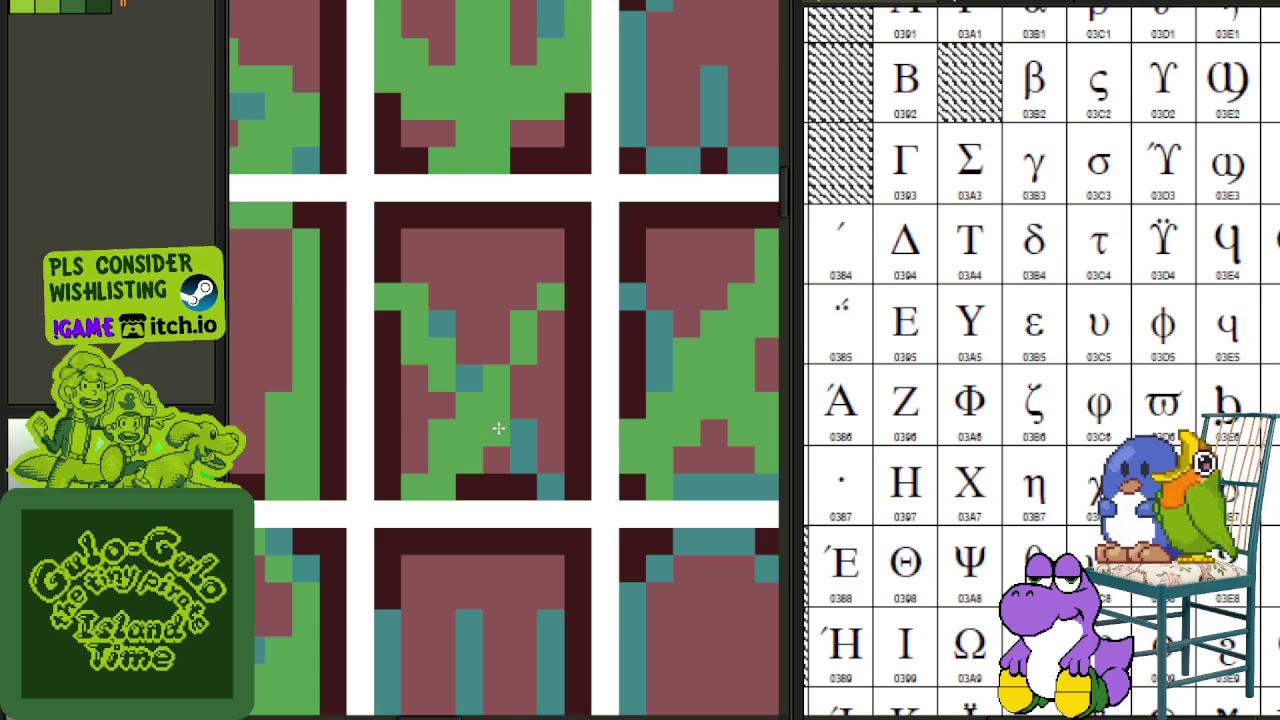
{"action": "left_click_drag", "start_coordinate": [545, 288], "coordinate": [560, 292]}
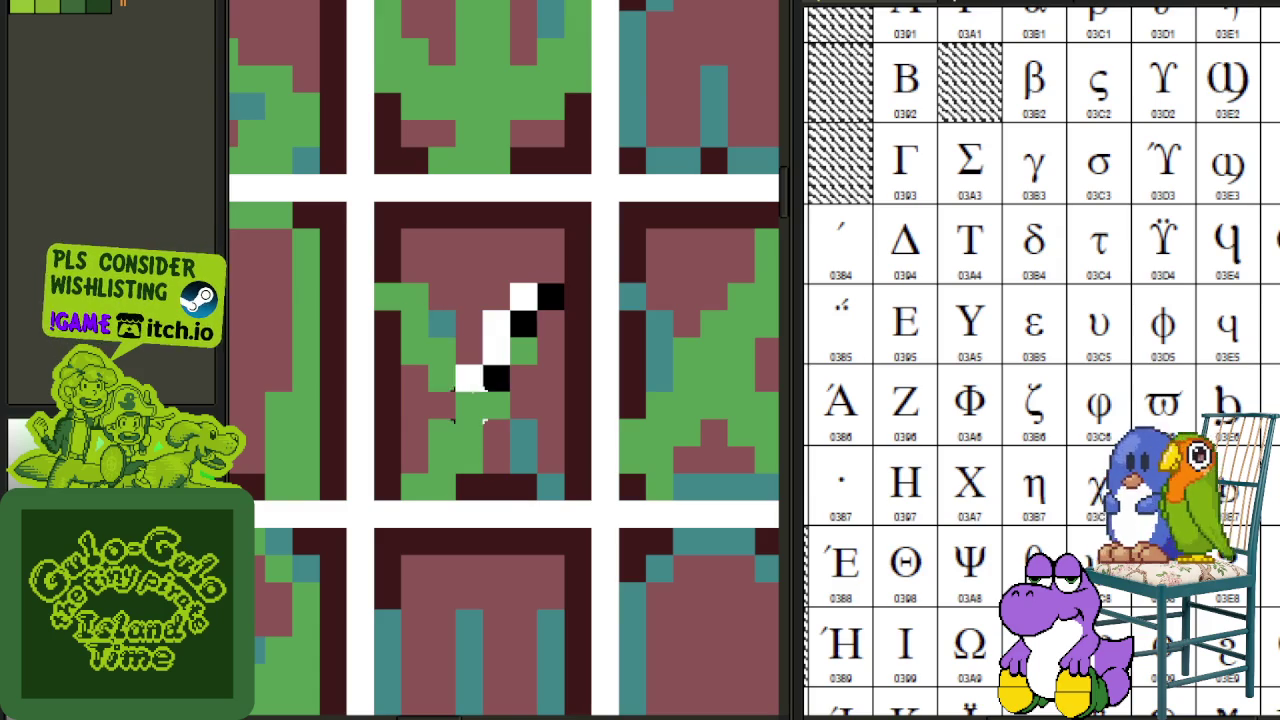
{"action": "left_click_drag", "start_coordinate": [496, 396], "coordinate": [470, 398]}
{"action": "left_click", "coordinate": [468, 268]}
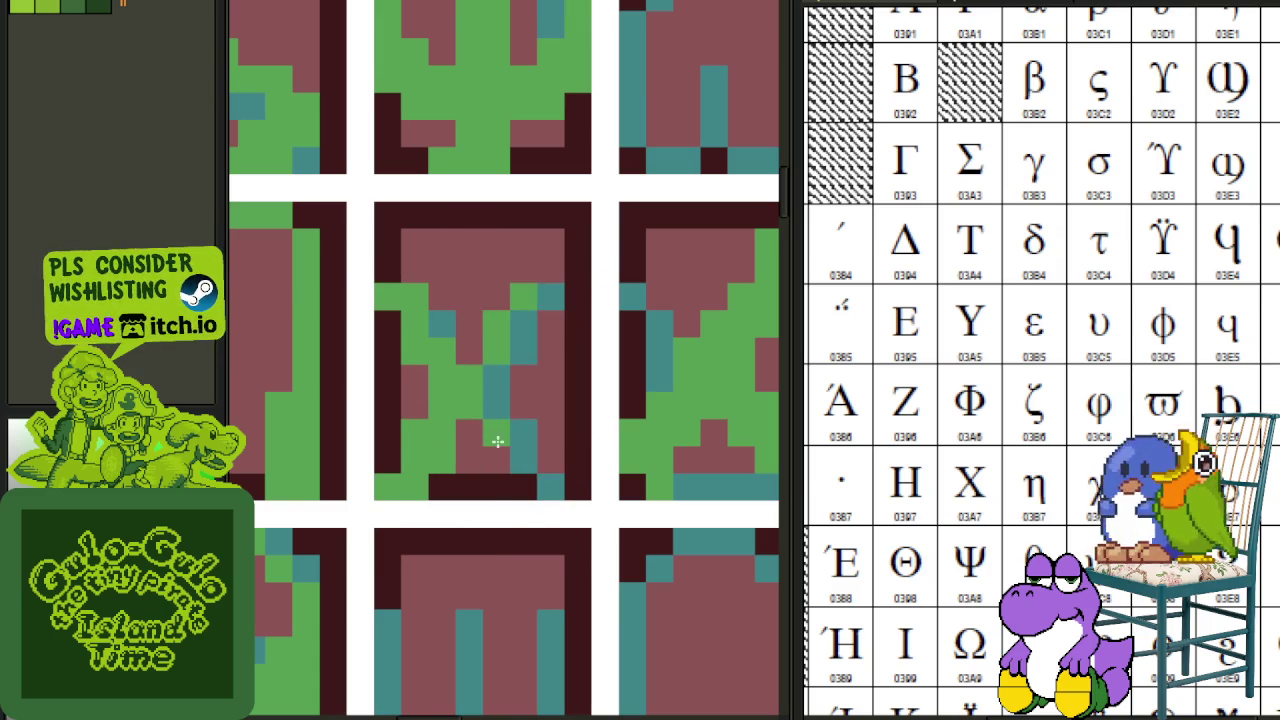
{"action": "left_click_drag", "start_coordinate": [530, 466], "coordinate": [572, 484]}
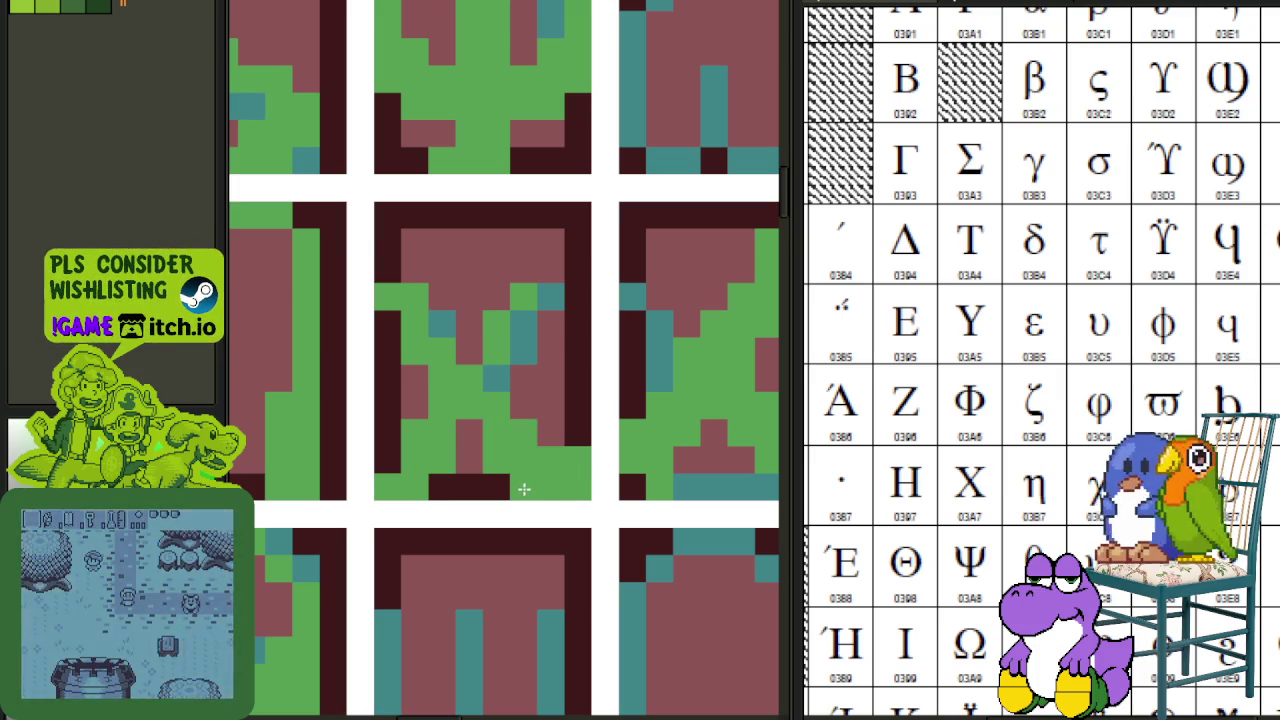
{"action": "scroll", "coordinate": [518, 490], "scroll_direction": "down", "scroll_amount": 4}
{"action": "scroll", "coordinate": [518, 490], "scroll_direction": "up", "scroll_amount": 2}
{"action": "scroll", "coordinate": [518, 490], "scroll_direction": "down", "scroll_amount": 2}
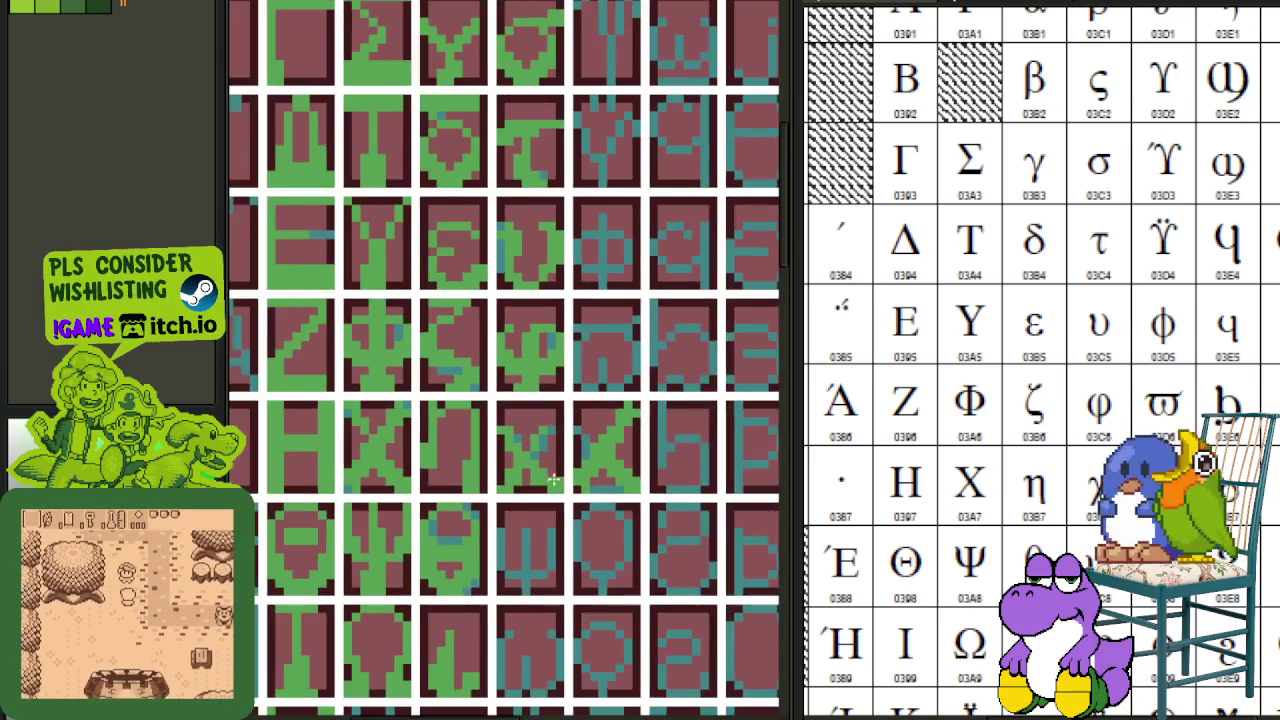
- Hide the tile background layer
{"action": "scroll", "coordinate": [518, 490], "scroll_direction": "down", "scroll_amount": 2}
{"action": "key", "text": "Tab"}
{"action": "left_click", "coordinate": [266, 652]}
{"action": "key", "text": "Tab"}
{"action": "scroll", "coordinate": [563, 500], "scroll_direction": "down", "scroll_amount": 2}
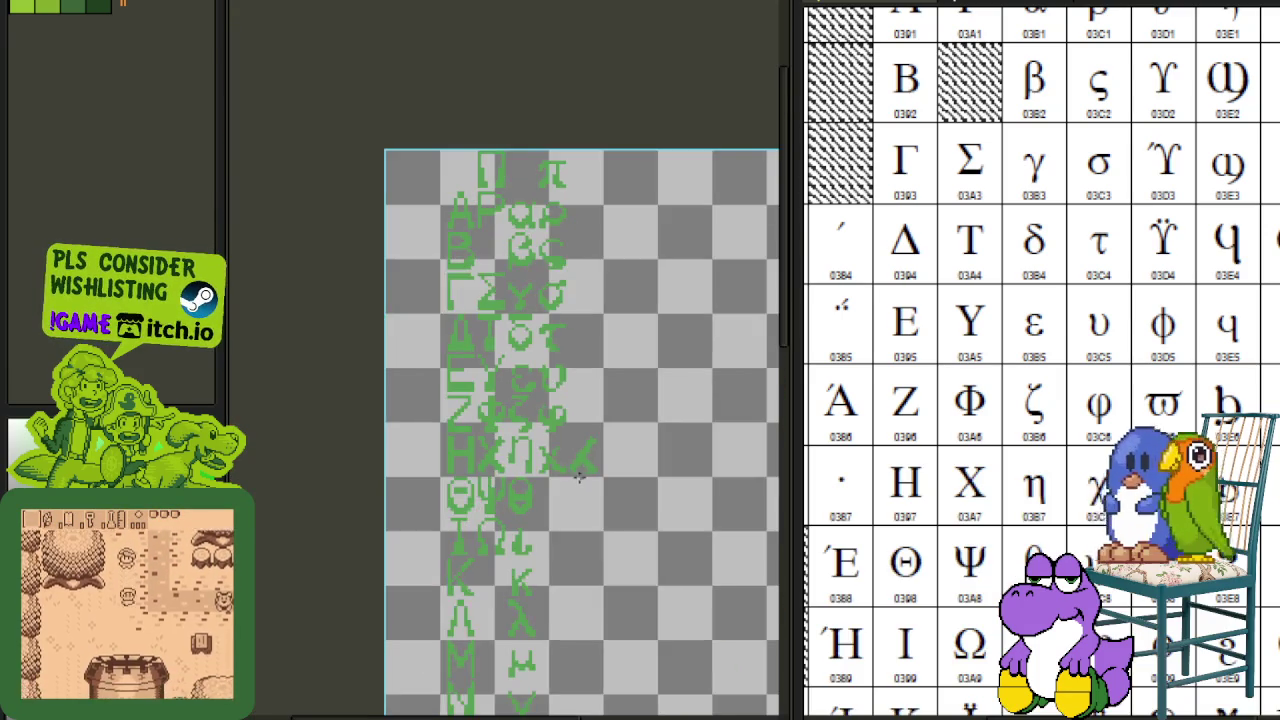
{"action": "scroll", "coordinate": [563, 500], "scroll_direction": "up", "scroll_amount": 2}
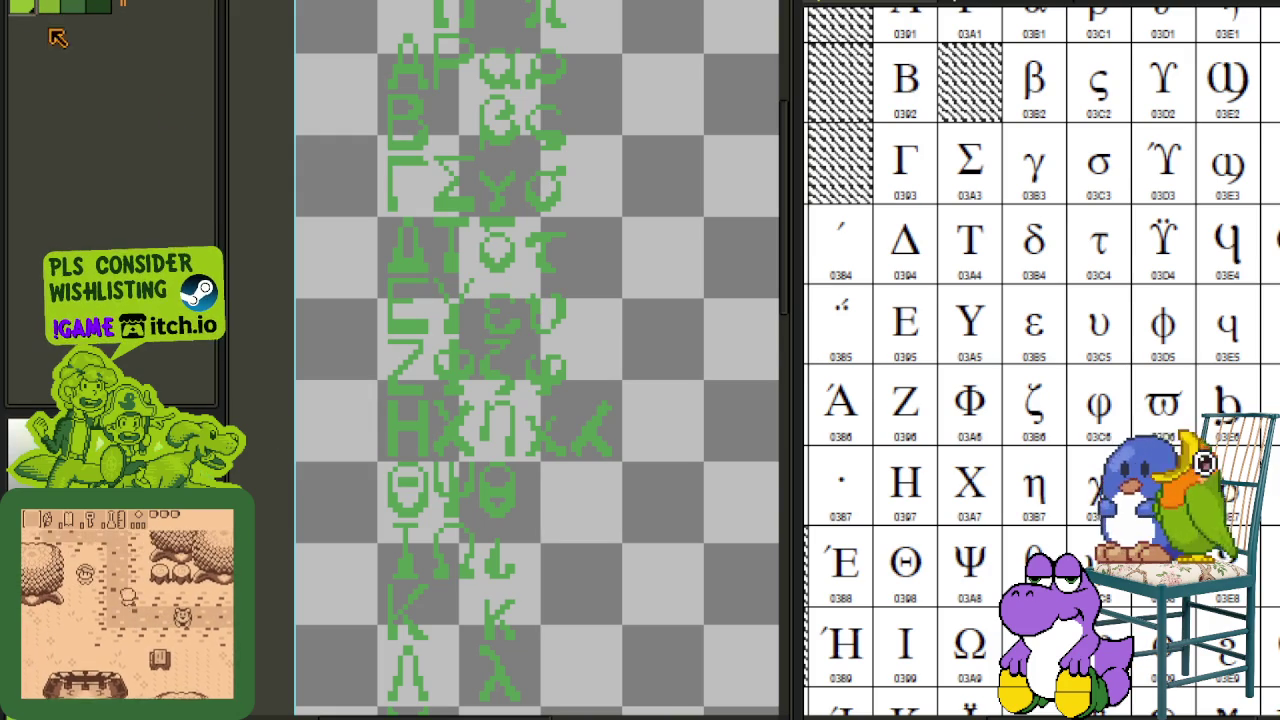
{"action": "scroll", "coordinate": [570, 437], "scroll_direction": "up", "scroll_amount": 2}
- Recolour the Greek glyphs to dark green with Replace Color
{"action": "key", "text": "shift+r"}
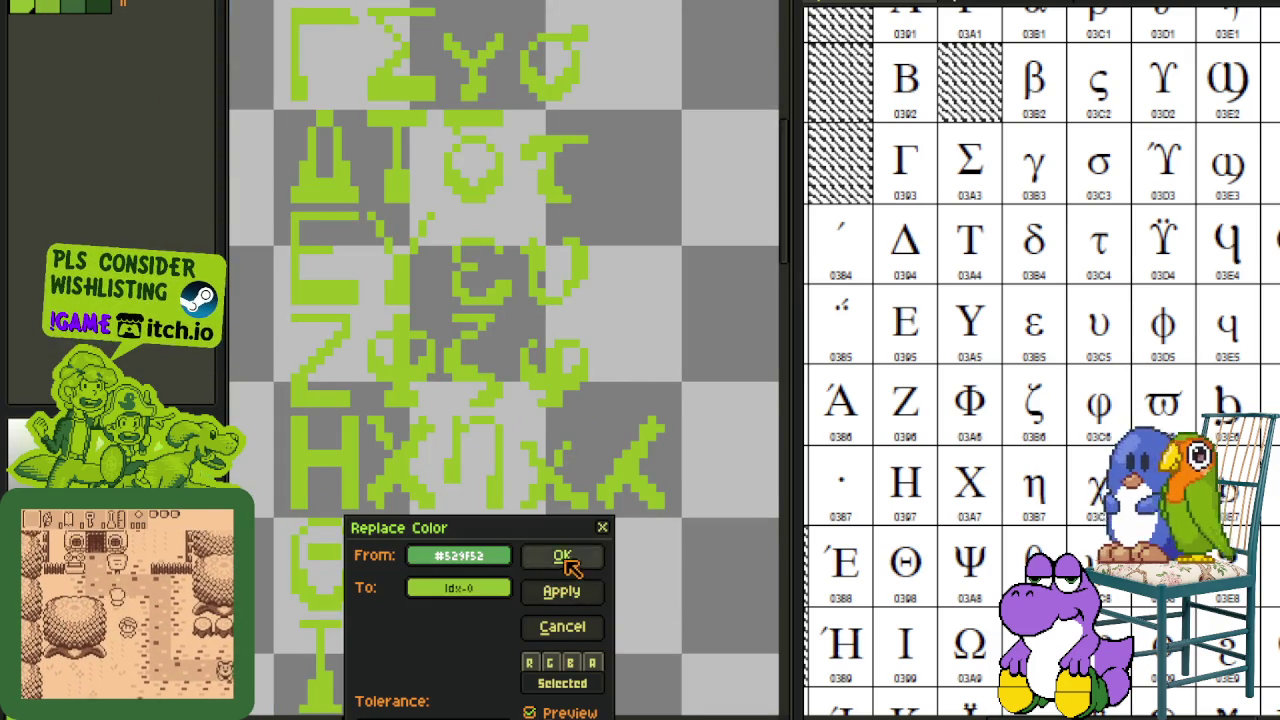
{"action": "left_click", "coordinate": [562, 557]}
{"action": "scroll", "coordinate": [592, 540], "scroll_direction": "down", "scroll_amount": 3}
{"action": "scroll", "coordinate": [614, 500], "scroll_direction": "up", "scroll_amount": 3}
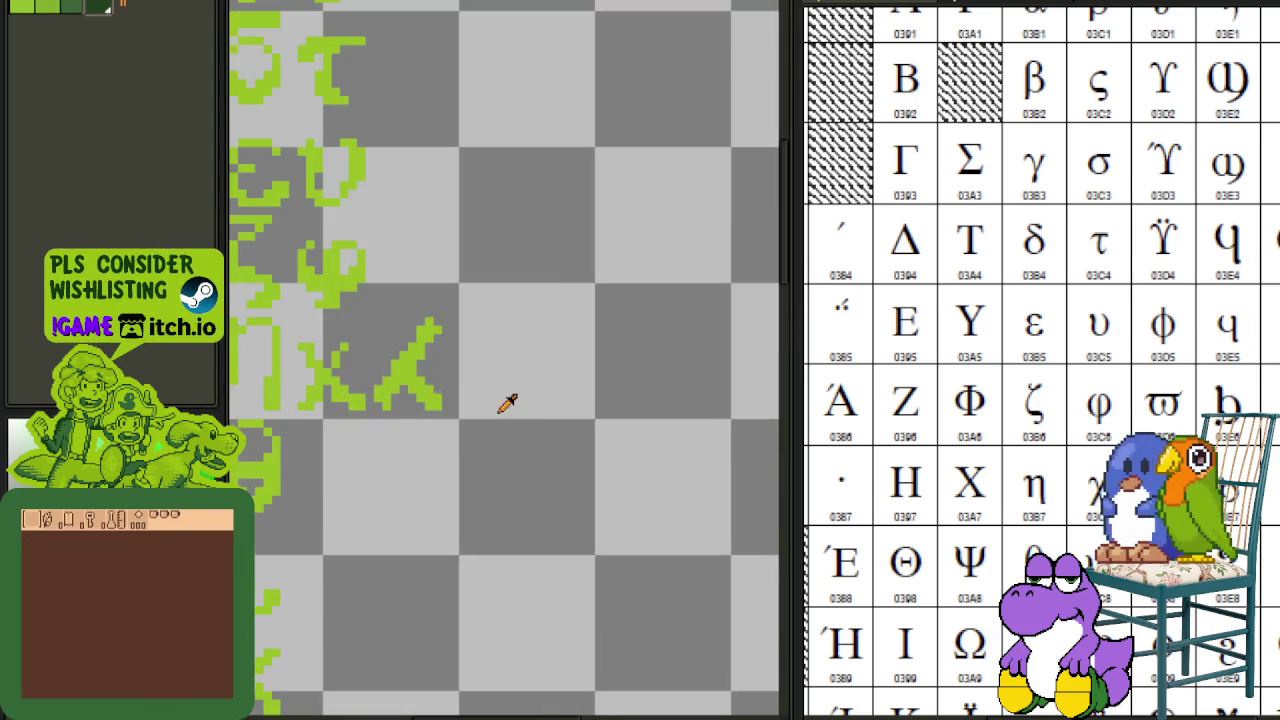
{"action": "key", "text": "shift+r"}
{"action": "left_click", "coordinate": [562, 556]}
{"action": "scroll", "coordinate": [466, 491], "scroll_direction": "down", "scroll_amount": 3}
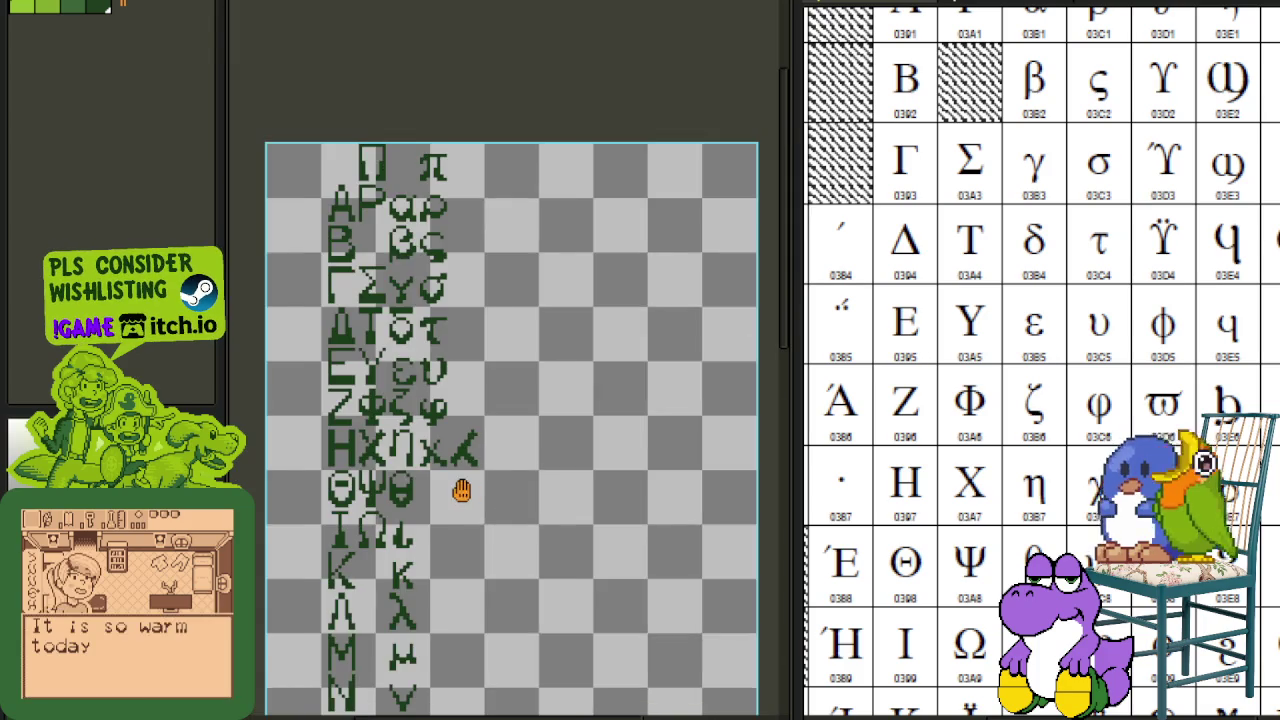
{"action": "scroll", "coordinate": [560, 483], "scroll_direction": "up", "scroll_amount": 1}
{"action": "scroll", "coordinate": [536, 503], "scroll_direction": "up", "scroll_amount": 1}
- Delete the extra kappa glyph sitting beside the chi
{"action": "mouse_move", "coordinate": [539, 502]}
{"action": "left_mouse_down"}
{"action": "mouse_move", "coordinate": [585, 489]}
{"action": "mouse_move", "coordinate": [749, 300]}
{"action": "left_mouse_up"}
{"action": "scroll", "coordinate": [598, 450], "scroll_direction": "up", "scroll_amount": 1}
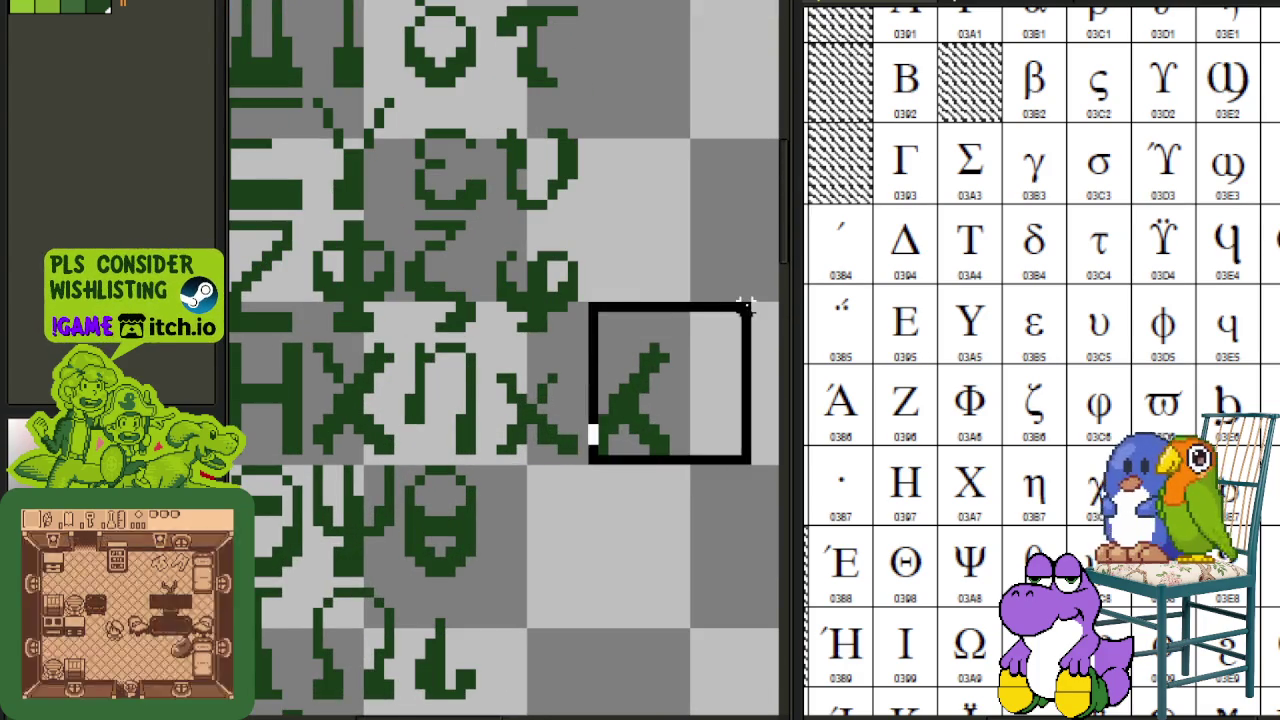
{"action": "scroll", "coordinate": [686, 414], "scroll_direction": "down", "scroll_amount": 1}
{"action": "key", "text": "Delete"}
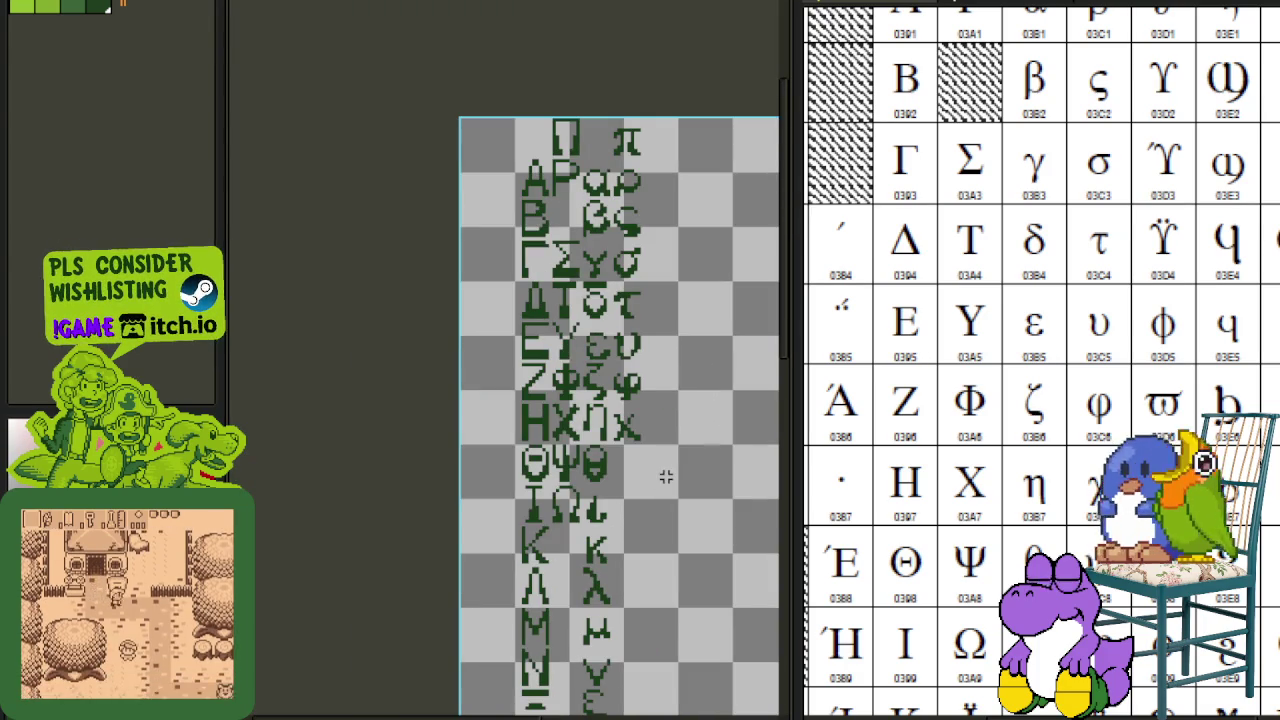
{"action": "scroll", "coordinate": [666, 477], "scroll_direction": "up", "scroll_amount": 1}
{"action": "scroll", "coordinate": [643, 443], "scroll_direction": "up", "scroll_amount": 2}
{"action": "scroll", "coordinate": [608, 380], "scroll_direction": "up", "scroll_amount": 1}
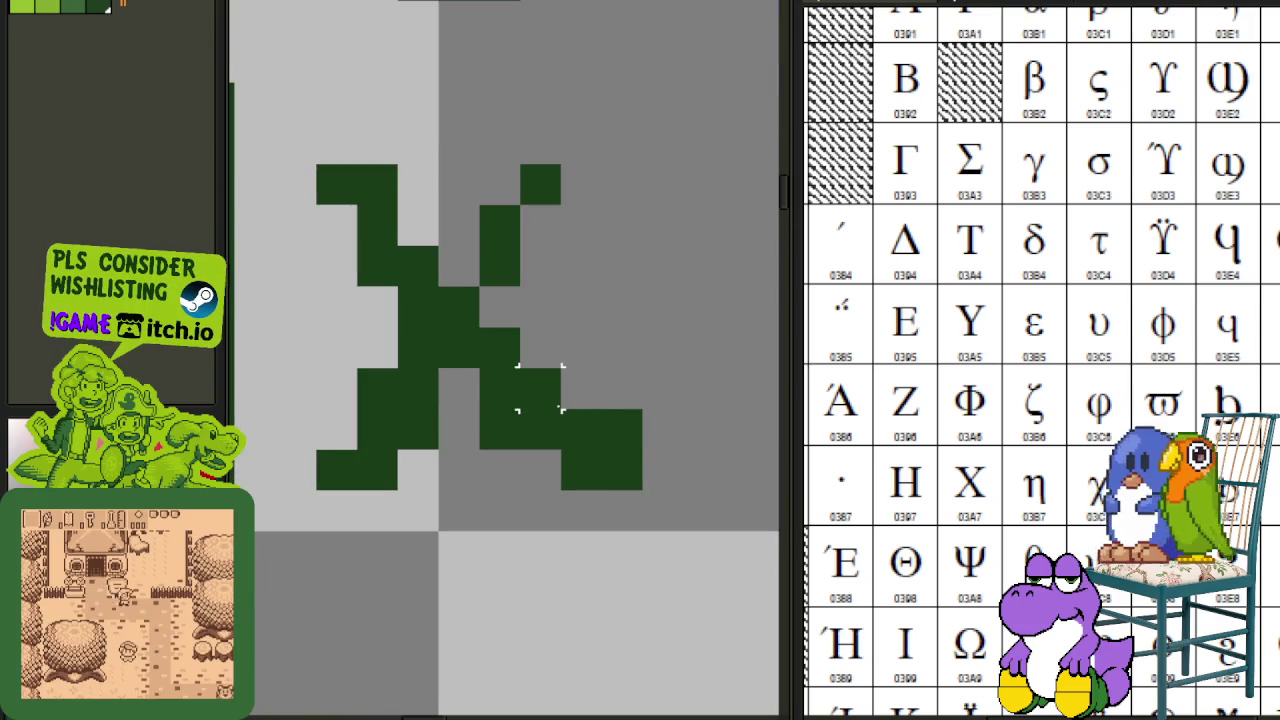
- Shift the chi's lower-right block one pixel left and add a dark green pixel to lengthen its tail
{"action": "left_click_drag", "start_coordinate": [520, 370], "coordinate": [642, 490]}
{"action": "left_click_drag", "start_coordinate": [600, 450], "coordinate": [560, 450]}
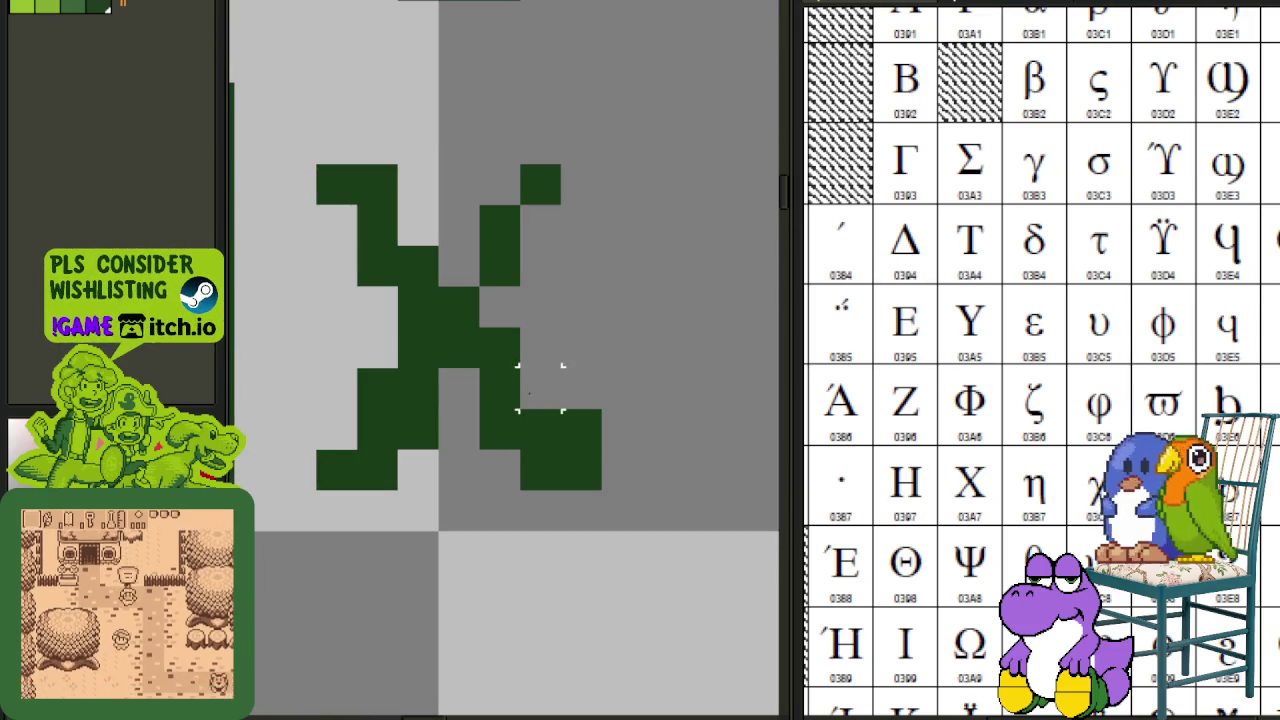
{"action": "left_click", "coordinate": [524, 405]}
{"action": "scroll", "coordinate": [524, 407], "scroll_direction": "down", "scroll_amount": 2}
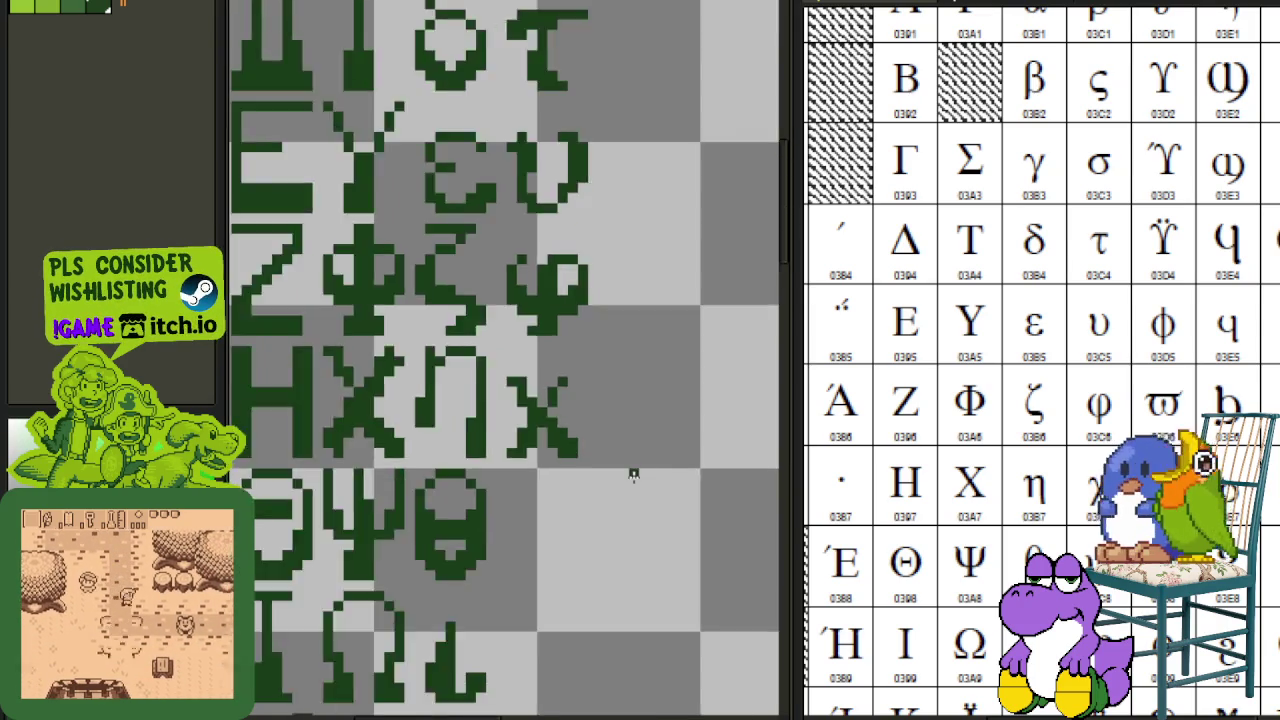
{"action": "scroll", "coordinate": [580, 430], "scroll_direction": "down", "scroll_amount": 1}
{"action": "scroll", "coordinate": [641, 457], "scroll_direction": "down", "scroll_amount": 1}
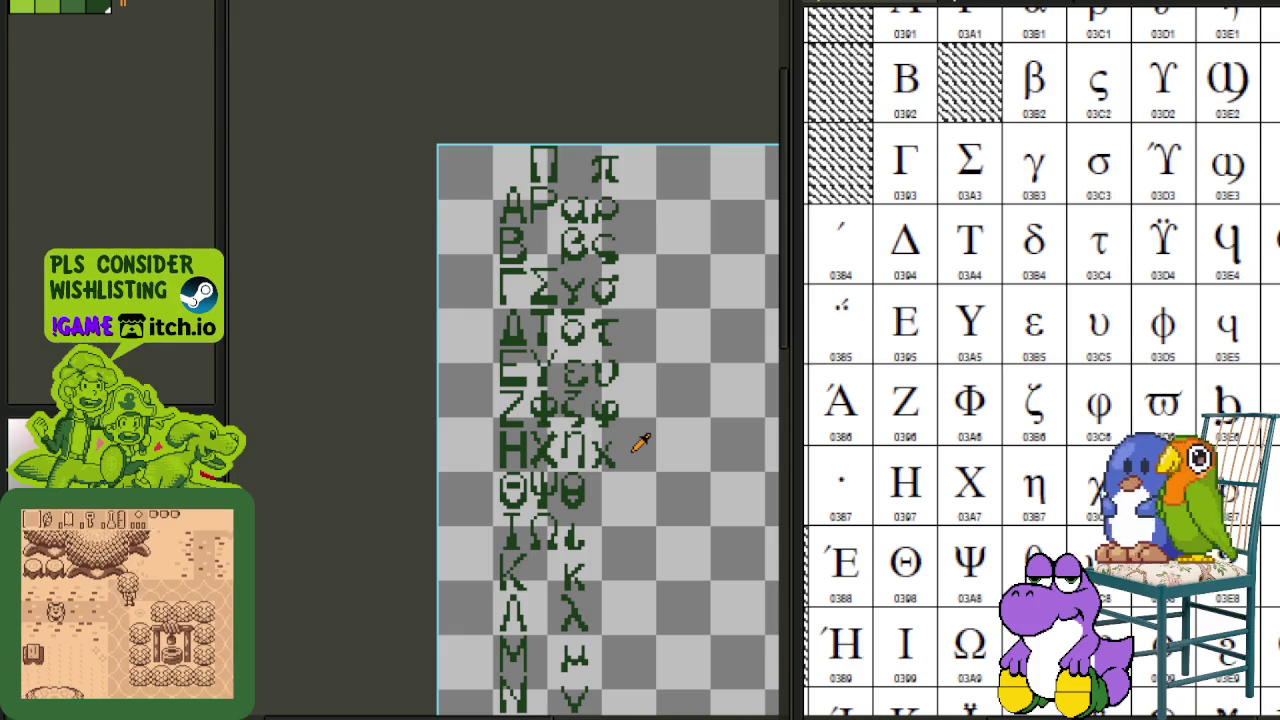
{"action": "scroll", "coordinate": [641, 447], "scroll_direction": "up", "scroll_amount": 1}
{"action": "scroll", "coordinate": [640, 449], "scroll_direction": "up", "scroll_amount": 2}
{"action": "scroll", "coordinate": [600, 430], "scroll_direction": "up", "scroll_amount": 1}
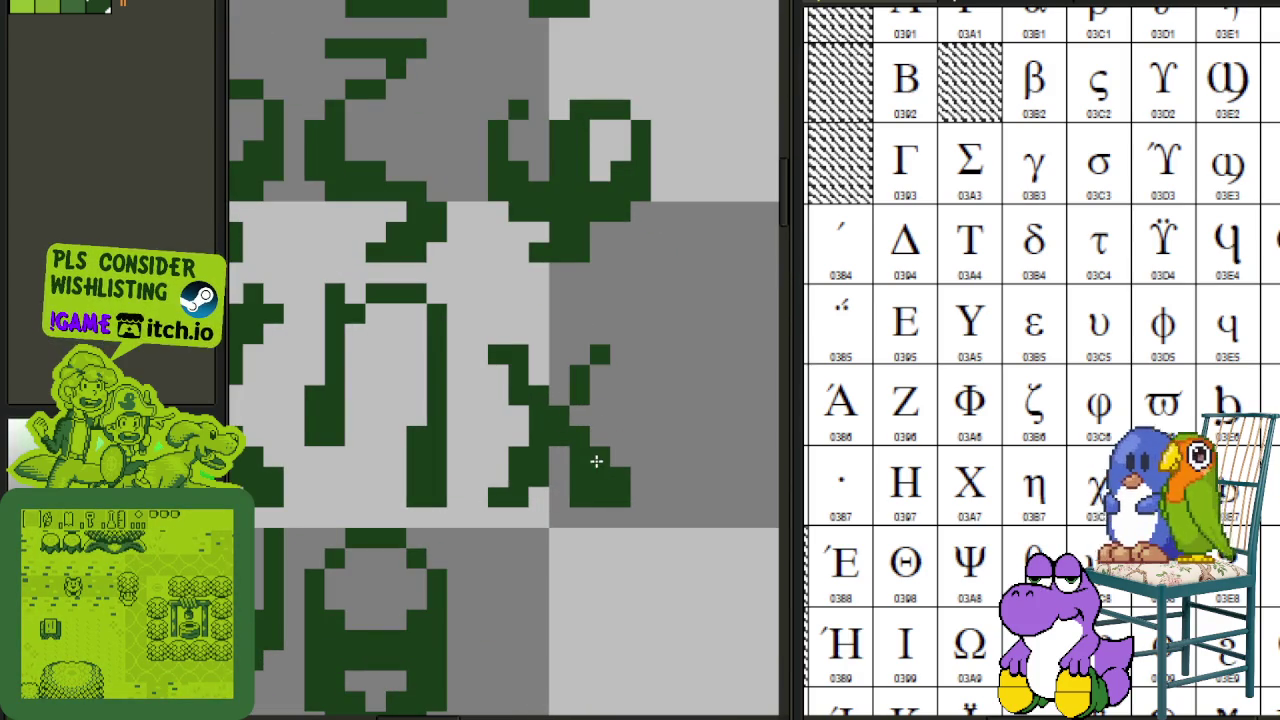
{"action": "scroll", "coordinate": [580, 493], "scroll_direction": "down", "scroll_amount": 1}
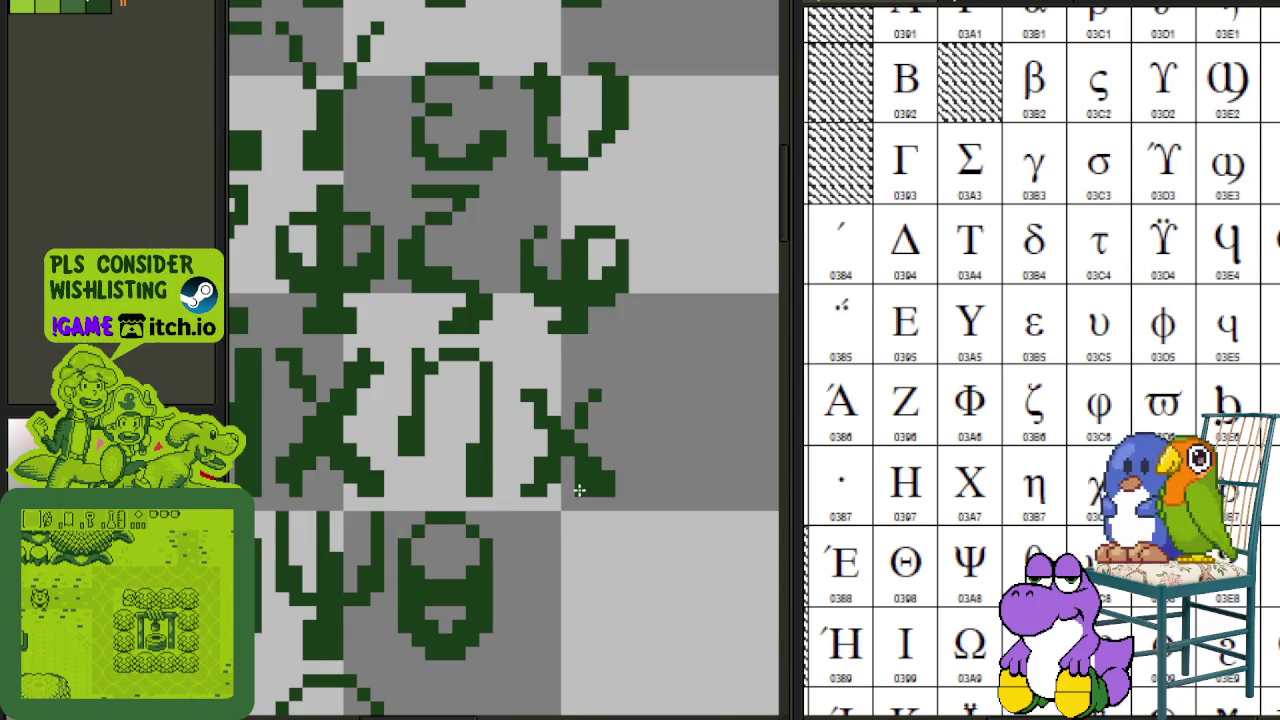
{"action": "scroll", "coordinate": [623, 447], "scroll_direction": "down", "scroll_amount": 1}
{"action": "scroll", "coordinate": [646, 434], "scroll_direction": "down", "scroll_amount": 1}
{"action": "key", "text": "Tab"}
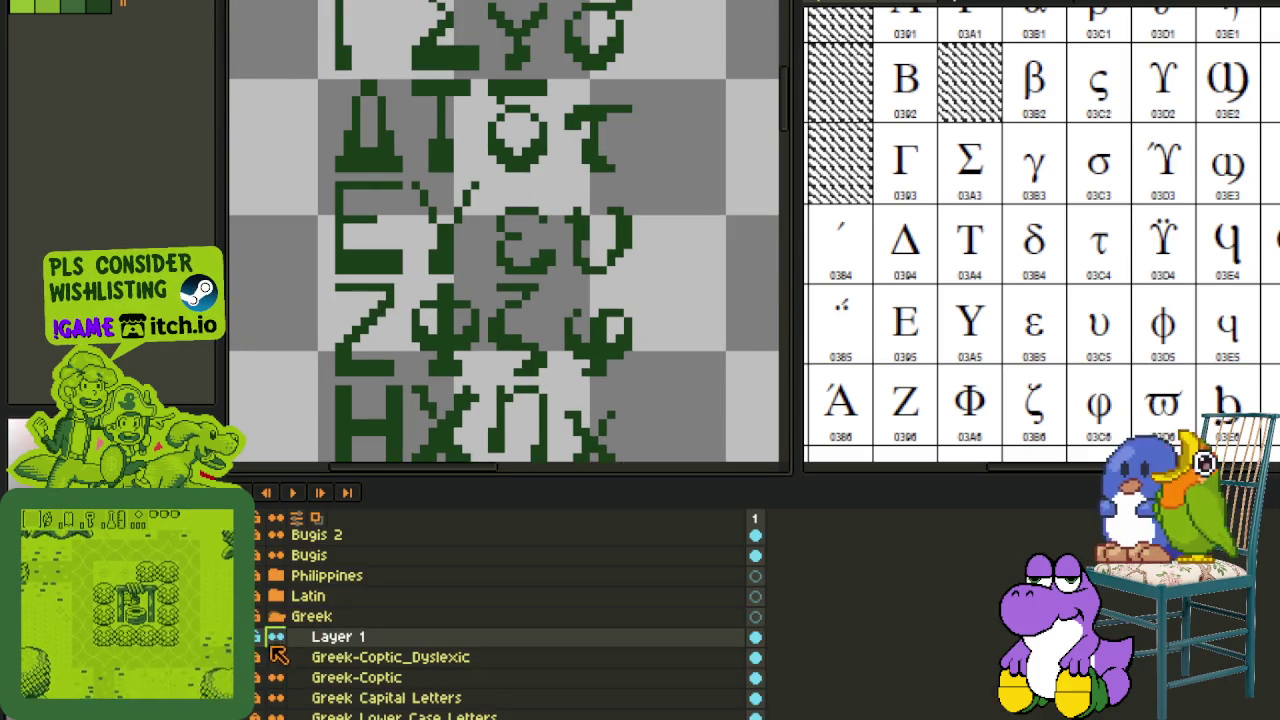
{"action": "key", "text": "ctrl+Tab"}
{"action": "key", "text": "Tab"}
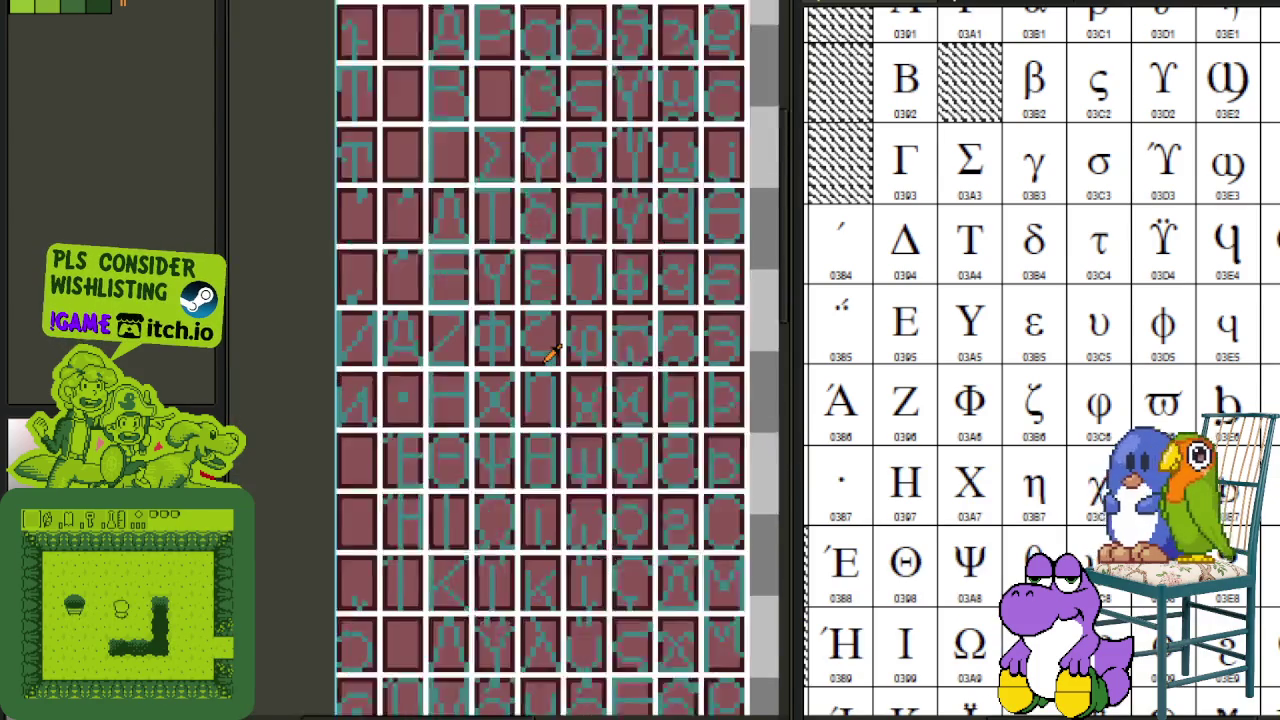
{"action": "scroll", "coordinate": [608, 327], "scroll_direction": "up", "scroll_amount": 1}
{"action": "key", "text": "shift+r"}
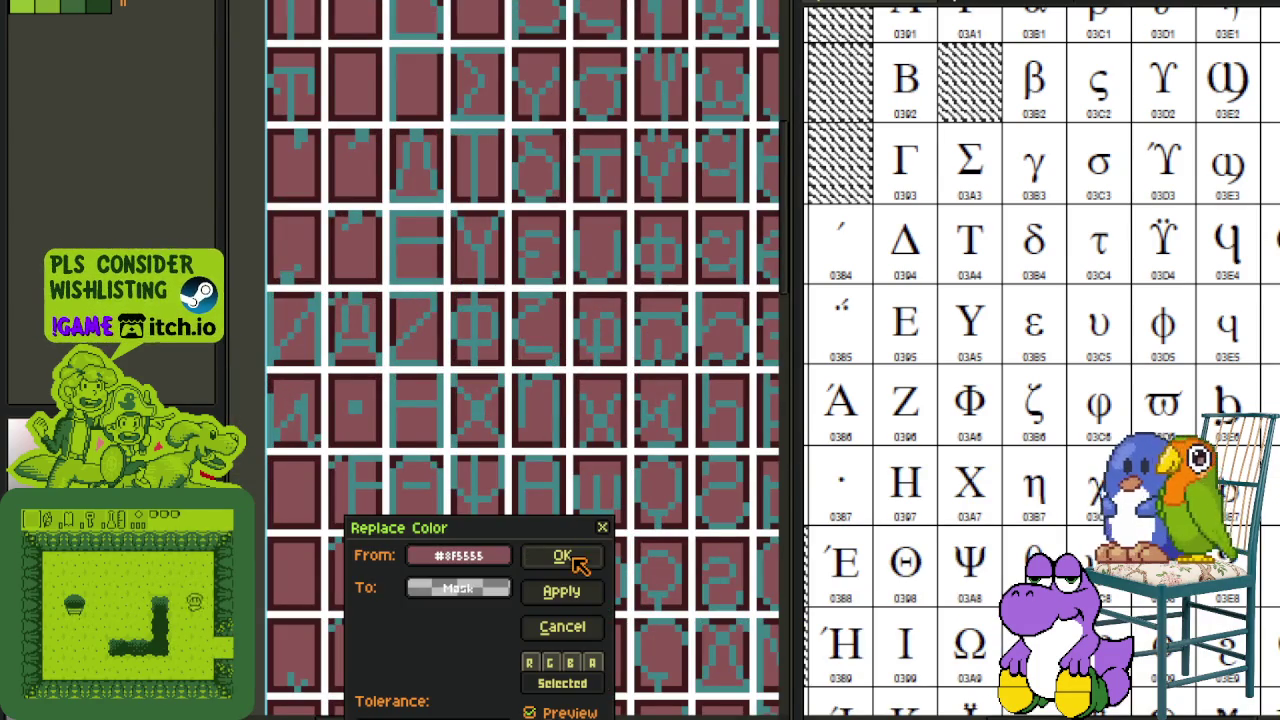
{"action": "left_click", "coordinate": [577, 590]}
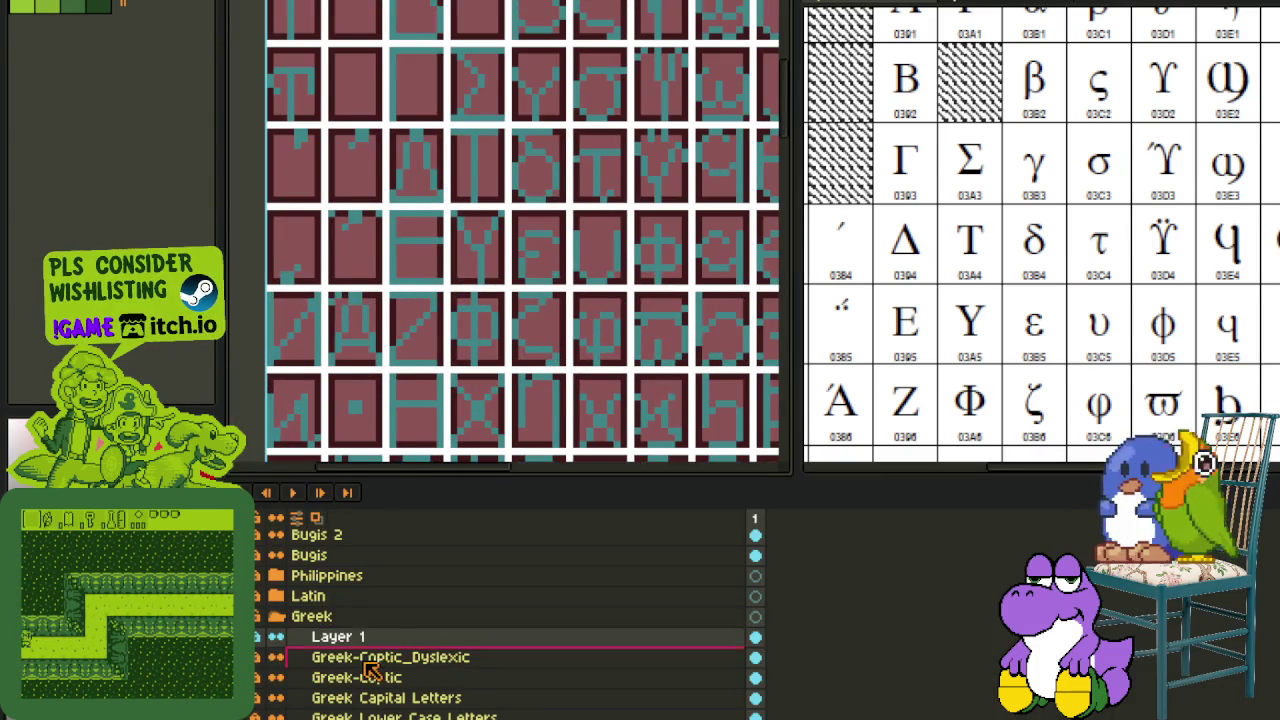
{"action": "key", "text": "Tab"}
{"action": "key", "text": "shift+r"}
{"action": "left_click", "coordinate": [560, 589]}
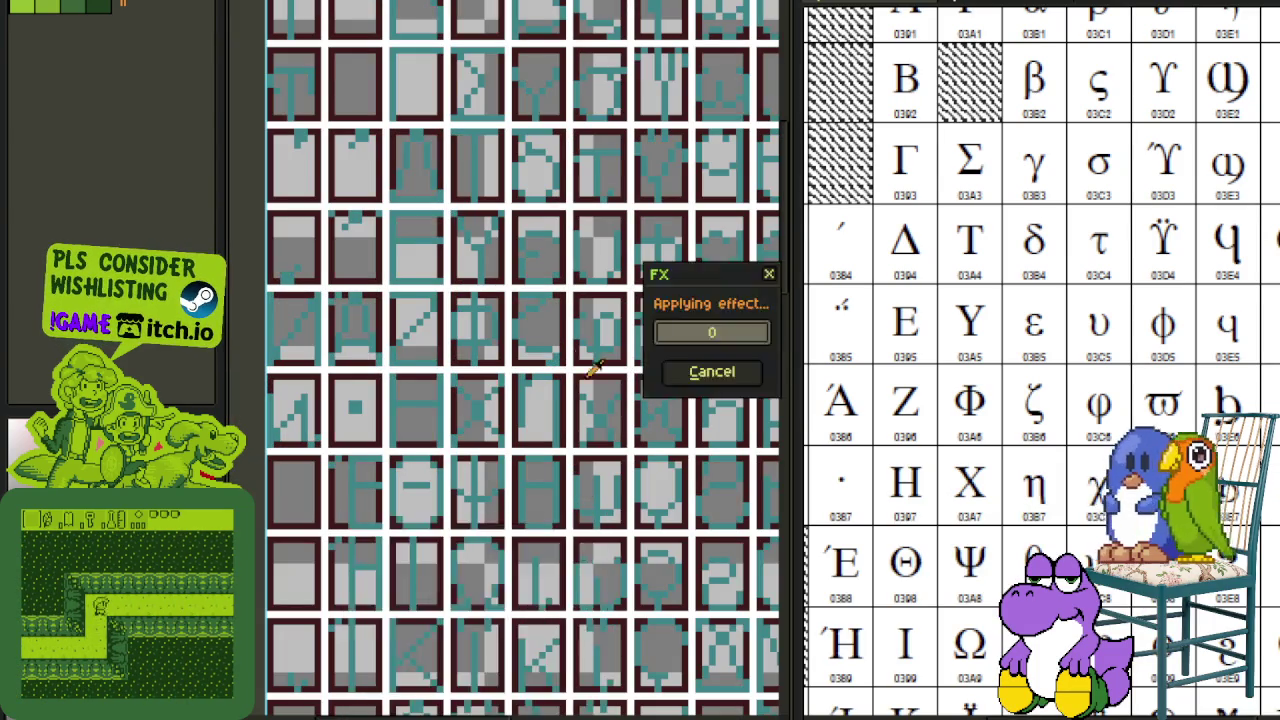
{"action": "scroll", "coordinate": [580, 312], "scroll_direction": "up", "scroll_amount": 2}
{"action": "key", "text": "shift+r"}
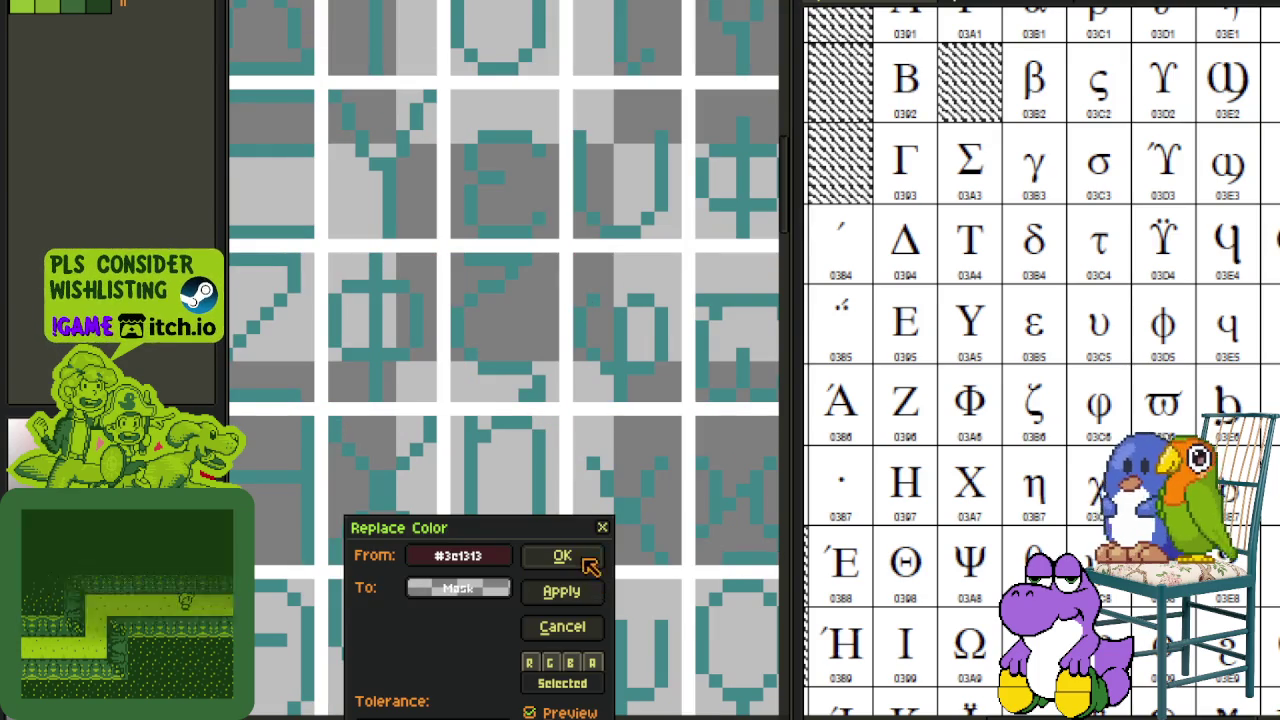
{"action": "left_click", "coordinate": [585, 560]}
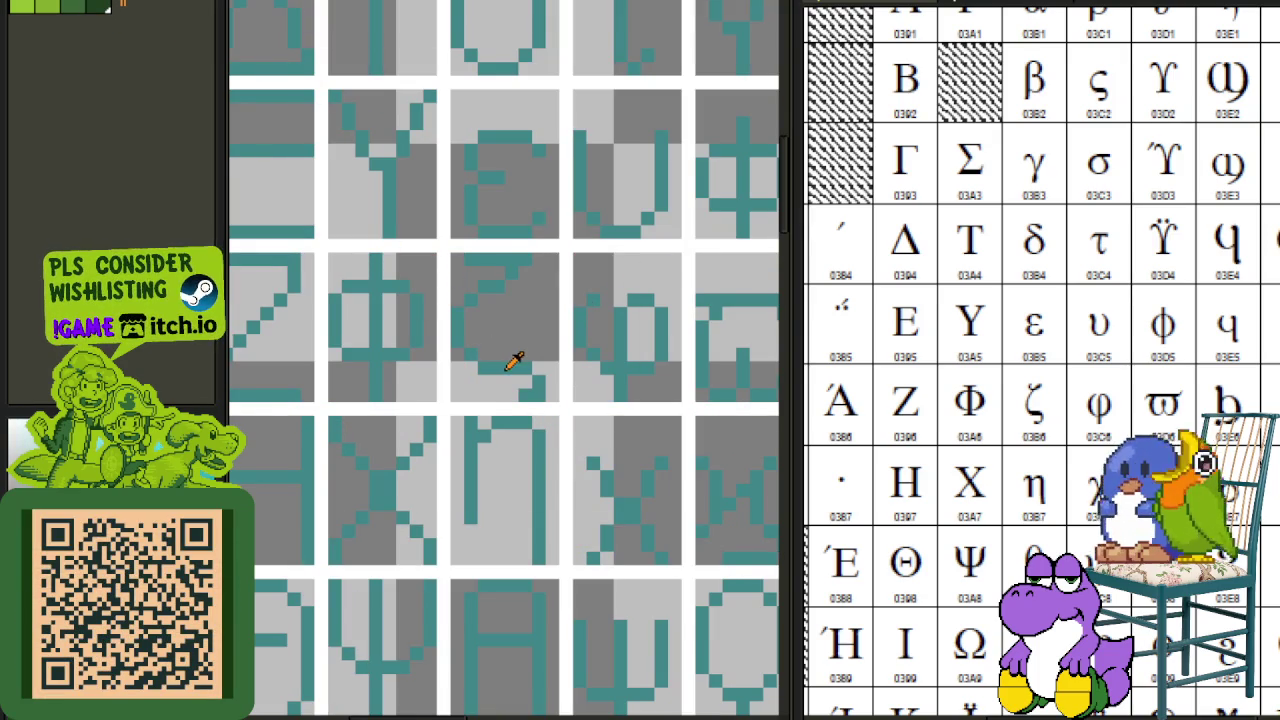
{"action": "key", "text": "shift+r"}
{"action": "left_click", "coordinate": [552, 550]}
{"action": "scroll", "coordinate": [548, 290], "scroll_direction": "down", "scroll_amount": 5}
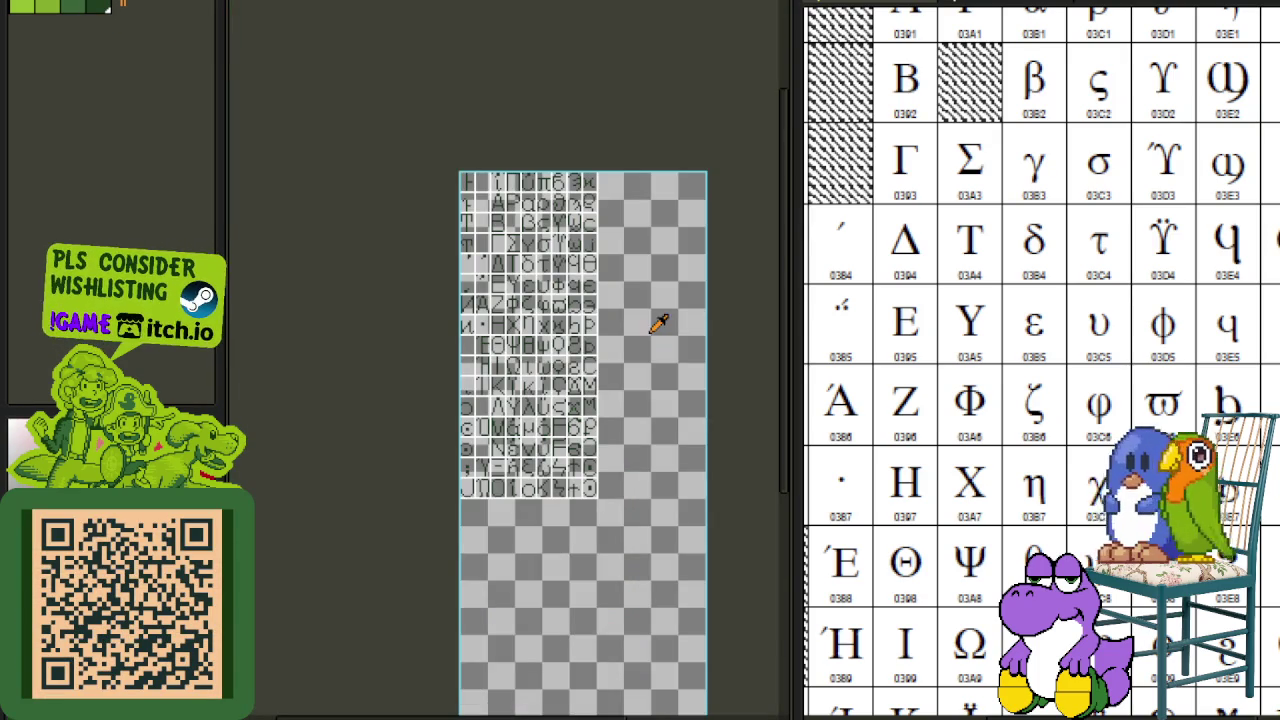
{"action": "key", "text": "ctrl+z"}
{"action": "key", "text": "ctrl+z"}
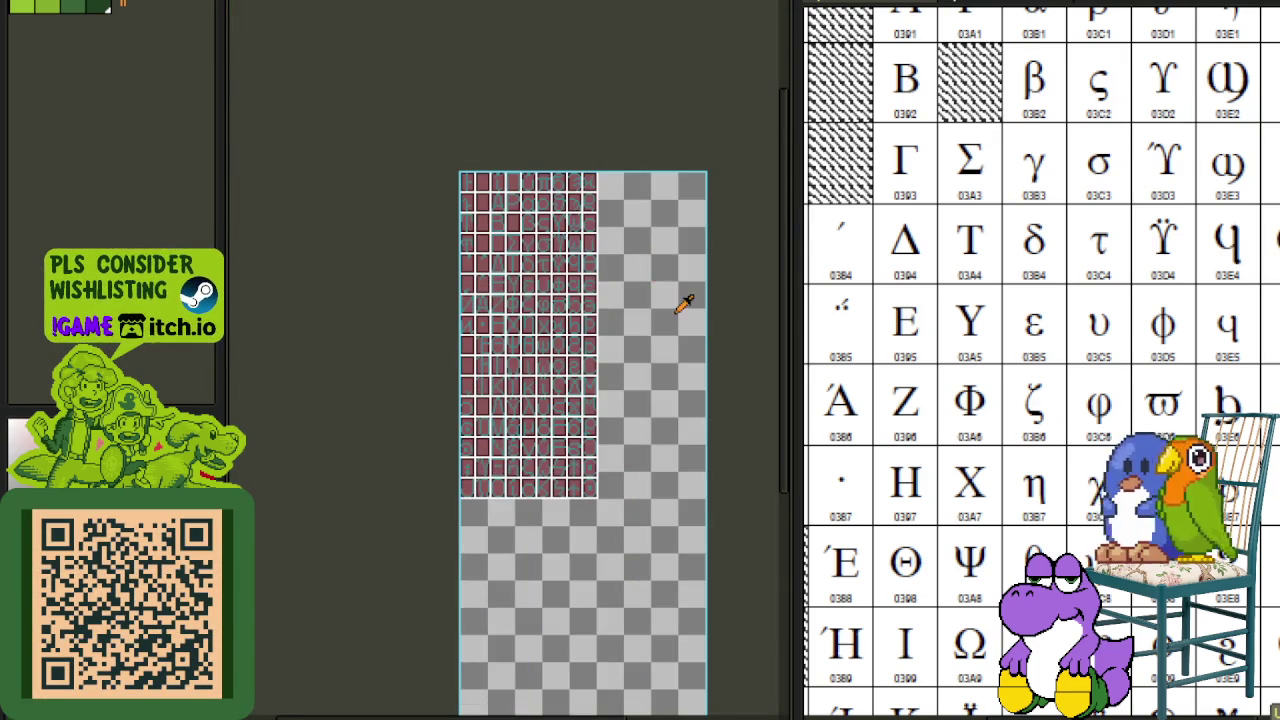
{"action": "key", "text": "Tab"}
{"action": "scroll", "coordinate": [686, 294], "scroll_direction": "up", "scroll_amount": 3}
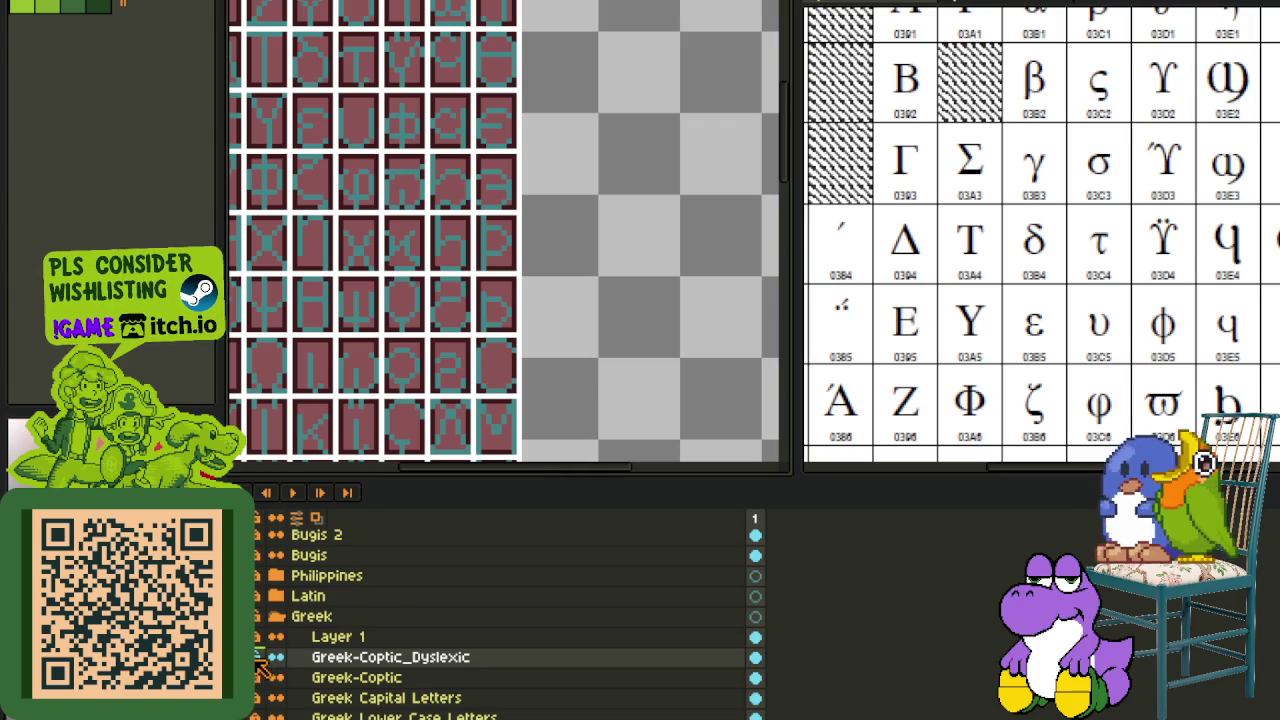
- Select Layer 1 and zoom in on the trident-shaped glyph tiles
{"action": "left_click", "coordinate": [338, 636]}
{"action": "key", "text": "Tab"}
{"action": "mouse_move", "coordinate": [552, 340]}
{"action": "left_mouse_down"}
{"action": "mouse_move", "coordinate": [636, 340]}
{"action": "mouse_move", "coordinate": [664, 356]}
{"action": "left_mouse_up"}
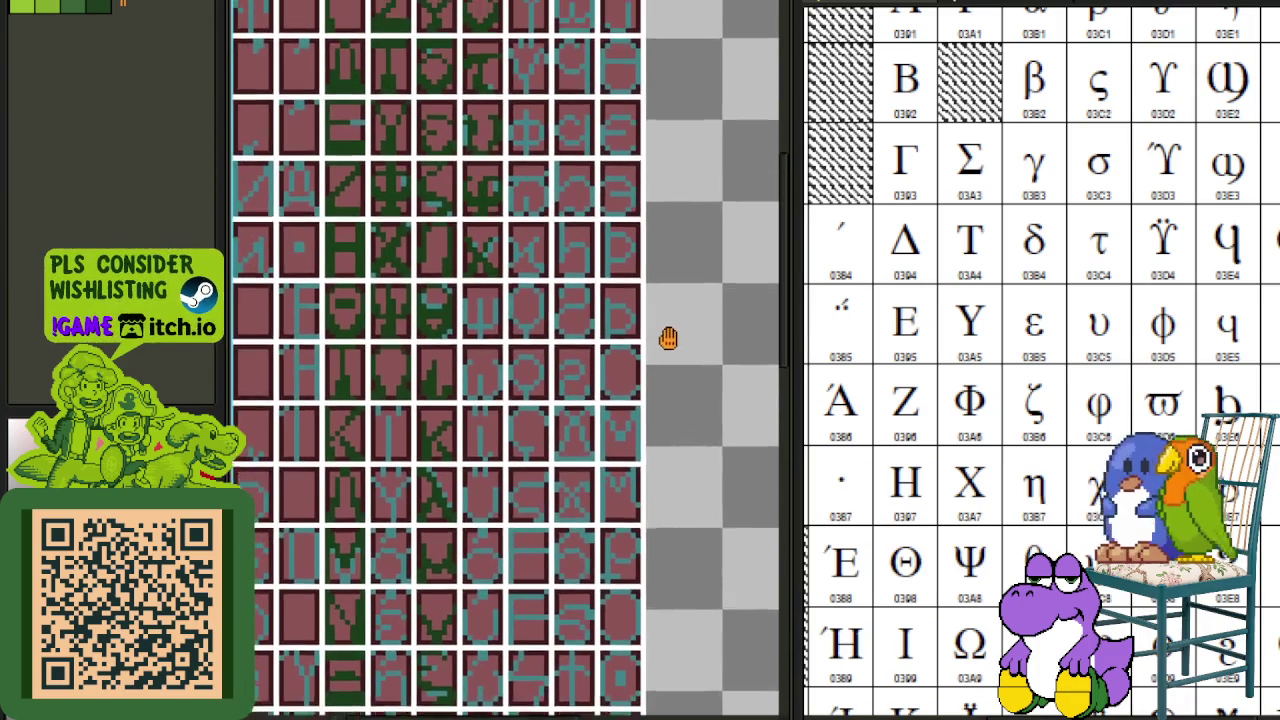
{"action": "scroll", "coordinate": [686, 317], "scroll_direction": "up", "scroll_amount": 2}
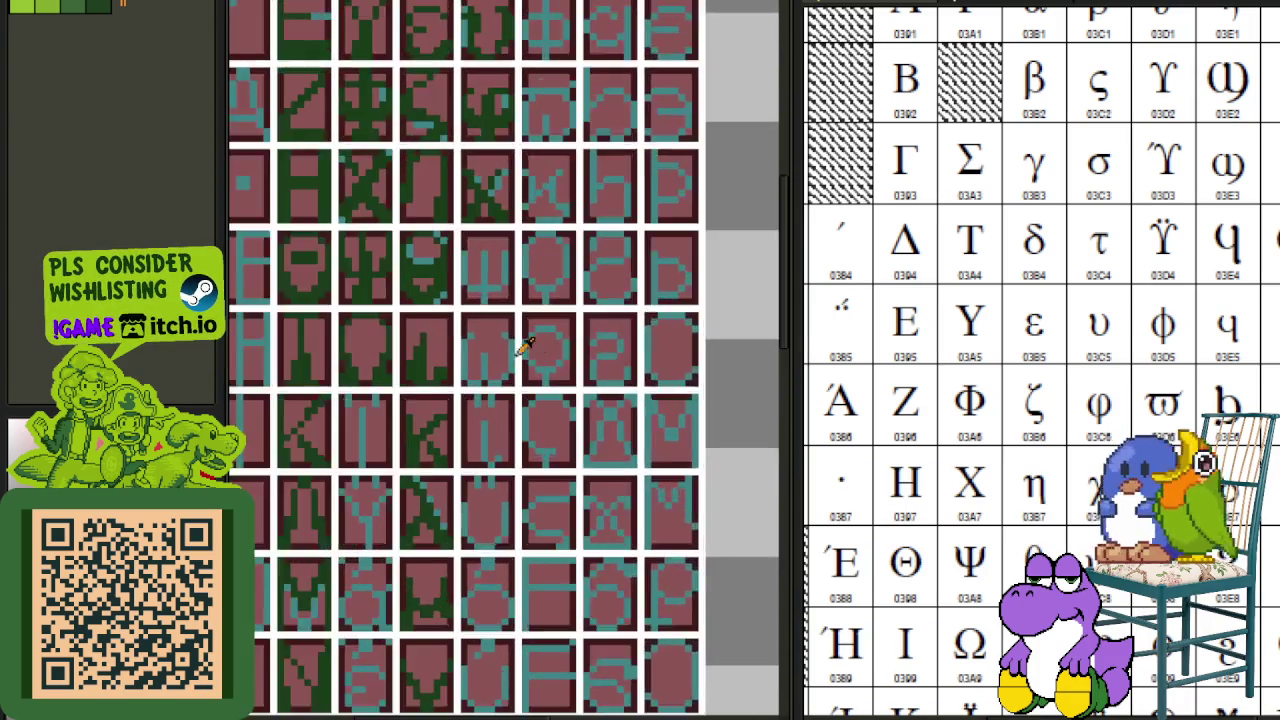
{"action": "scroll", "coordinate": [422, 340], "scroll_direction": "up", "scroll_amount": 2}
{"action": "scroll", "coordinate": [422, 340], "scroll_direction": "up", "scroll_amount": 2}
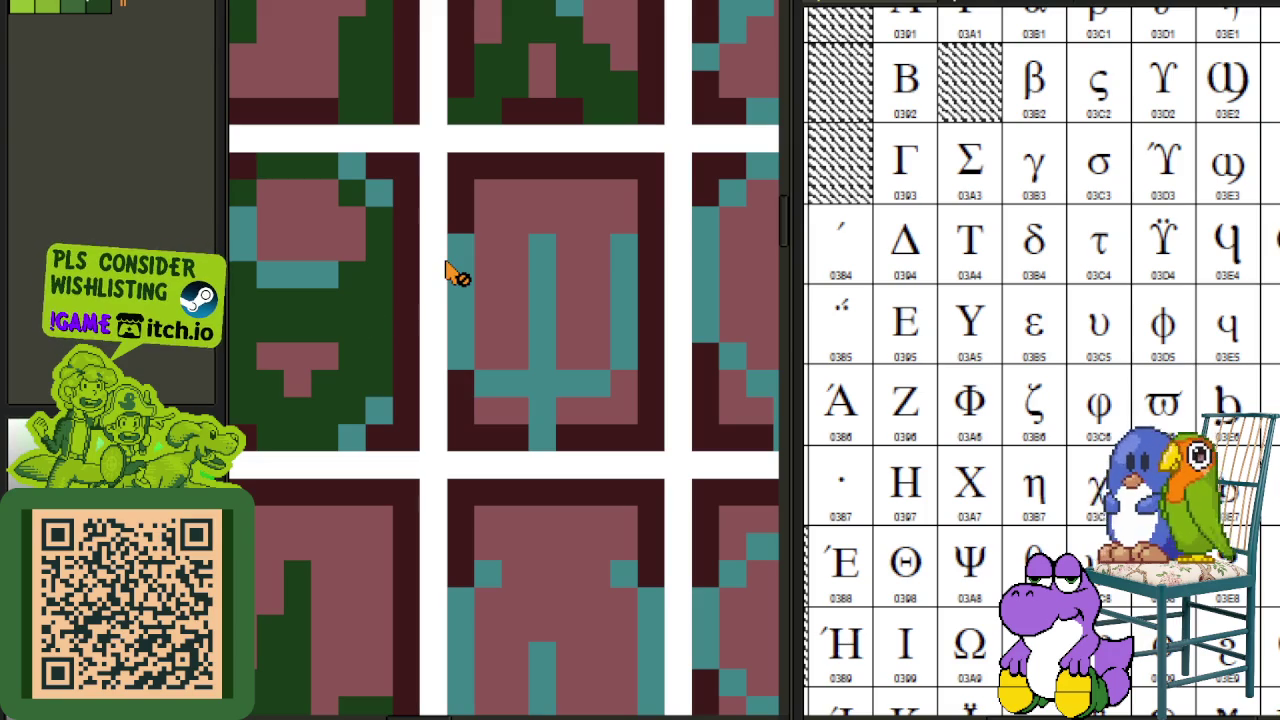
{"action": "left_click", "coordinate": [371, 634]}
{"action": "scroll", "coordinate": [460, 224], "scroll_direction": "up", "scroll_amount": 1}
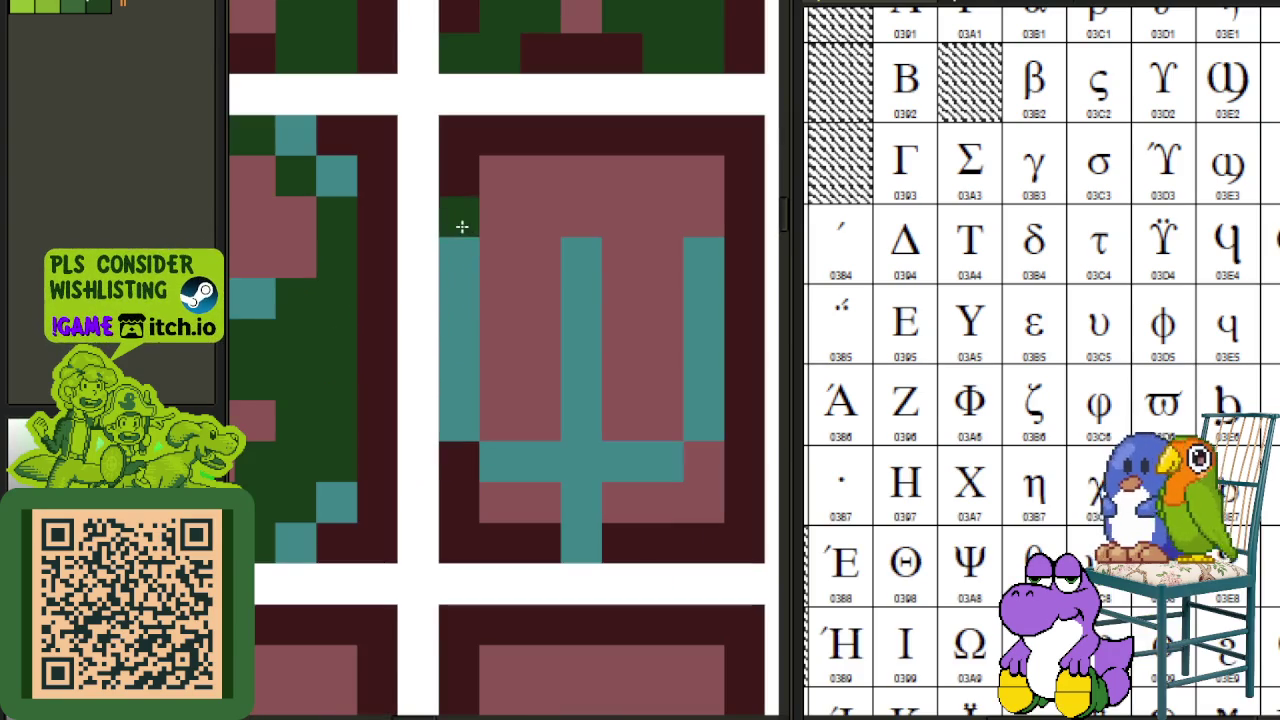
- Pencil a dark green vertical stroke, stair step and border pixels, fixing stray pixels
{"action": "left_click_drag", "start_coordinate": [488, 336], "coordinate": [482, 424]}
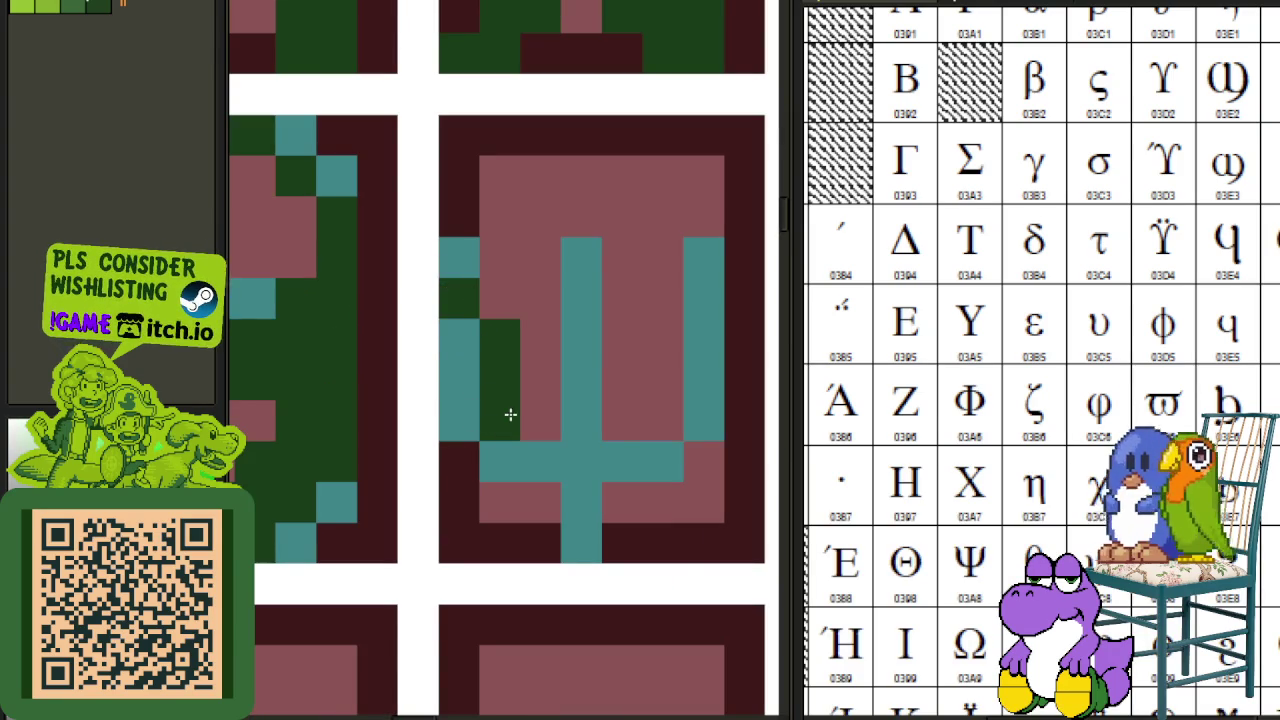
{"action": "left_click", "coordinate": [458, 327]}
{"action": "mouse_move", "coordinate": [531, 465]}
{"action": "left_mouse_down"}
{"action": "mouse_move", "coordinate": [523, 437]}
{"action": "mouse_move", "coordinate": [569, 441]}
{"action": "left_mouse_up"}
{"action": "left_click_drag", "start_coordinate": [637, 420], "coordinate": [547, 451]}
{"action": "left_click", "coordinate": [644, 330]}
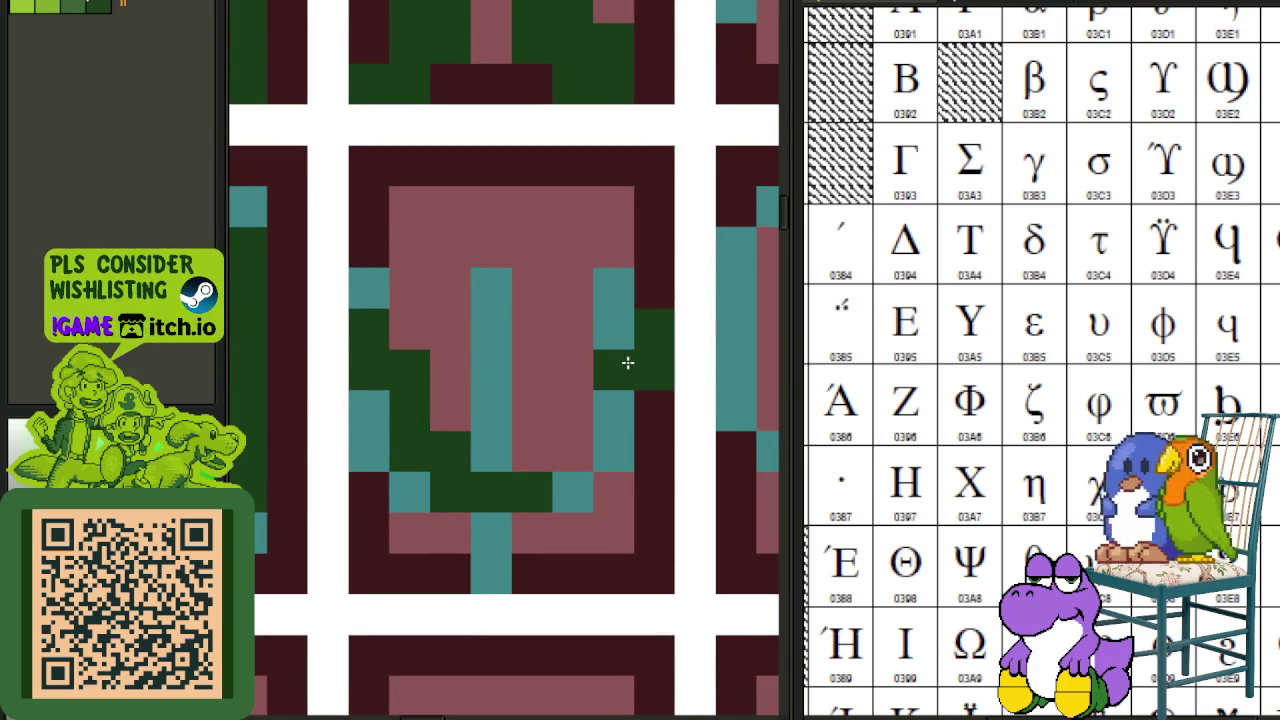
{"action": "left_click_drag", "start_coordinate": [628, 362], "coordinate": [624, 334]}
{"action": "left_click", "coordinate": [645, 371]}
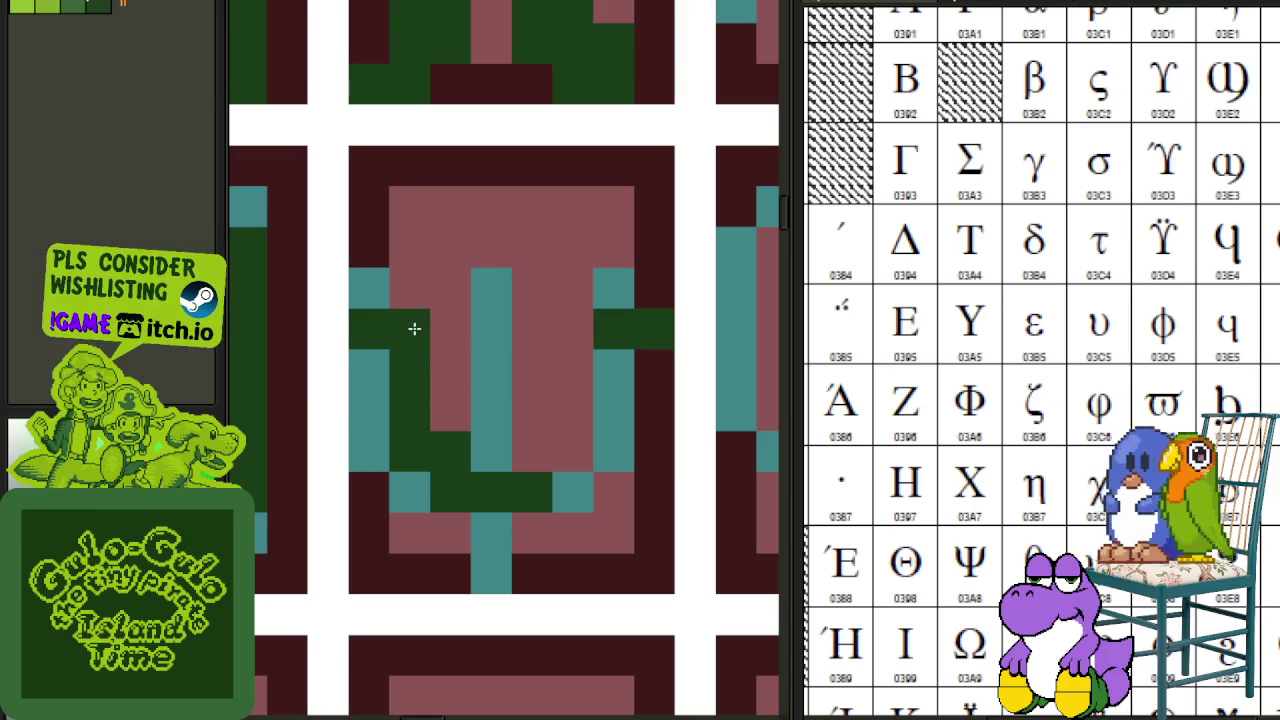
{"action": "left_click_drag", "start_coordinate": [413, 341], "coordinate": [597, 348]}
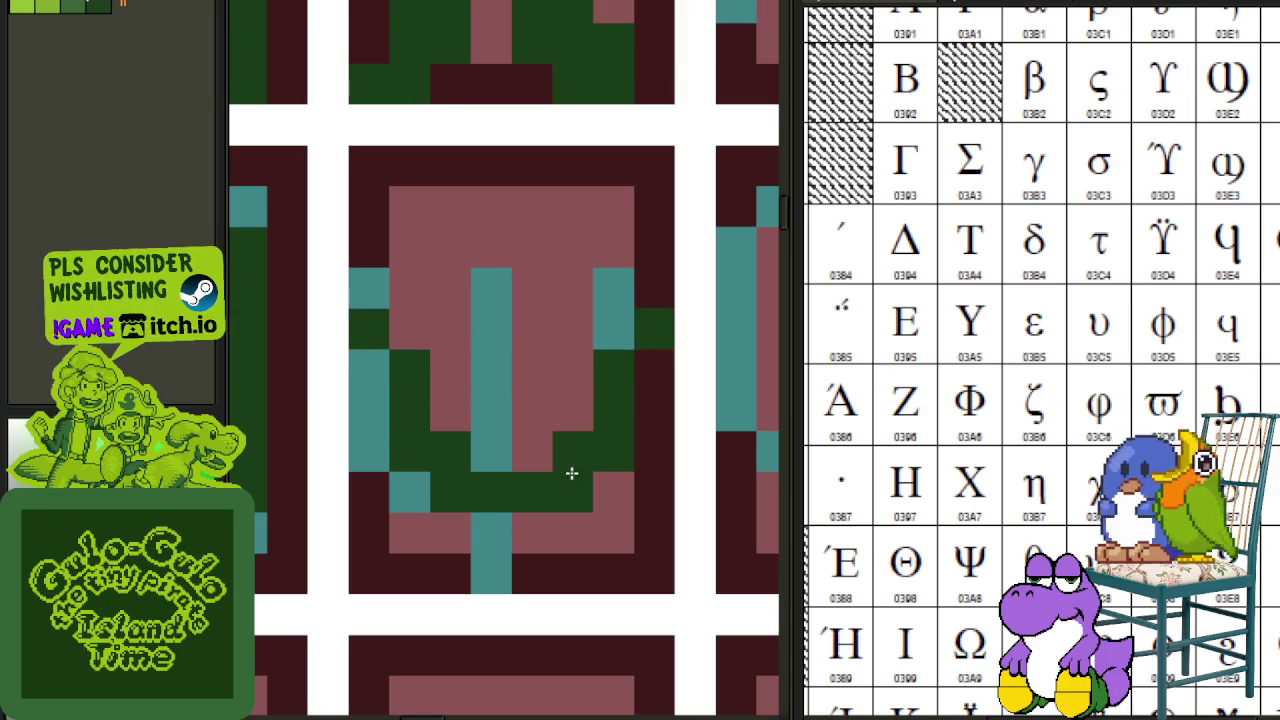
- Hide Layer 1 to compare with the Greek glyphs beneath, then show it again
{"action": "scroll", "coordinate": [571, 473], "scroll_direction": "down", "scroll_amount": 1}
{"action": "scroll", "coordinate": [560, 476], "scroll_direction": "down", "scroll_amount": 2}
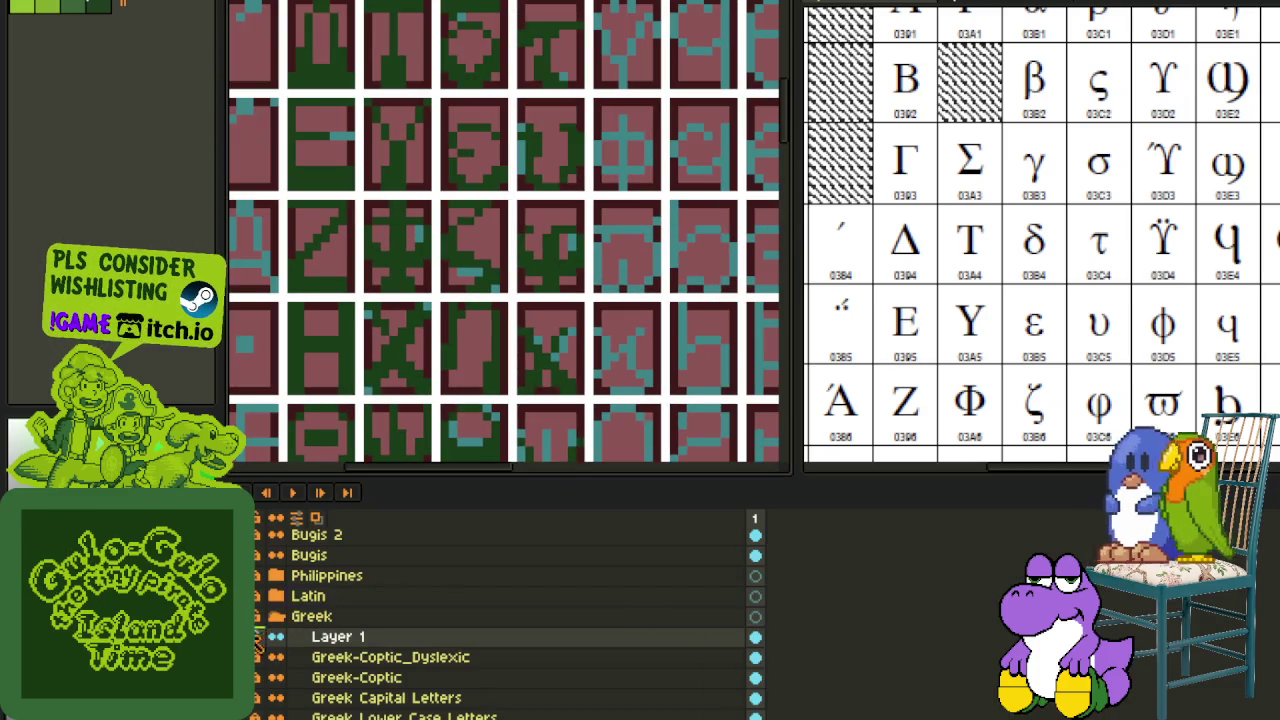
{"action": "left_click", "coordinate": [300, 630]}
{"action": "scroll", "coordinate": [591, 471], "scroll_direction": "down", "scroll_amount": 1}
{"action": "scroll", "coordinate": [605, 478], "scroll_direction": "down", "scroll_amount": 1}
{"action": "scroll", "coordinate": [605, 478], "scroll_direction": "up", "scroll_amount": 2}
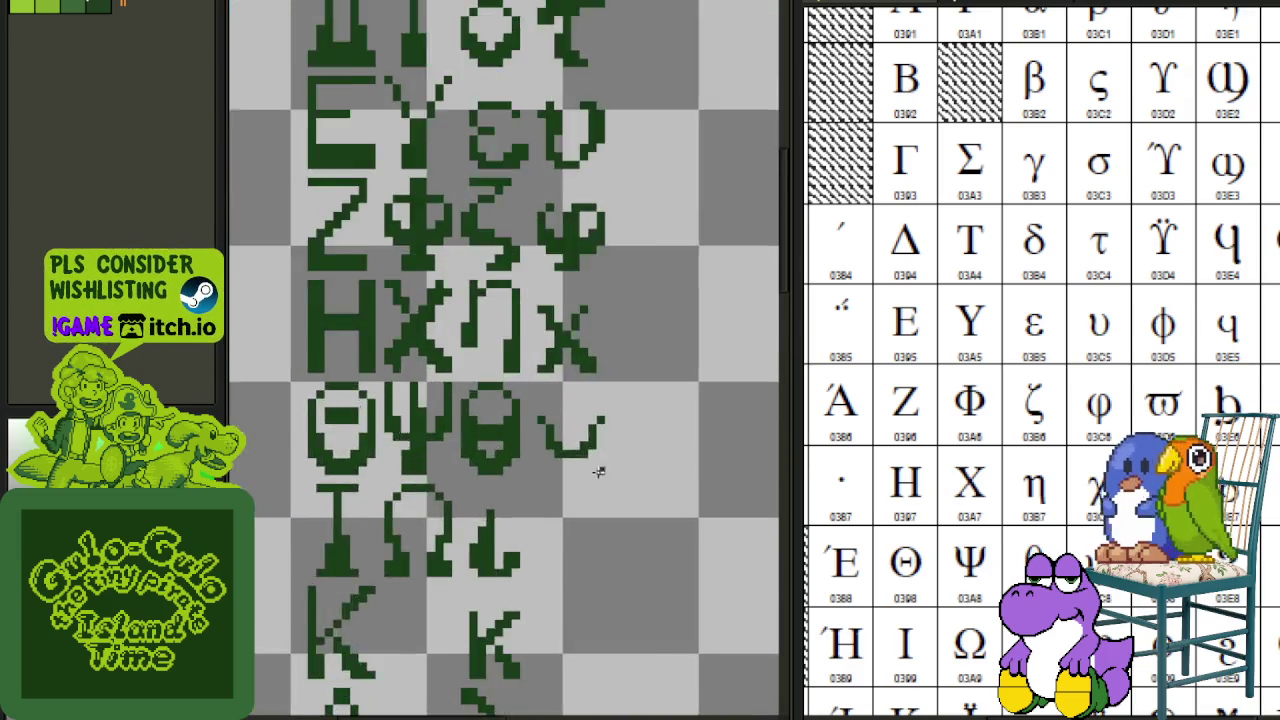
{"action": "scroll", "coordinate": [605, 428], "scroll_direction": "up", "scroll_amount": 1}
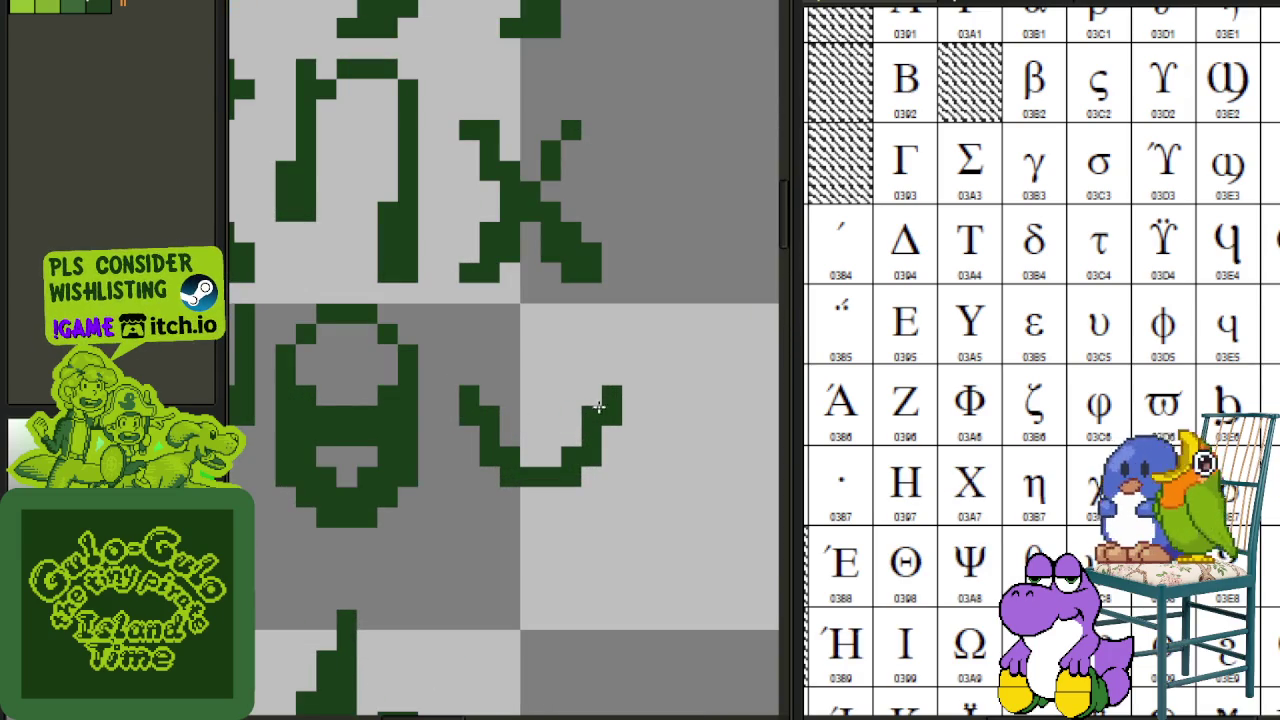
{"action": "scroll", "coordinate": [560, 470], "scroll_direction": "down", "scroll_amount": 3}
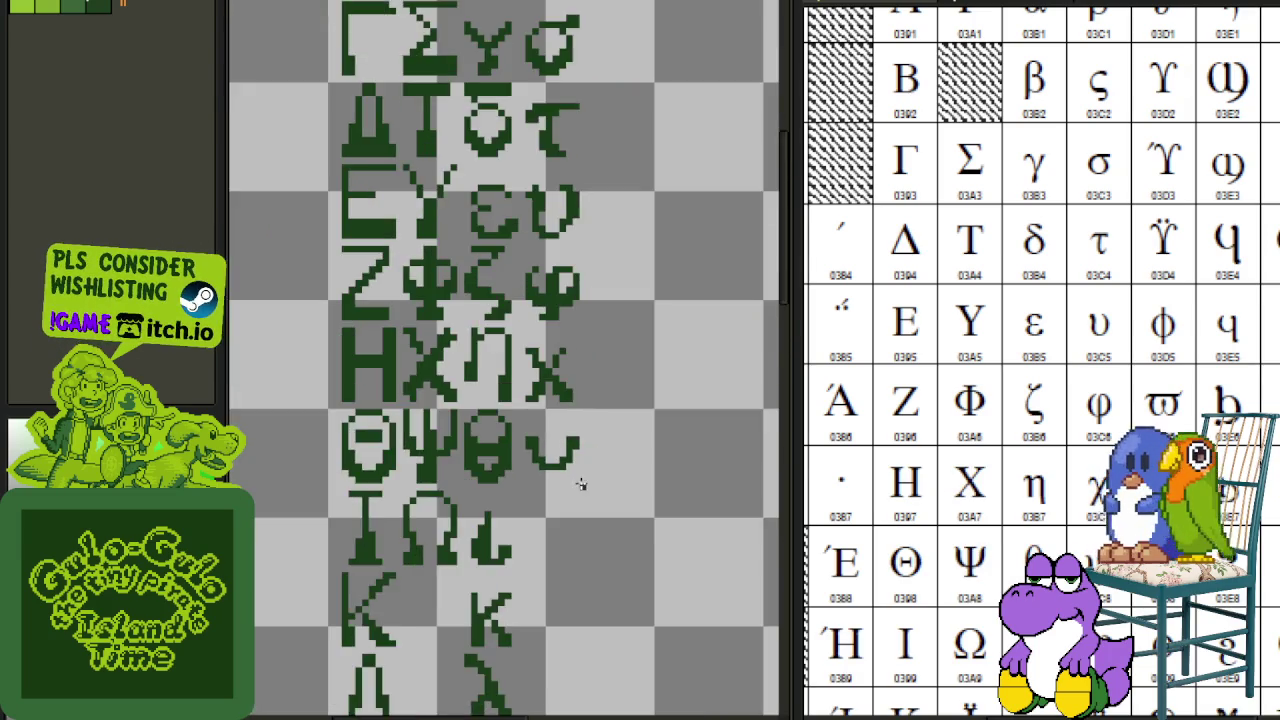
{"action": "scroll", "coordinate": [577, 491], "scroll_direction": "down", "scroll_amount": 1}
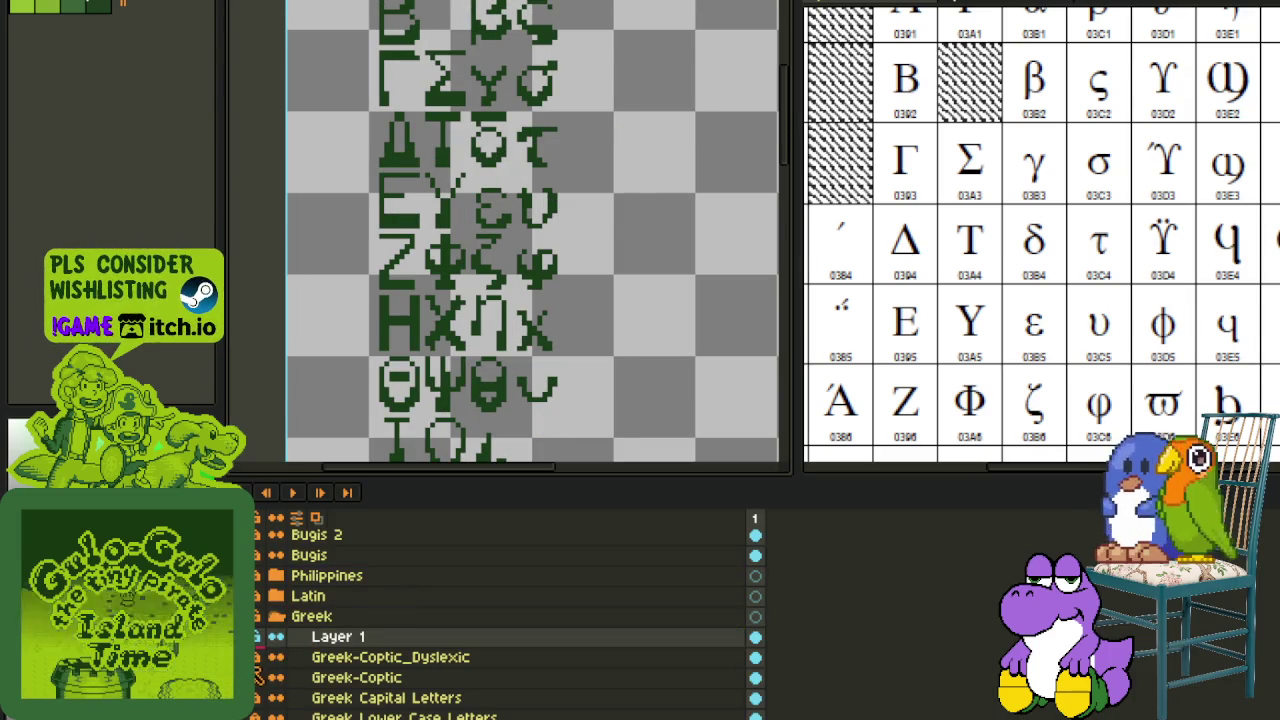
{"action": "left_click", "coordinate": [308, 641]}
- Extend the dark green column upward, then undo the recent pixel changes
{"action": "scroll", "coordinate": [536, 420], "scroll_direction": "up", "scroll_amount": 2}
{"action": "scroll", "coordinate": [524, 394], "scroll_direction": "up", "scroll_amount": 1}
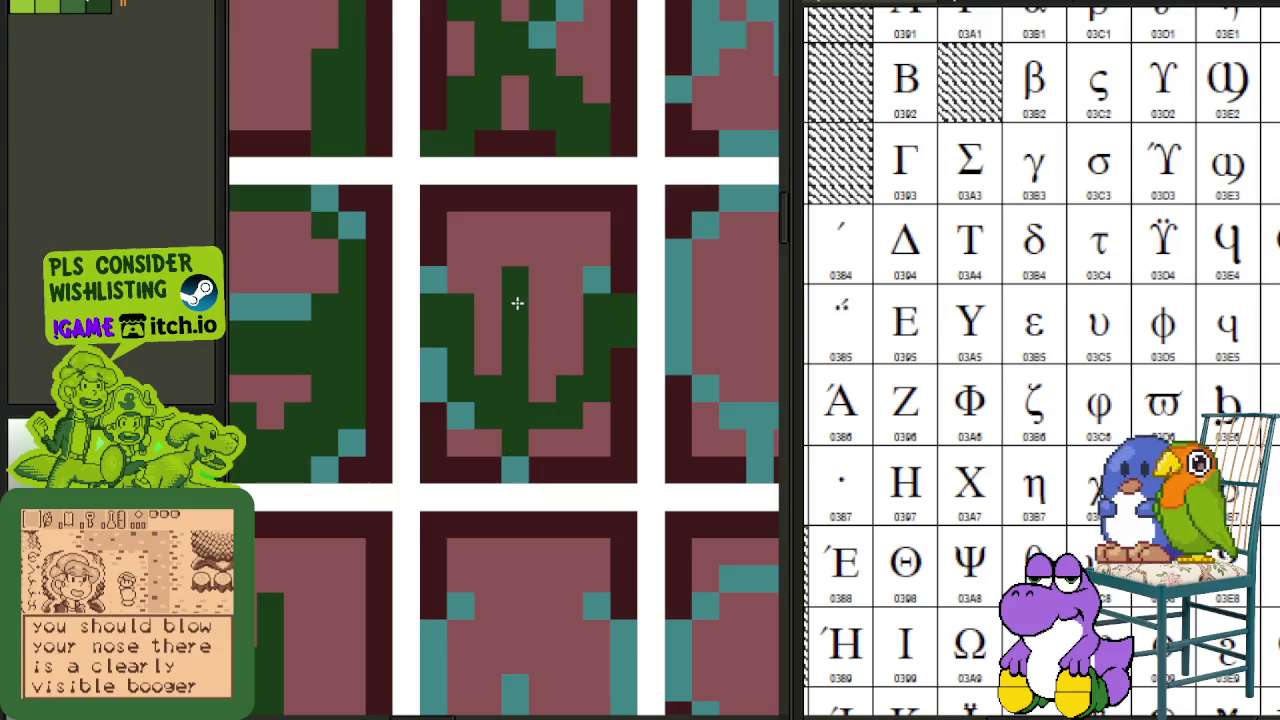
{"action": "left_click", "coordinate": [514, 282]}
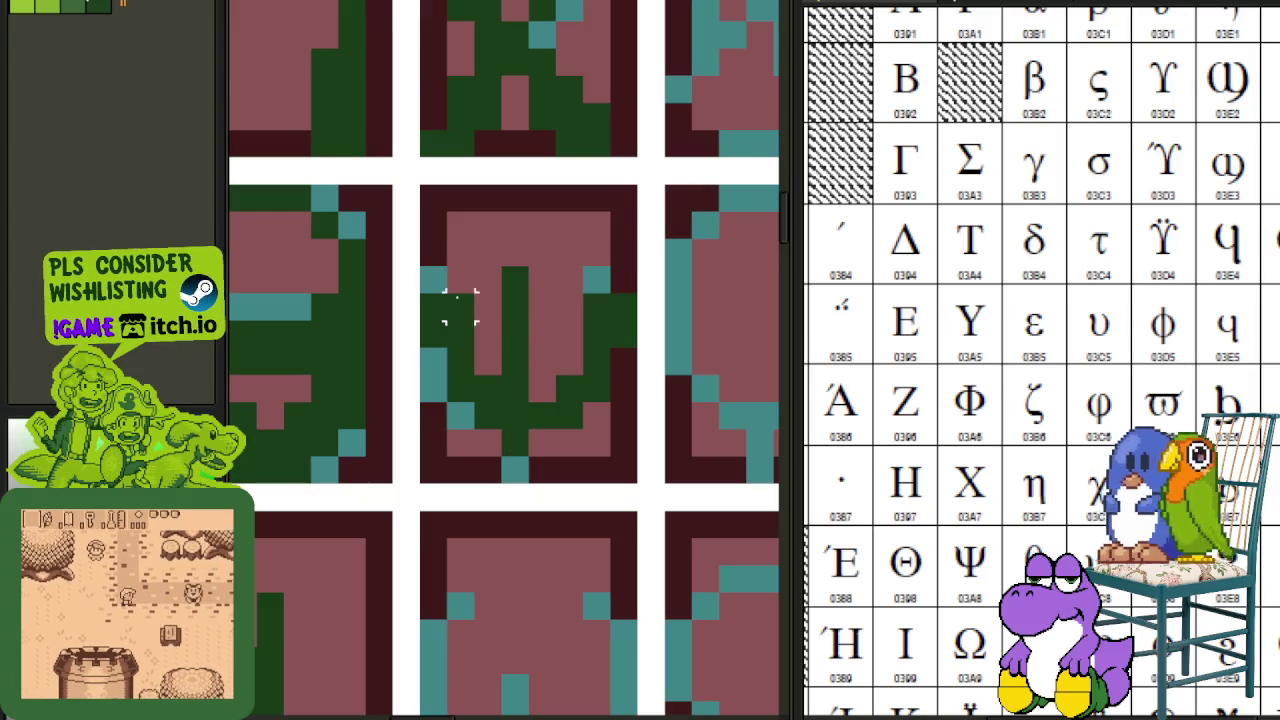
{"action": "key", "text": "ctrl+z"}
{"action": "key", "text": "ctrl+z"}
{"action": "key", "text": "ctrl+z"}
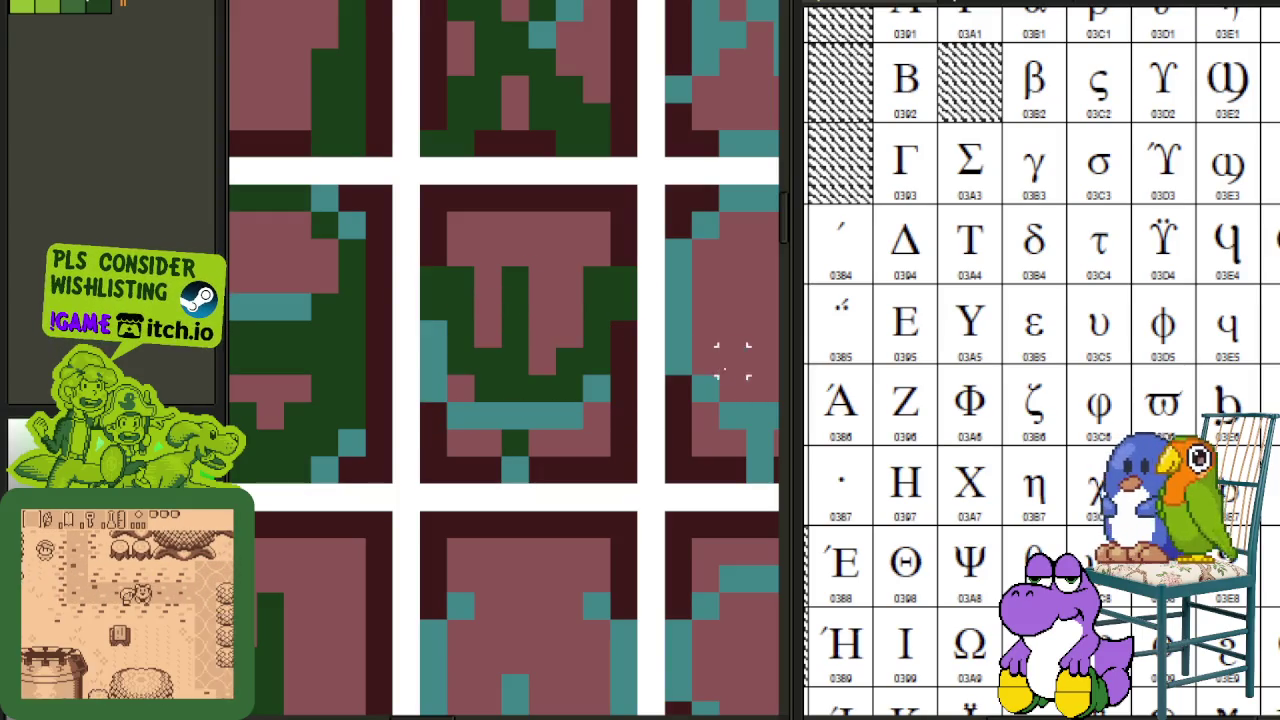
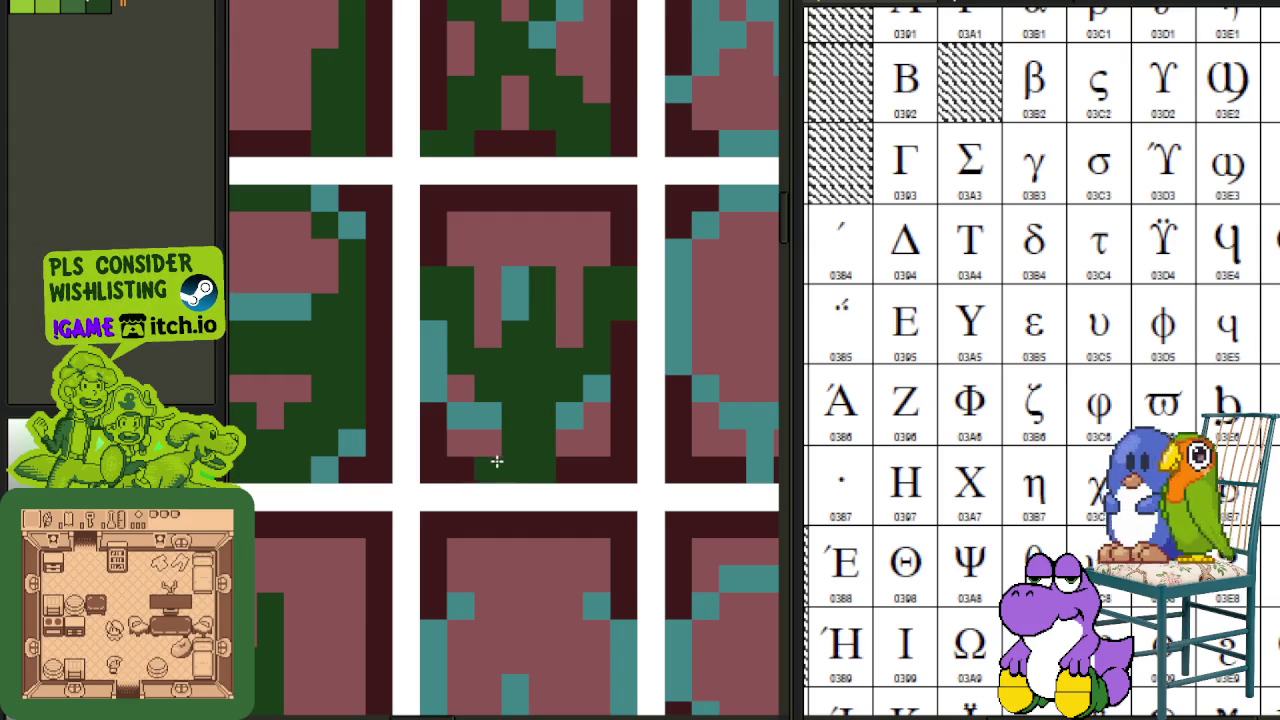
- Paint dark green strokes into the middle tile's glyph, recolouring its left teal column green
{"action": "scroll", "coordinate": [546, 465], "scroll_direction": "down", "scroll_amount": 1}
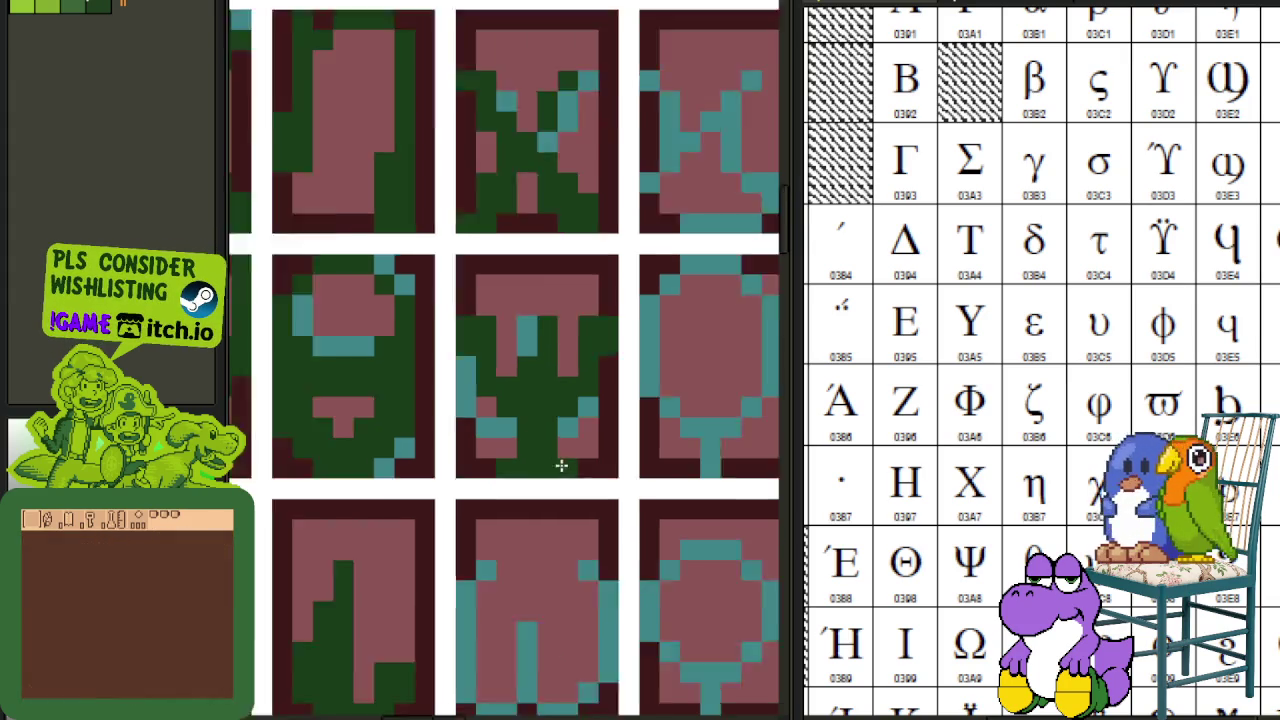
{"action": "scroll", "coordinate": [548, 465], "scroll_direction": "down", "scroll_amount": 1}
{"action": "scroll", "coordinate": [555, 460], "scroll_direction": "up", "scroll_amount": 1}
{"action": "scroll", "coordinate": [553, 481], "scroll_direction": "down", "scroll_amount": 2}
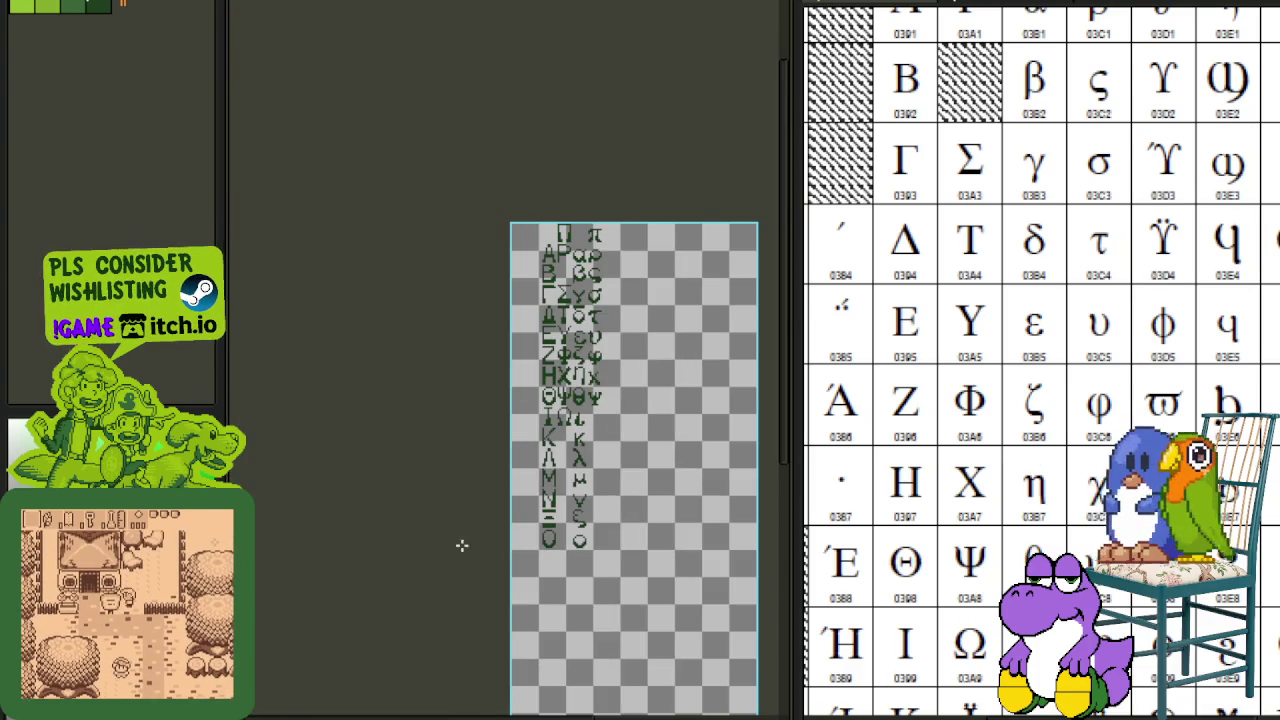
{"action": "key", "text": "Tab"}
{"action": "key", "text": "Tab"}
{"action": "scroll", "coordinate": [549, 429], "scroll_direction": "up", "scroll_amount": 3}
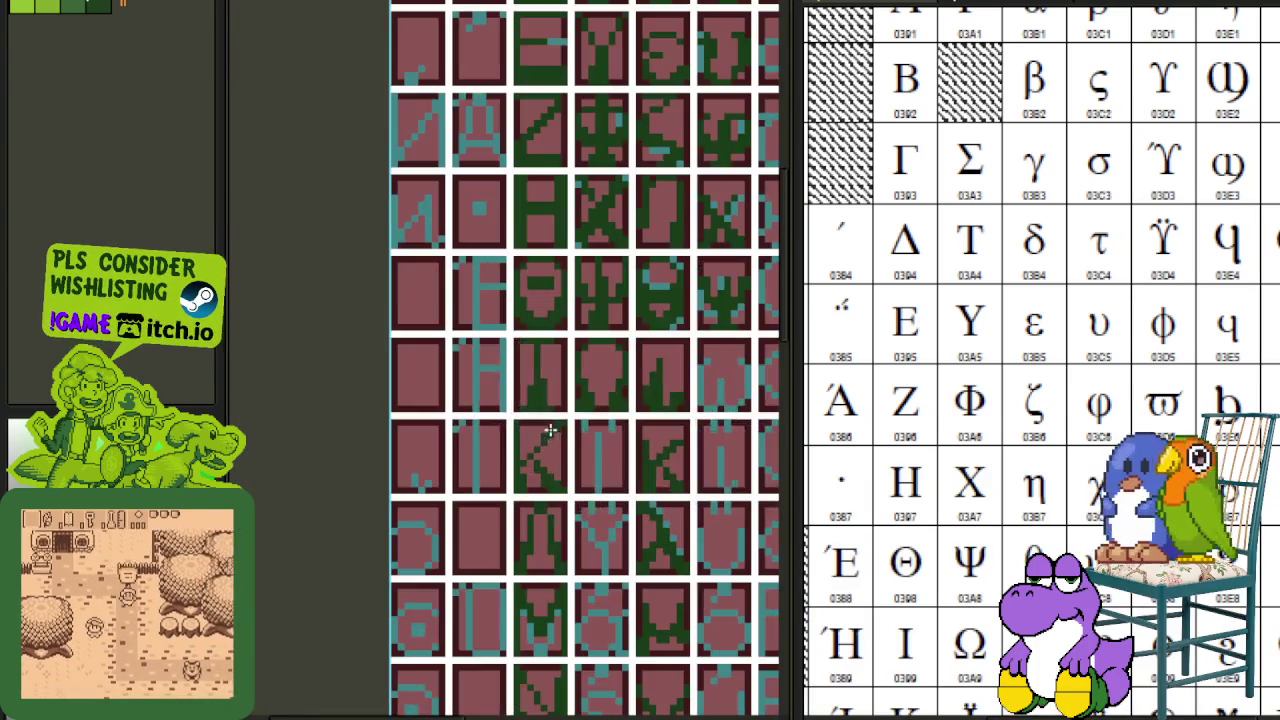
{"action": "mouse_move", "coordinate": [537, 409]}
{"action": "left_mouse_down"}
{"action": "mouse_move", "coordinate": [446, 425]}
{"action": "mouse_move", "coordinate": [366, 391]}
{"action": "mouse_move", "coordinate": [455, 412]}
{"action": "left_mouse_up"}
{"action": "scroll", "coordinate": [908, 371], "scroll_direction": "down", "scroll_amount": 2}
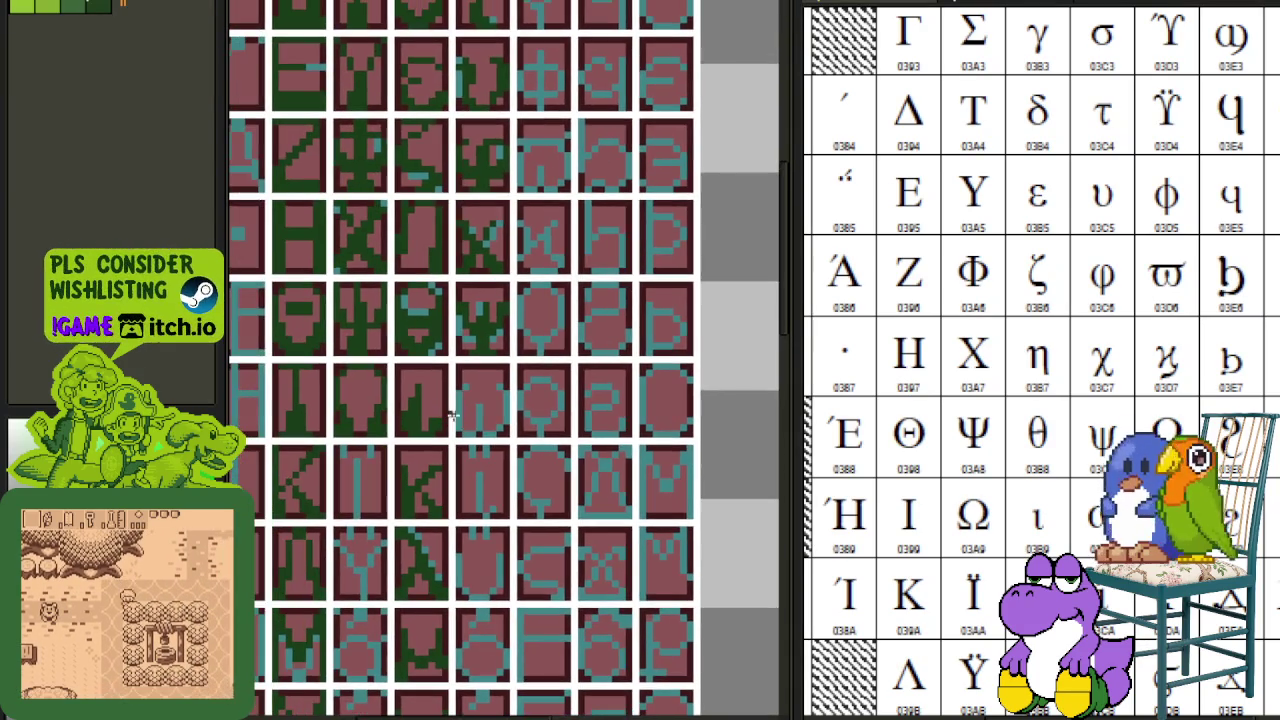
{"action": "scroll", "coordinate": [476, 416], "scroll_direction": "up", "scroll_amount": 1}
{"action": "scroll", "coordinate": [476, 416], "scroll_direction": "up", "scroll_amount": 1}
{"action": "scroll", "coordinate": [478, 425], "scroll_direction": "up", "scroll_amount": 1}
{"action": "mouse_move", "coordinate": [480, 429]}
{"action": "left_mouse_down"}
{"action": "mouse_move", "coordinate": [486, 391]}
{"action": "mouse_move", "coordinate": [476, 449]}
{"action": "left_mouse_up"}
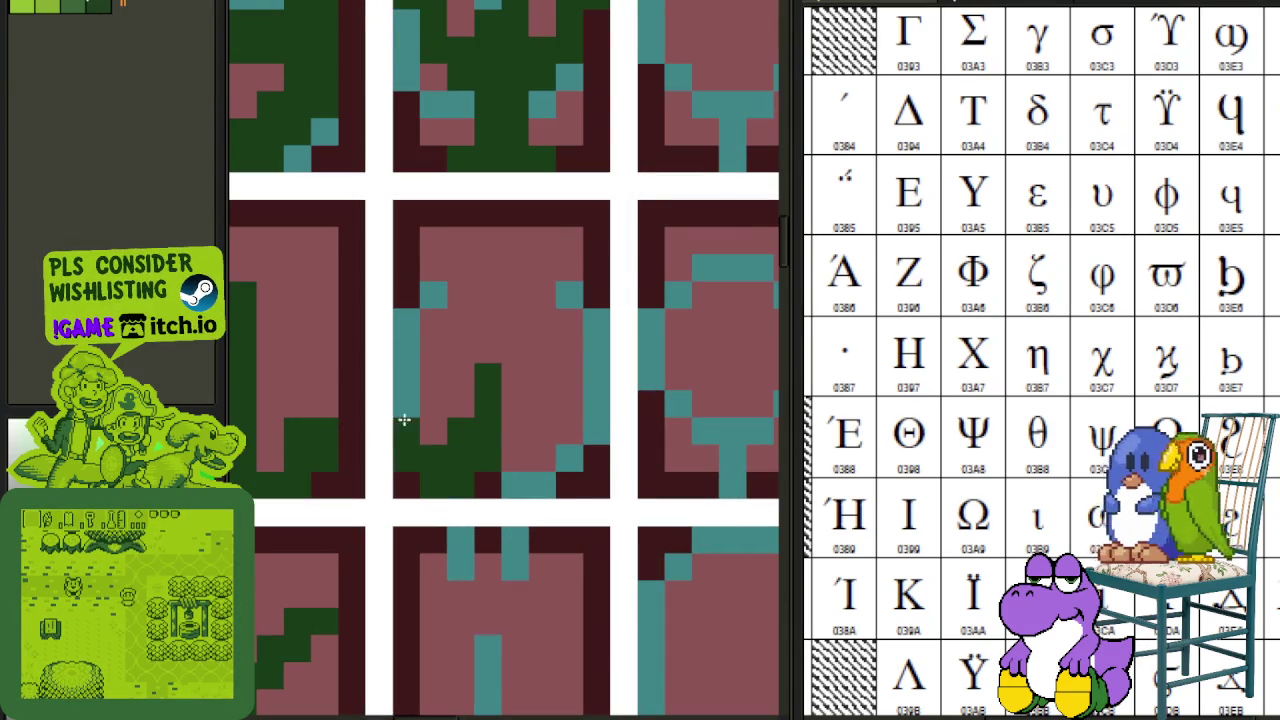
{"action": "left_click_drag", "start_coordinate": [404, 420], "coordinate": [409, 346]}
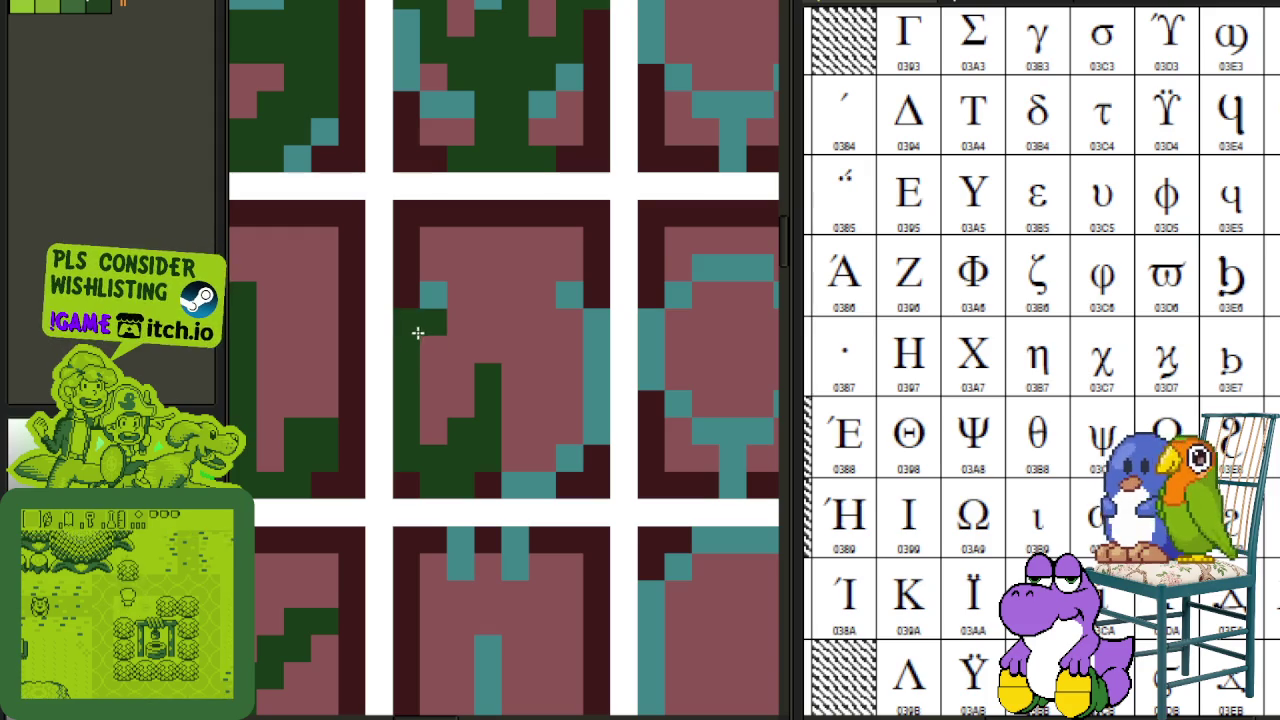
{"action": "left_click", "coordinate": [448, 312]}
{"action": "mouse_move", "coordinate": [448, 312]}
{"action": "left_mouse_down"}
{"action": "mouse_move", "coordinate": [437, 297]}
{"action": "mouse_move", "coordinate": [414, 323]}
{"action": "left_mouse_up"}
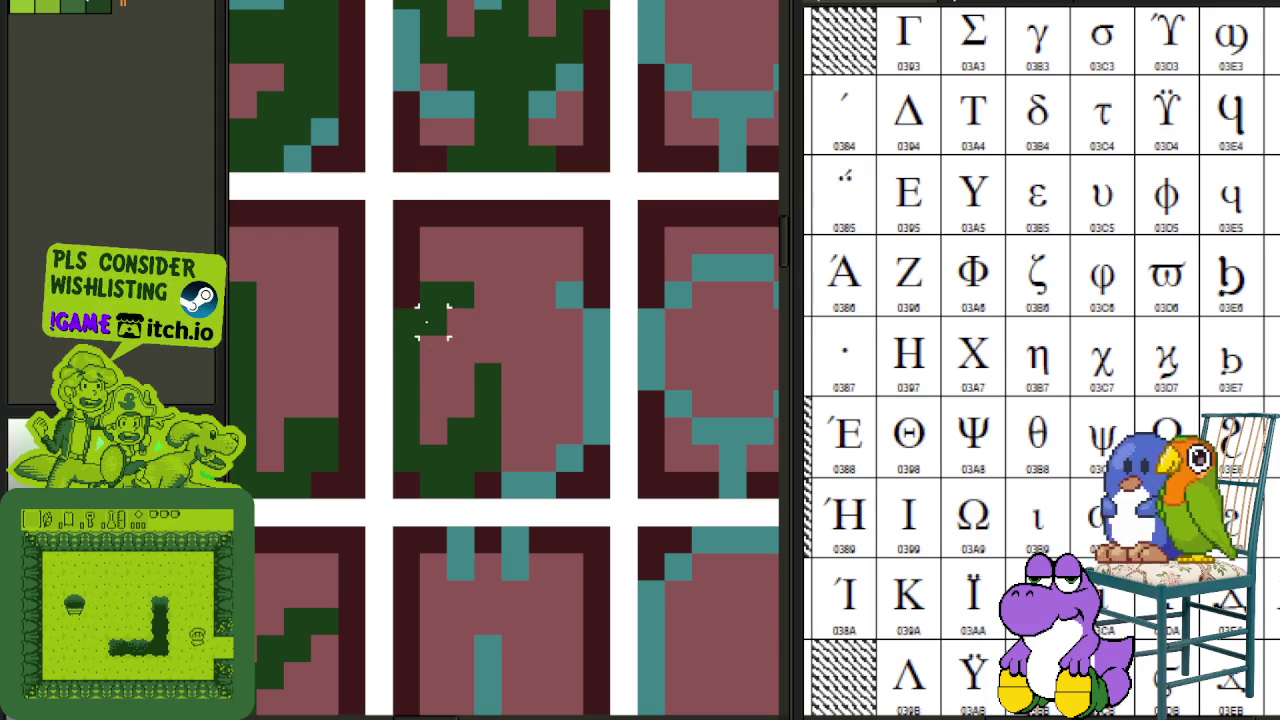
- Move the left green block to the right to make the arch symmetrical
{"action": "left_click_drag", "start_coordinate": [410, 290], "coordinate": [505, 503]}
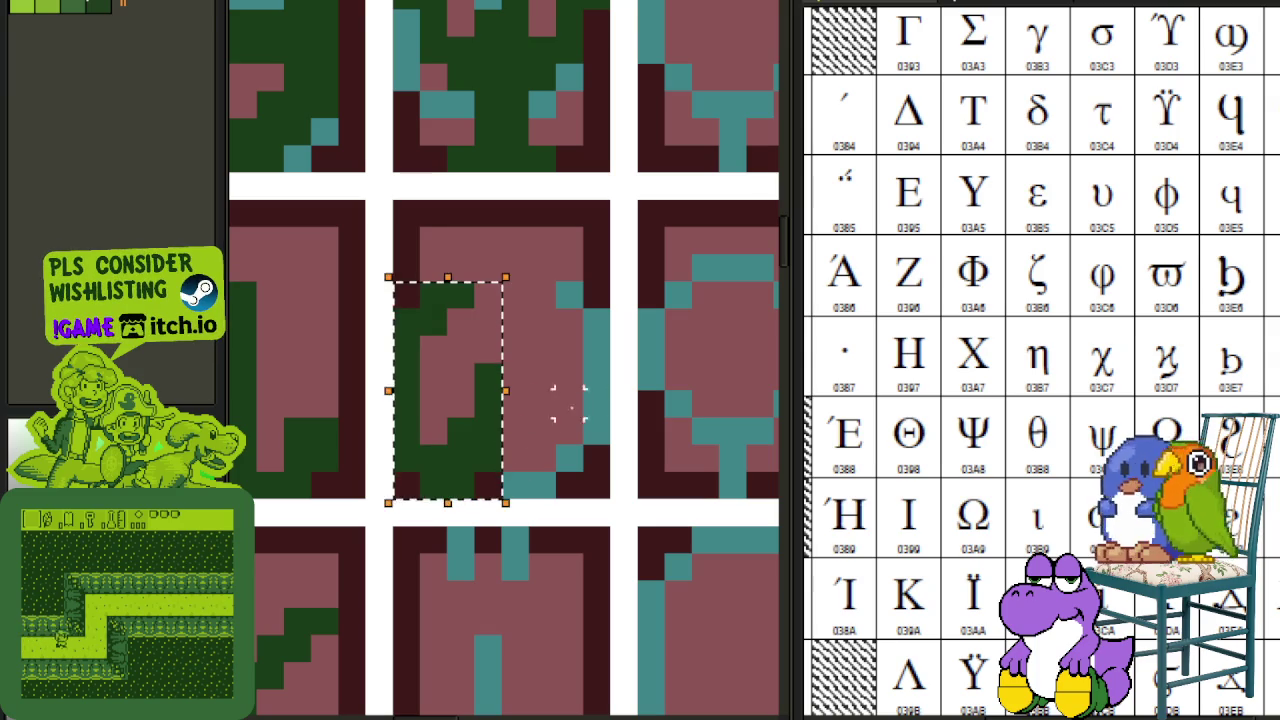
{"action": "left_click_drag", "start_coordinate": [470, 450], "coordinate": [575, 467]}
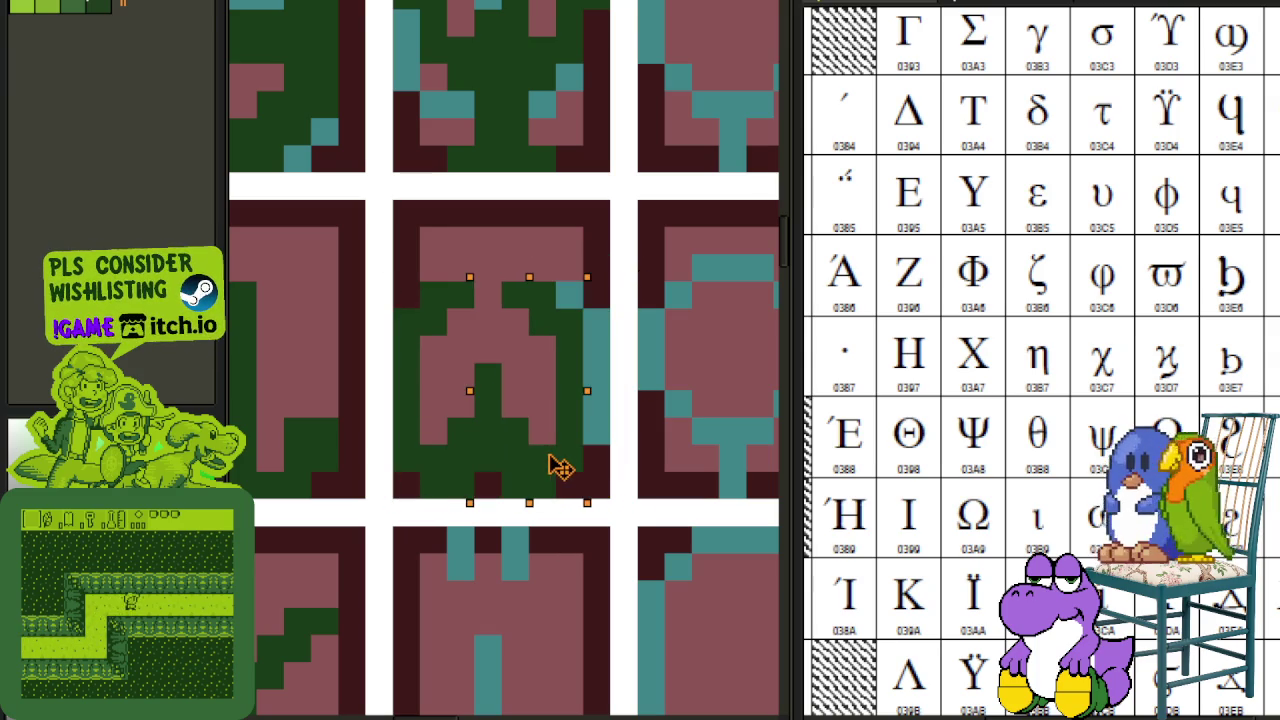
{"action": "key", "text": "ctrl+d"}
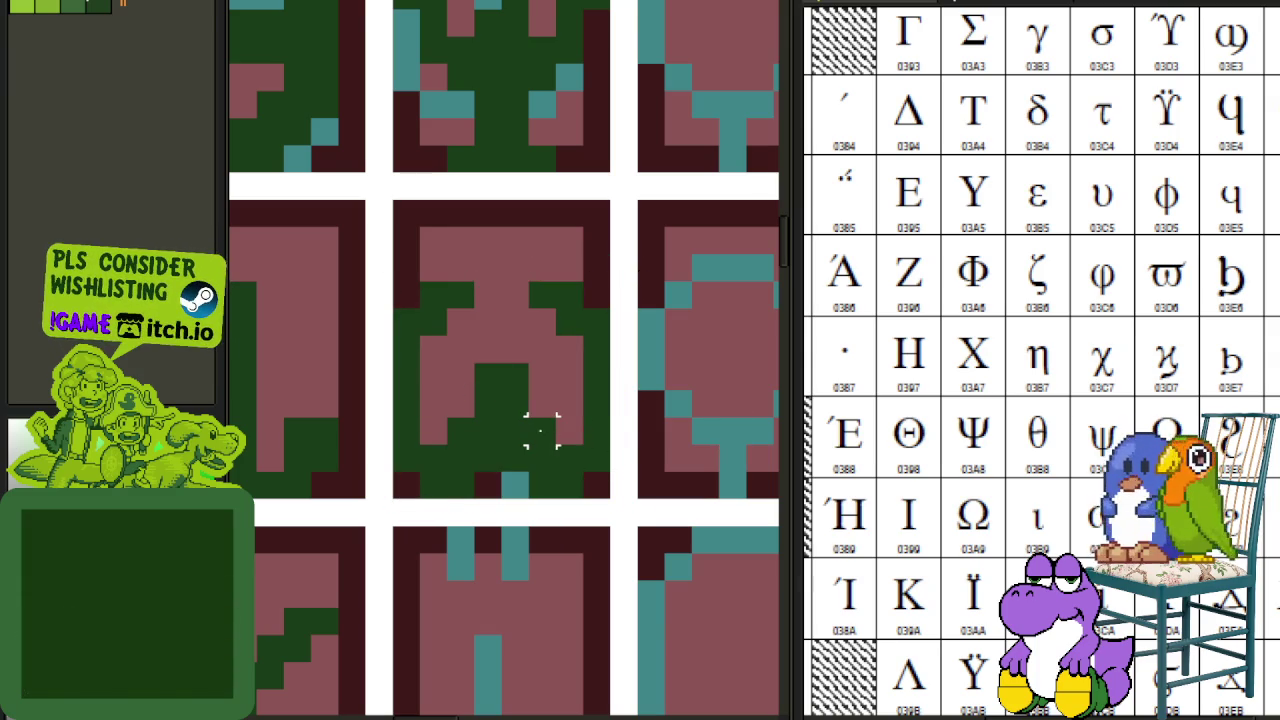
- Add teal accent pixels along the glyph's lower edge
{"action": "left_click", "coordinate": [596, 431]}
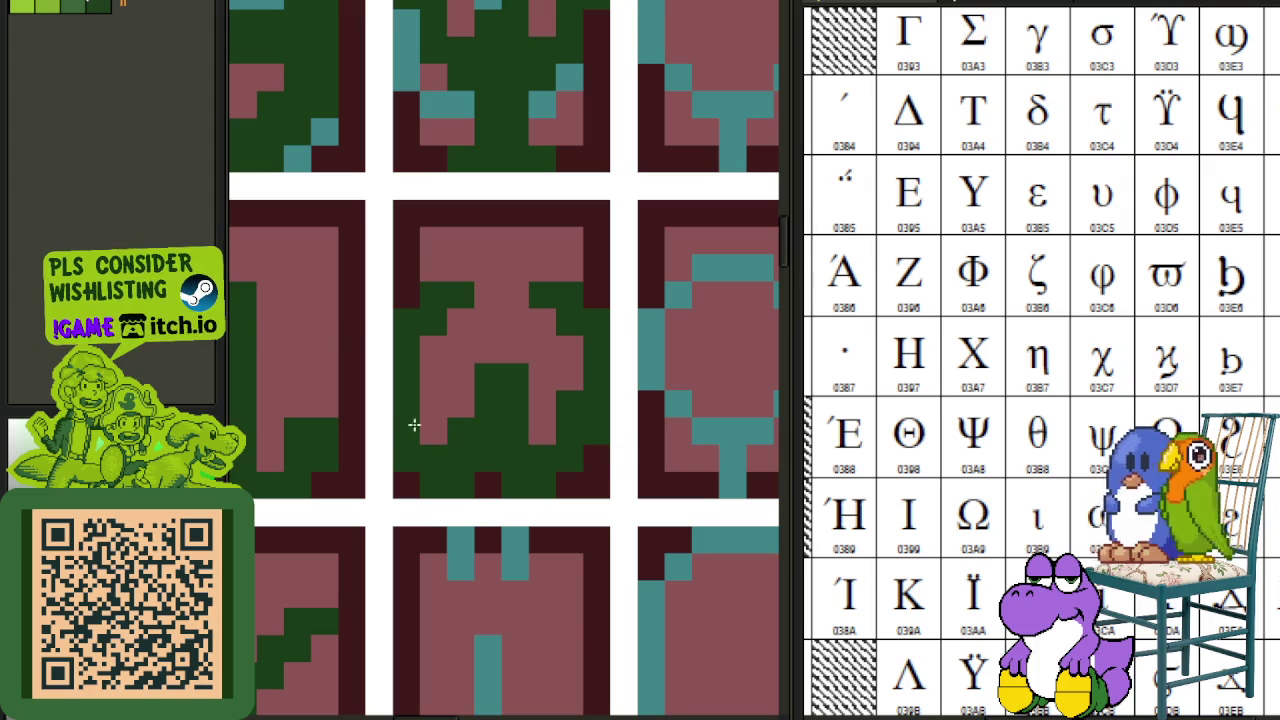
{"action": "left_click_drag", "start_coordinate": [414, 425], "coordinate": [505, 505]}
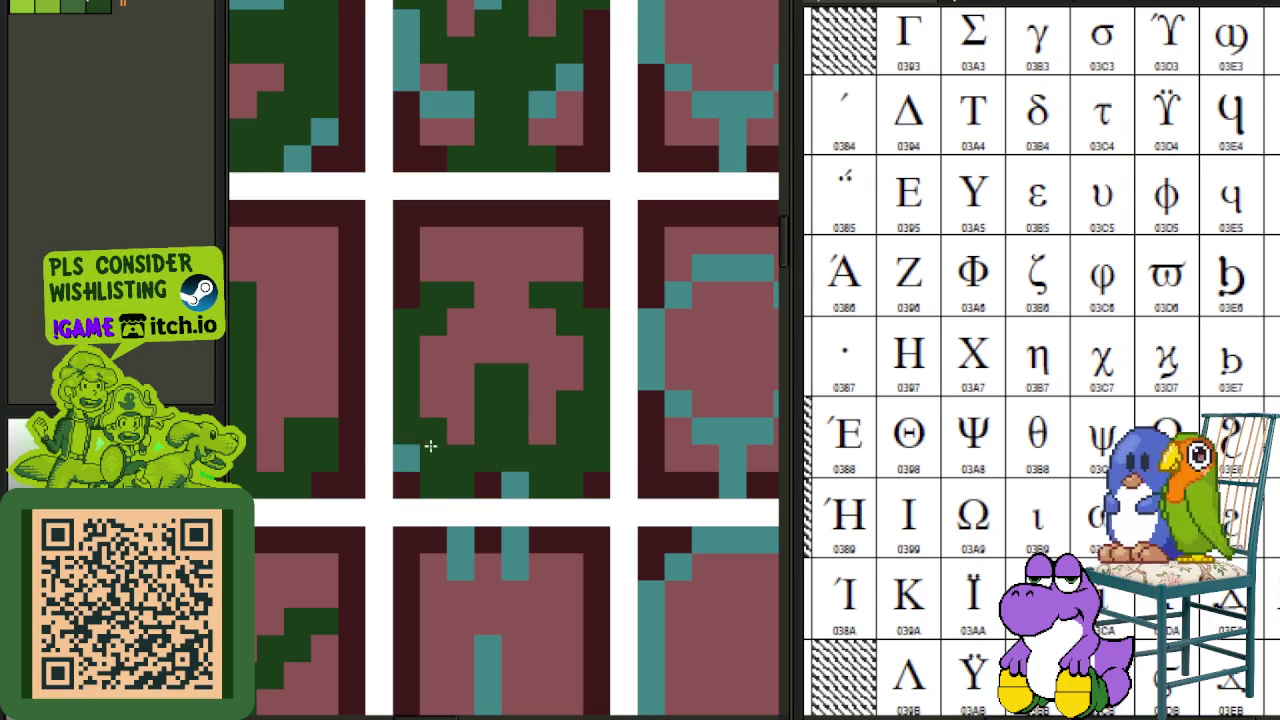
{"action": "scroll", "coordinate": [430, 446], "scroll_direction": "down", "scroll_amount": 3}
- Switch to the Greek letters sheet and save it
{"action": "key", "text": "Down"}
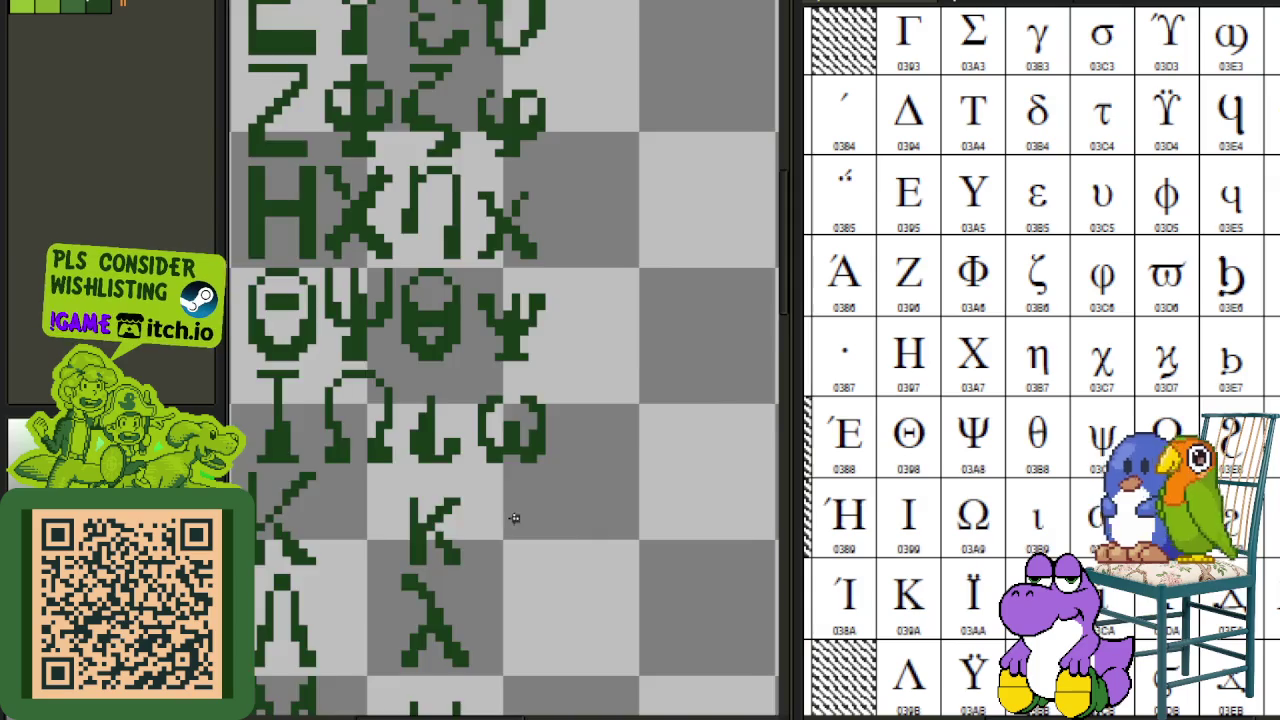
{"action": "scroll", "coordinate": [514, 518], "scroll_direction": "down", "scroll_amount": 5}
{"action": "scroll", "coordinate": [536, 524], "scroll_direction": "up", "scroll_amount": 2}
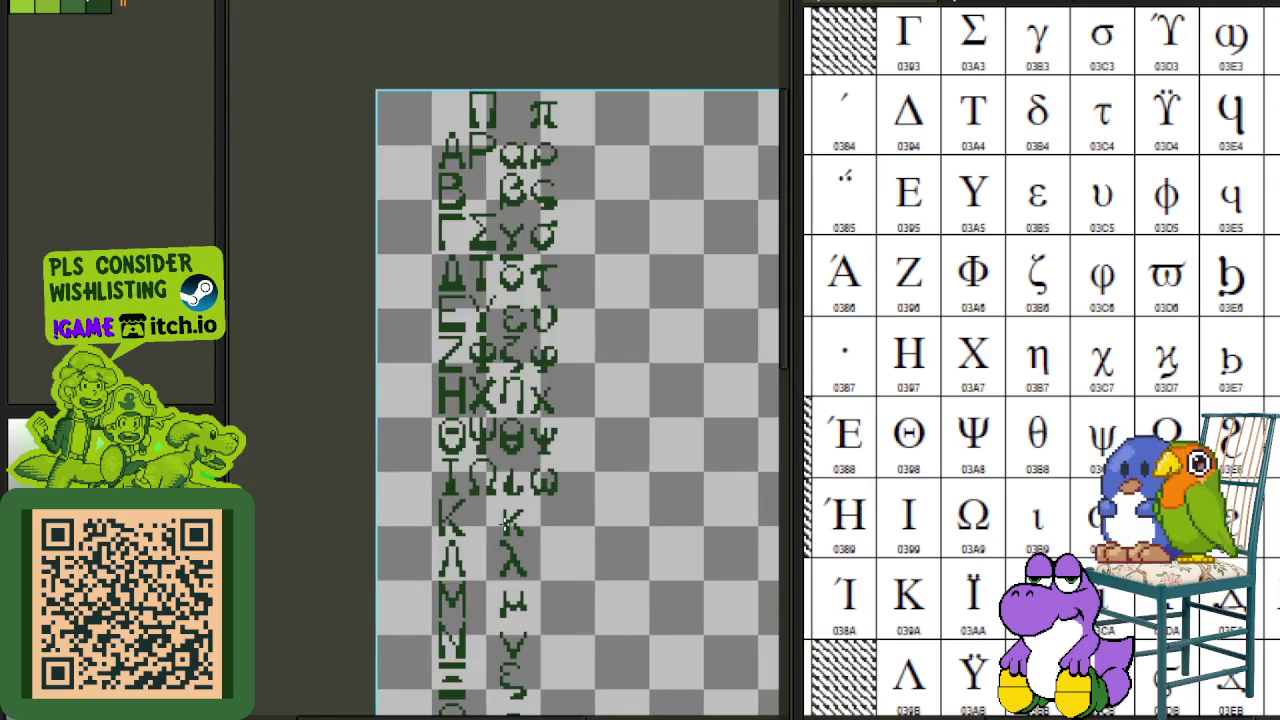
{"action": "scroll", "coordinate": [520, 515], "scroll_direction": "up", "scroll_amount": 2}
{"action": "scroll", "coordinate": [496, 505], "scroll_direction": "up", "scroll_amount": 2}
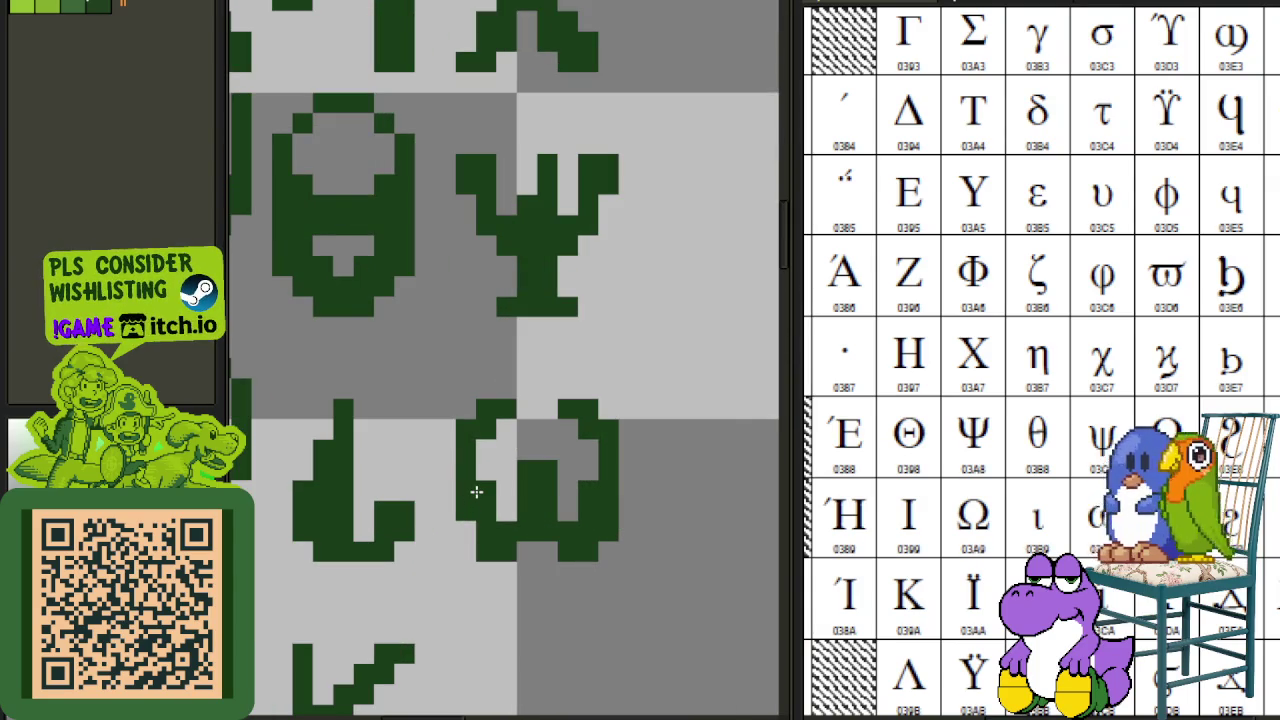
{"action": "scroll", "coordinate": [477, 492], "scroll_direction": "down", "scroll_amount": 2}
{"action": "scroll", "coordinate": [520, 530], "scroll_direction": "down", "scroll_amount": 2}
{"action": "scroll", "coordinate": [560, 566], "scroll_direction": "down", "scroll_amount": 1}
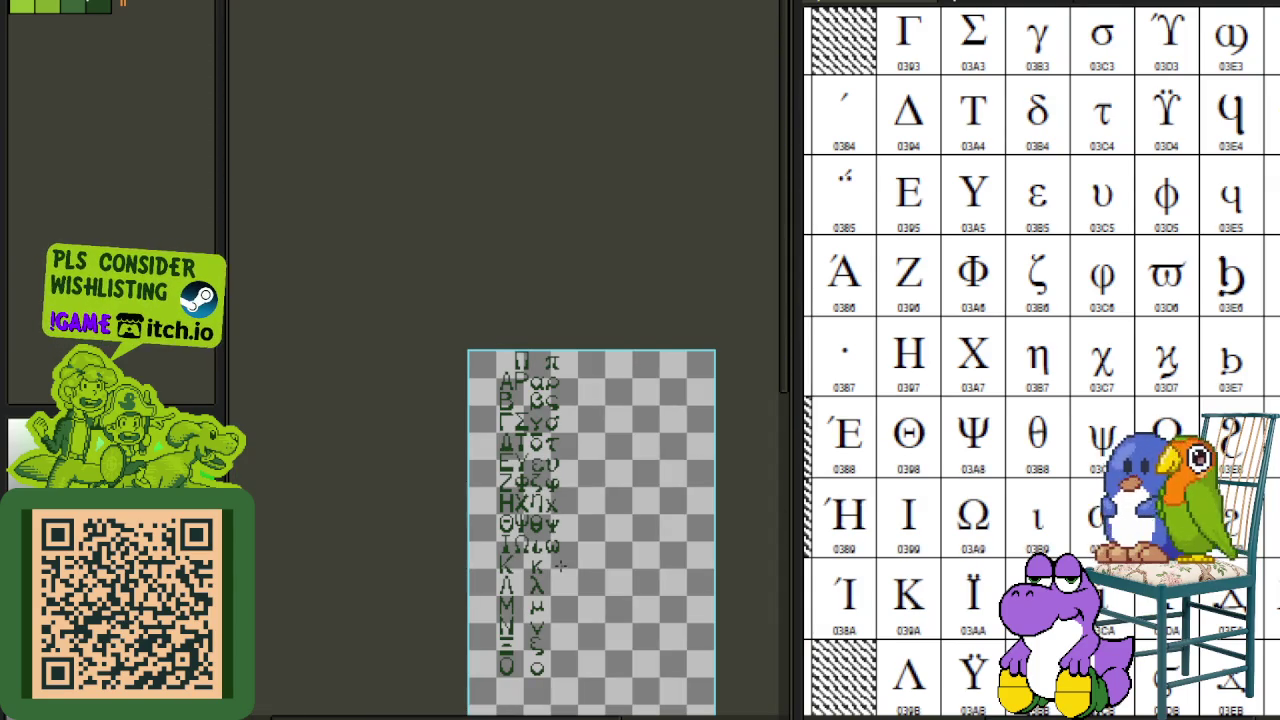
{"action": "scroll", "coordinate": [561, 566], "scroll_direction": "up", "scroll_amount": 3}
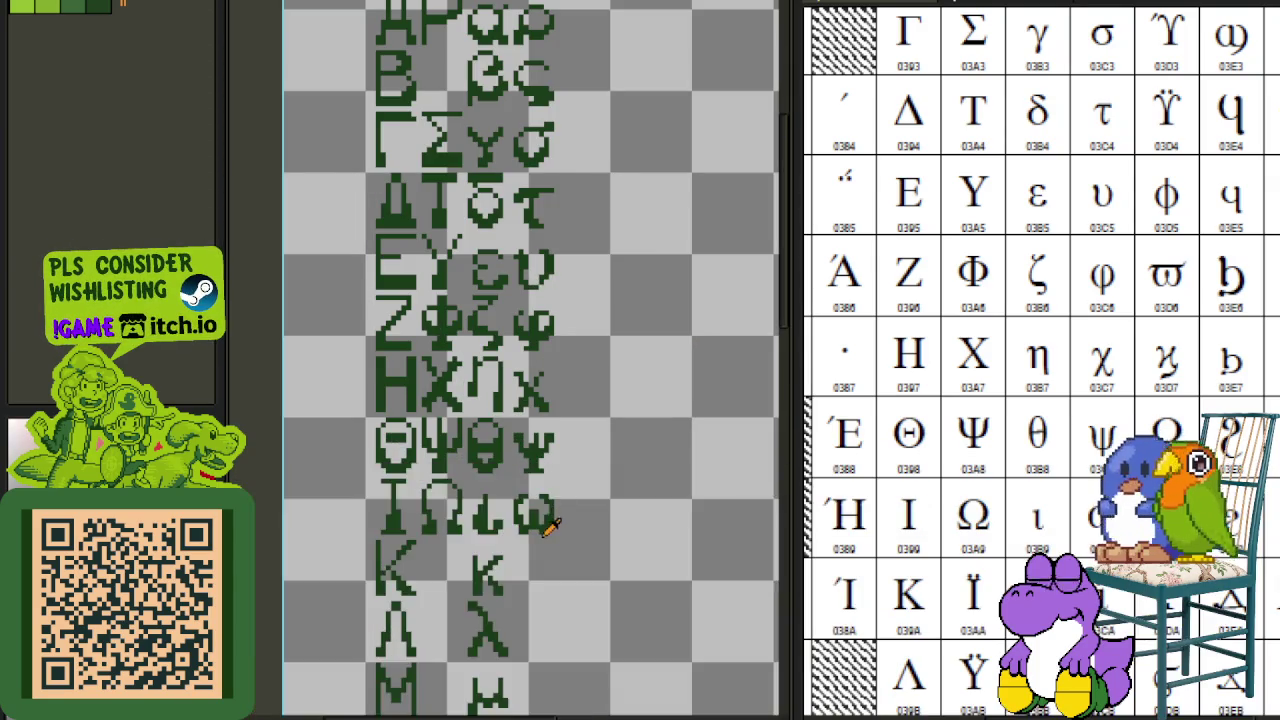
{"action": "scroll", "coordinate": [520, 510], "scroll_direction": "up", "scroll_amount": 2}
{"action": "scroll", "coordinate": [481, 511], "scroll_direction": "down", "scroll_amount": 2}
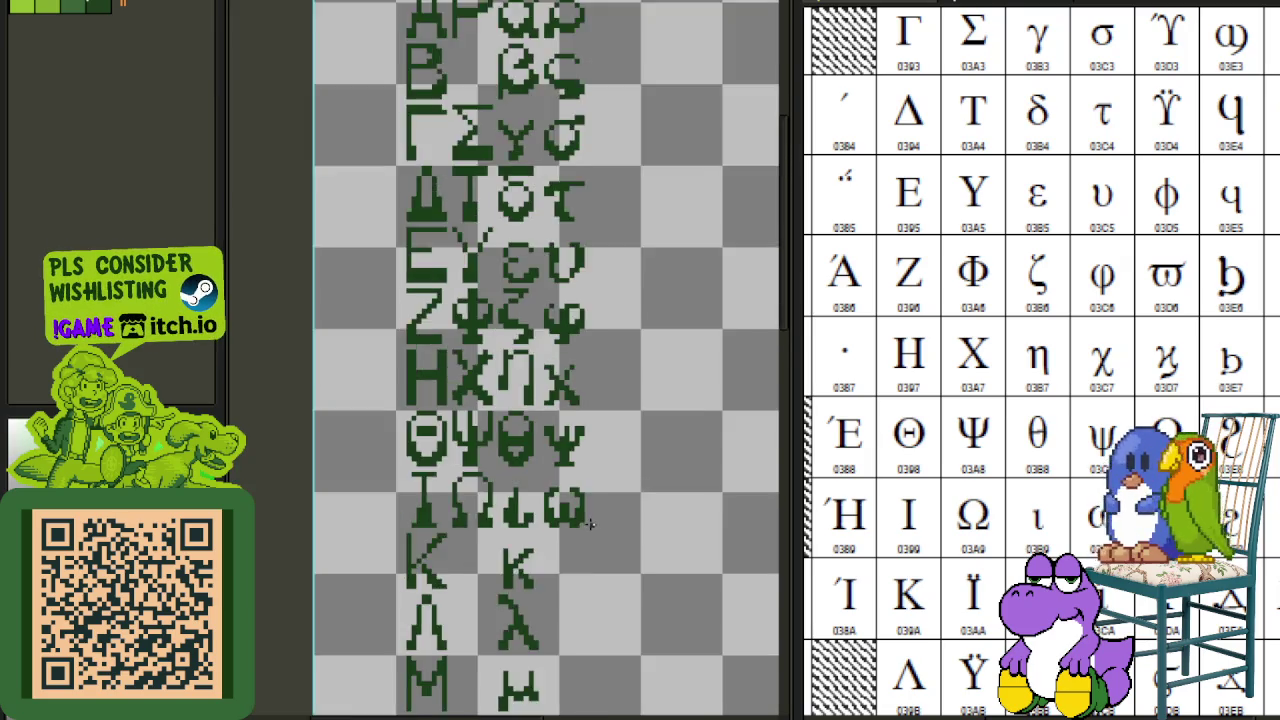
{"action": "scroll", "coordinate": [590, 525], "scroll_direction": "down", "scroll_amount": 1}
{"action": "key", "text": "ctrl+s"}
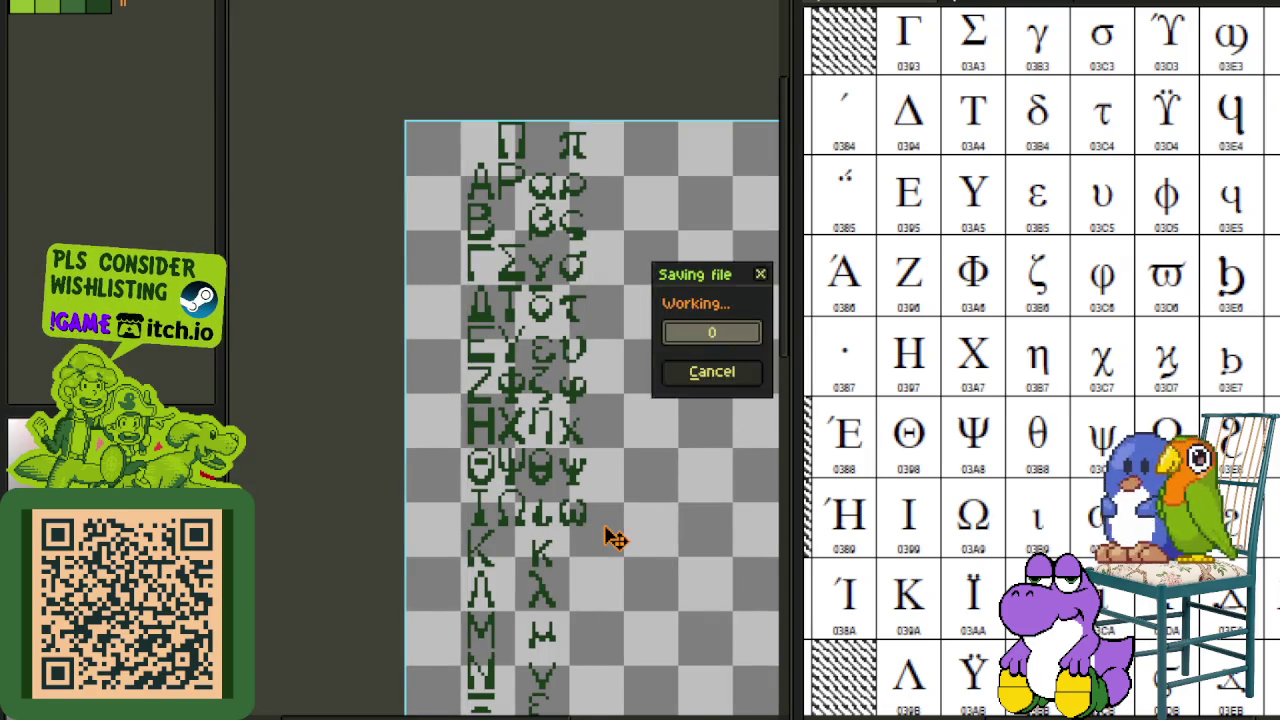
- Bring the Greek glyph tiles into view and make the Greek glyph layer active
{"action": "scroll", "coordinate": [605, 520], "scroll_direction": "up", "scroll_amount": 1}
{"action": "scroll", "coordinate": [580, 478], "scroll_direction": "up", "scroll_amount": 2}
{"action": "scroll", "coordinate": [575, 487], "scroll_direction": "up", "scroll_amount": 1}
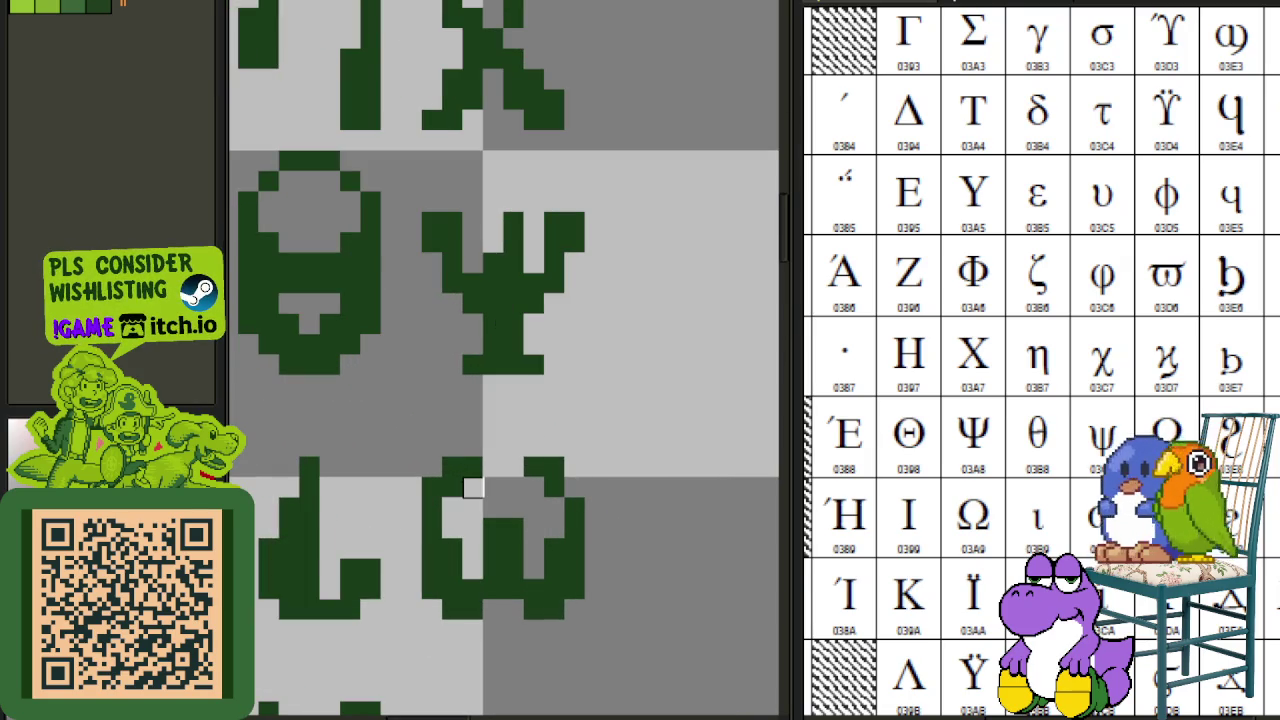
{"action": "scroll", "coordinate": [620, 523], "scroll_direction": "down", "scroll_amount": 2}
{"action": "scroll", "coordinate": [634, 528], "scroll_direction": "down", "scroll_amount": 1}
{"action": "scroll", "coordinate": [632, 534], "scroll_direction": "down", "scroll_amount": 1}
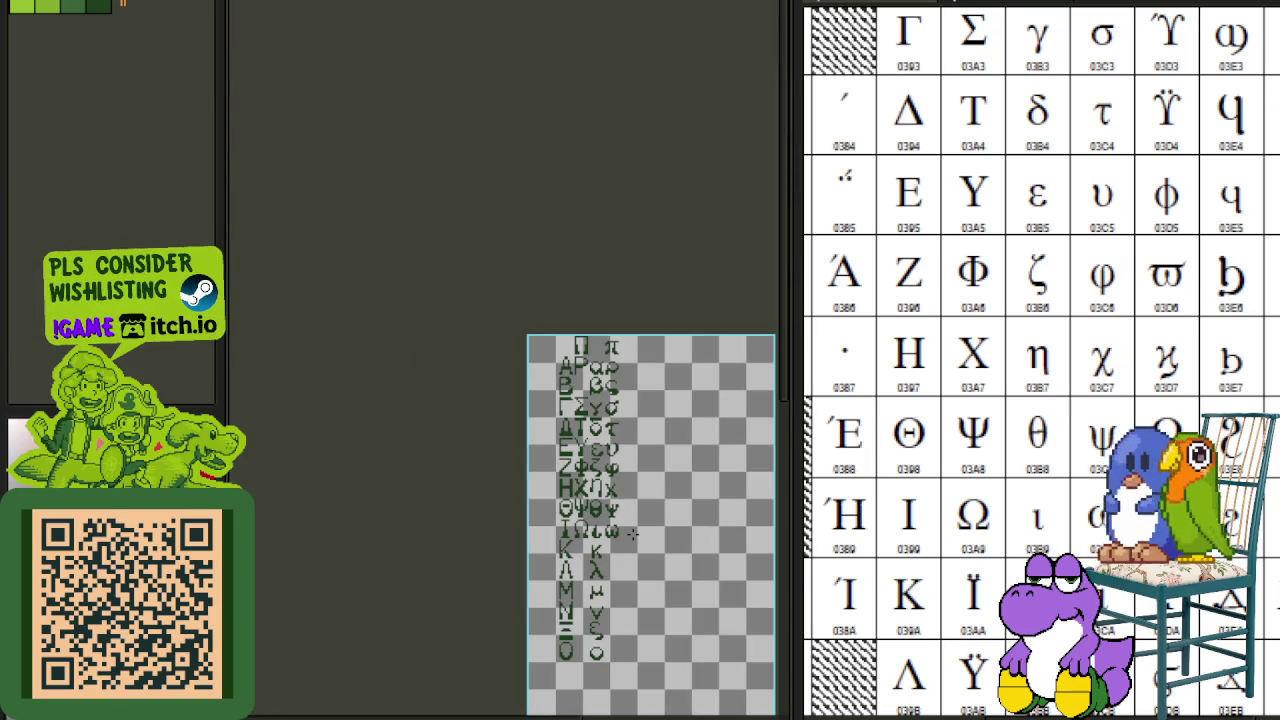
{"action": "scroll", "coordinate": [632, 534], "scroll_direction": "up", "scroll_amount": 1}
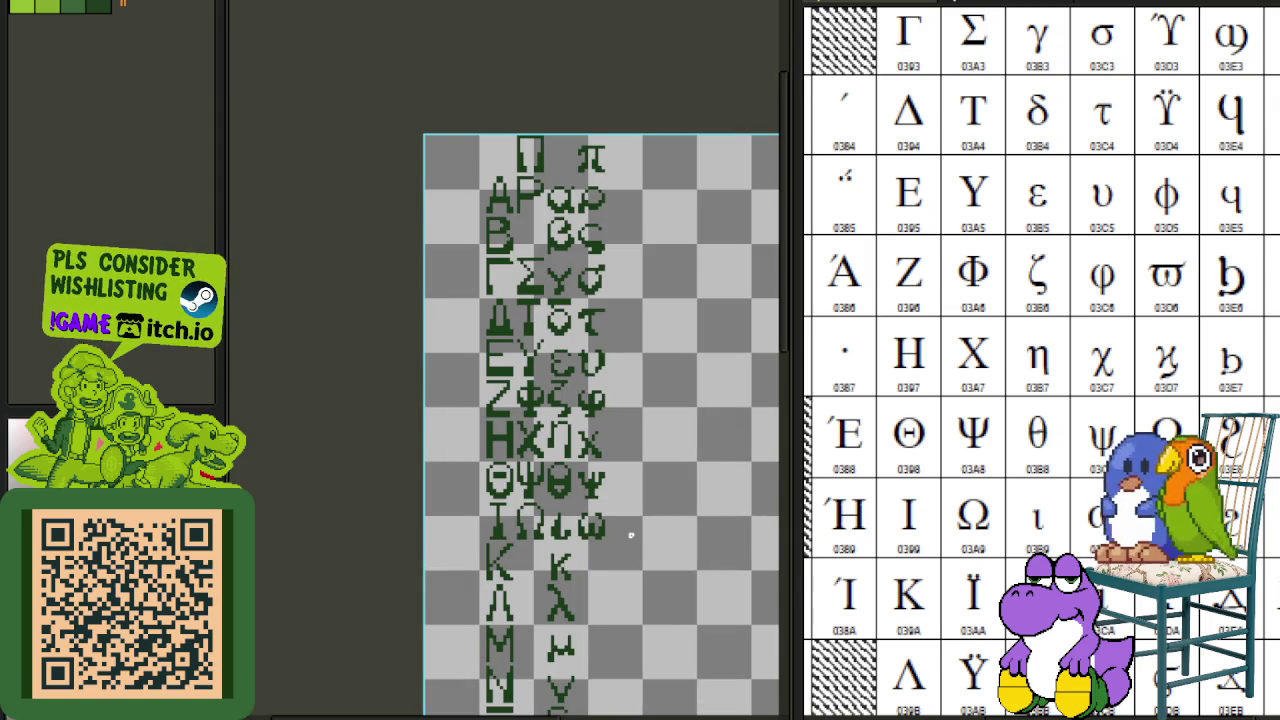
{"action": "scroll", "coordinate": [597, 535], "scroll_direction": "up", "scroll_amount": 2}
{"action": "scroll", "coordinate": [606, 509], "scroll_direction": "up", "scroll_amount": 1}
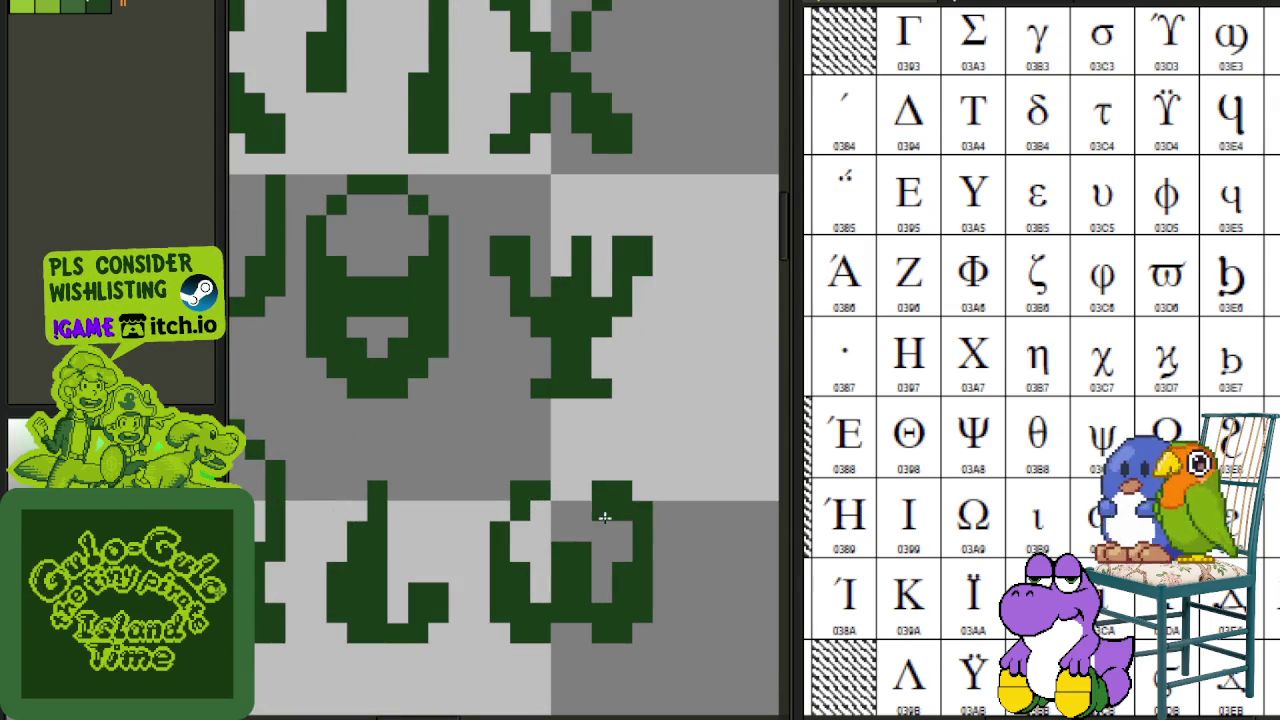
{"action": "scroll", "coordinate": [505, 513], "scroll_direction": "down", "scroll_amount": 2}
{"action": "scroll", "coordinate": [645, 528], "scroll_direction": "down", "scroll_amount": 1}
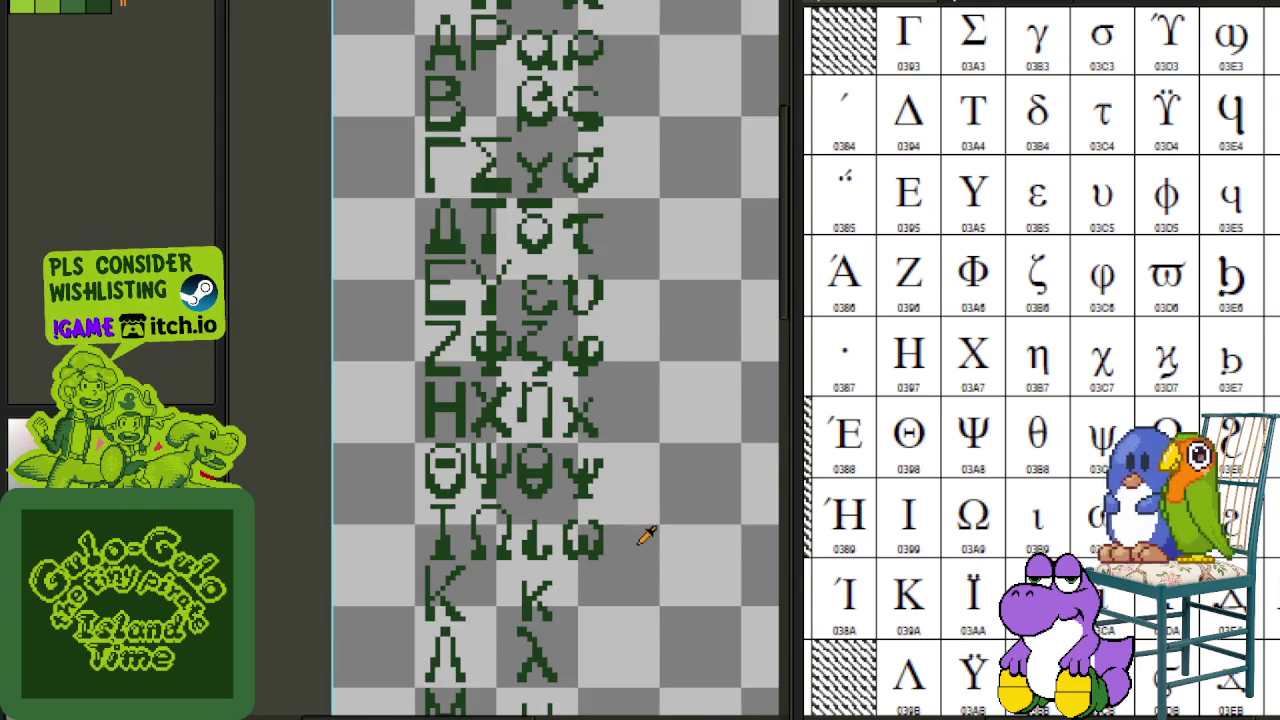
{"action": "scroll", "coordinate": [647, 540], "scroll_direction": "down", "scroll_amount": 1}
{"action": "left_click_drag", "start_coordinate": [632, 592], "coordinate": [648, 519]}
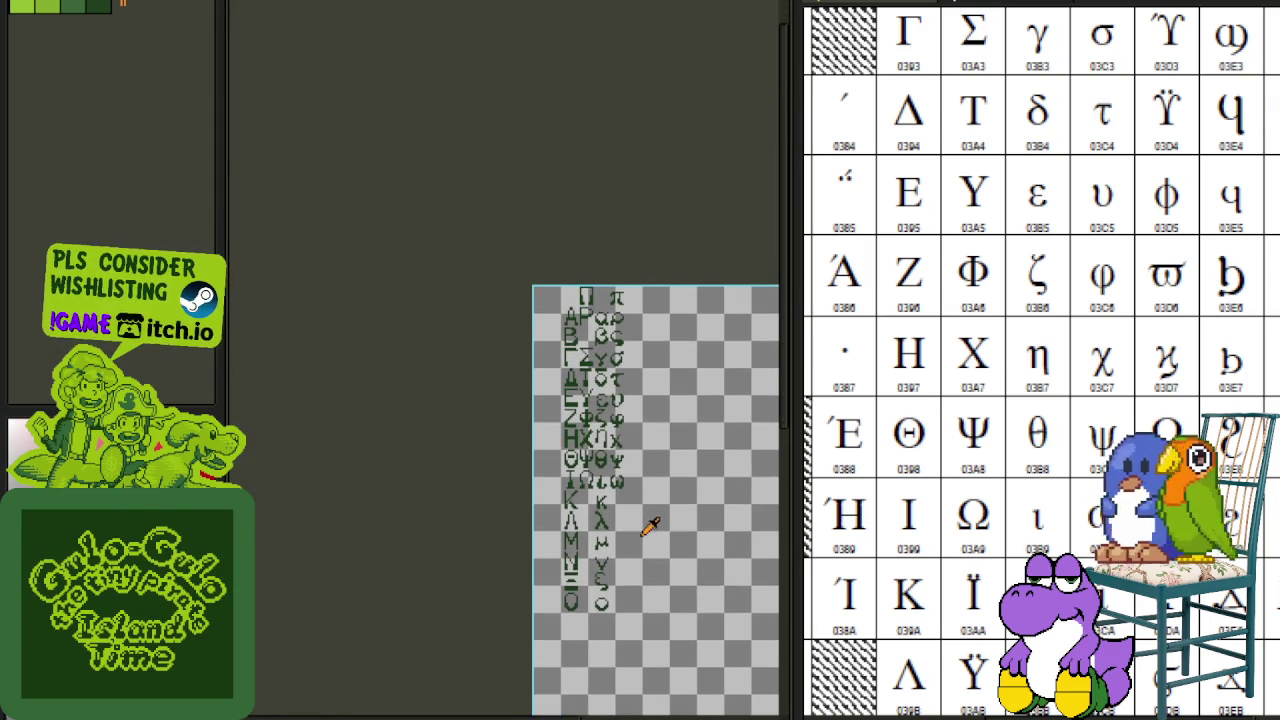
{"action": "key", "text": "Tab"}
{"action": "key", "text": "Tab"}
{"action": "scroll", "coordinate": [700, 475], "scroll_direction": "up", "scroll_amount": 3}
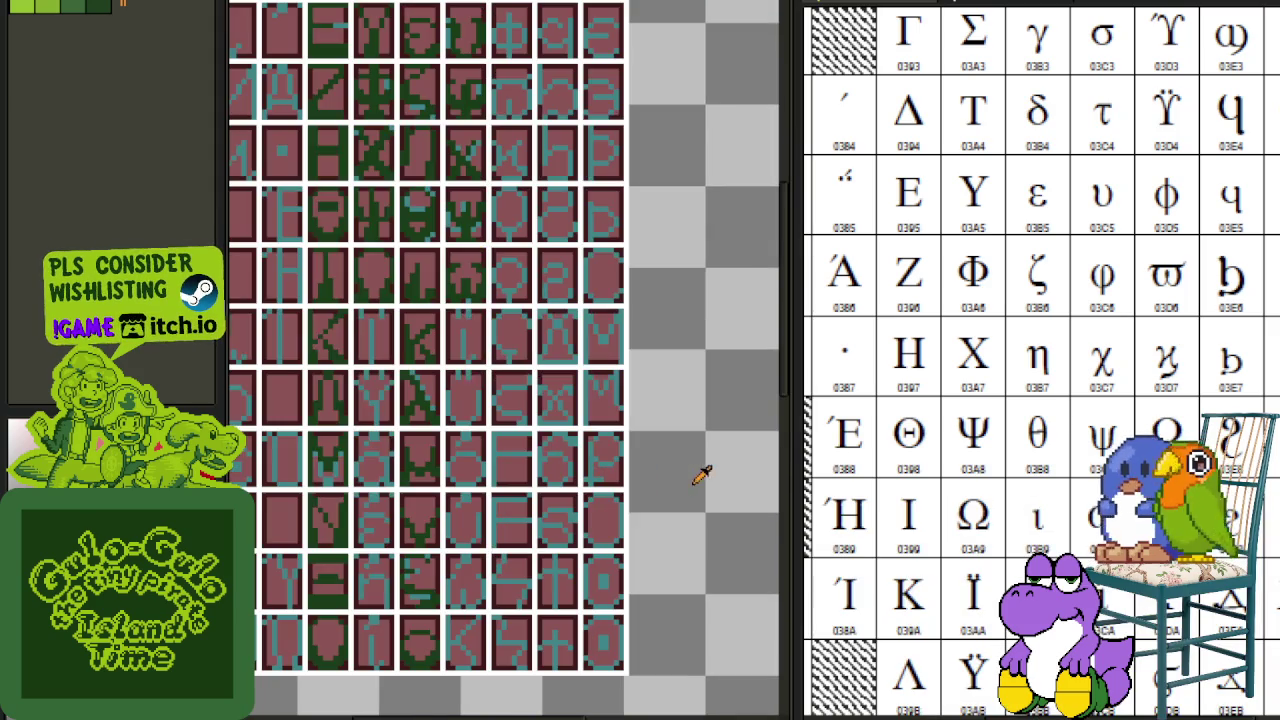
{"action": "left_click_drag", "start_coordinate": [507, 371], "coordinate": [590, 500]}
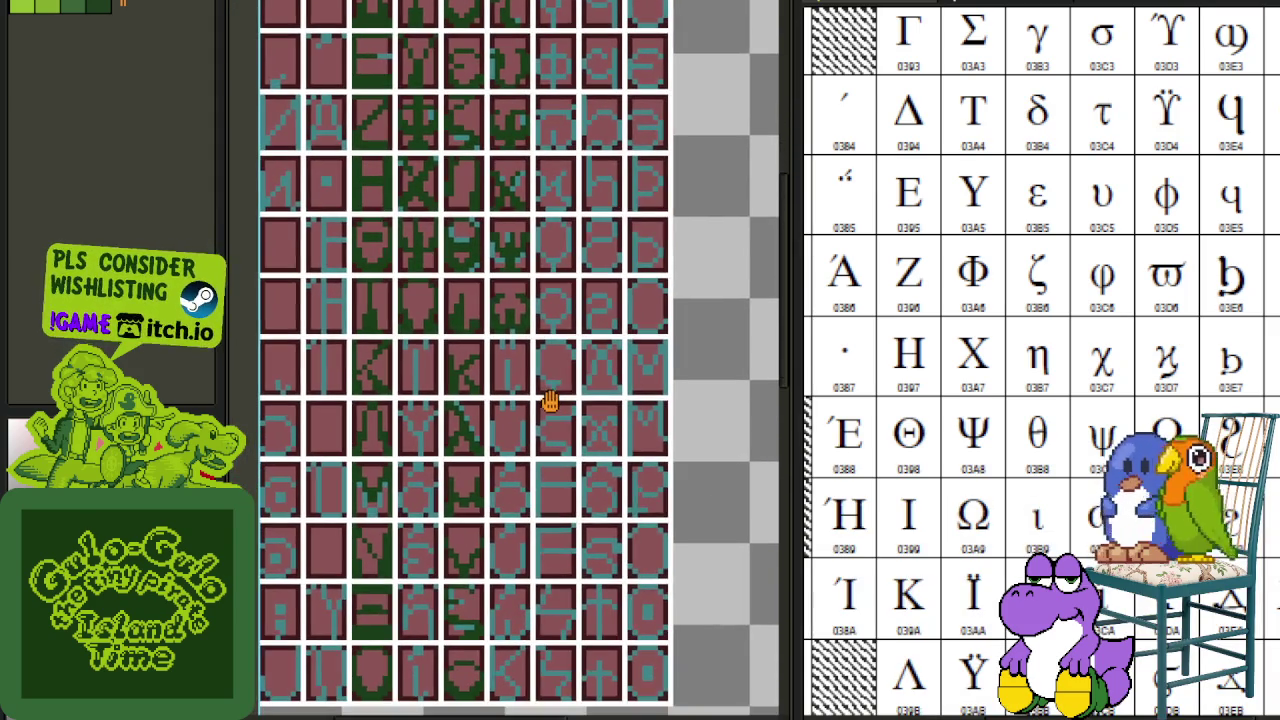
{"action": "key", "text": "Tab"}
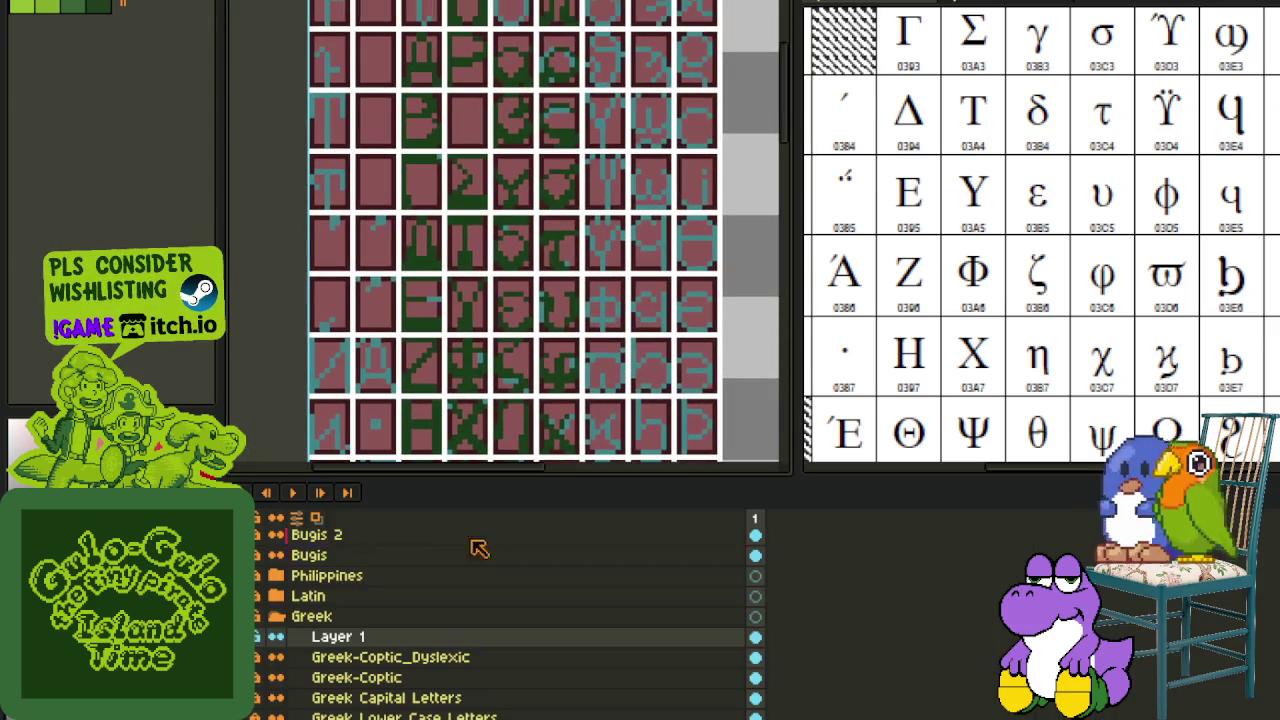
{"action": "left_click", "coordinate": [258, 645]}
{"action": "key", "text": "Tab"}
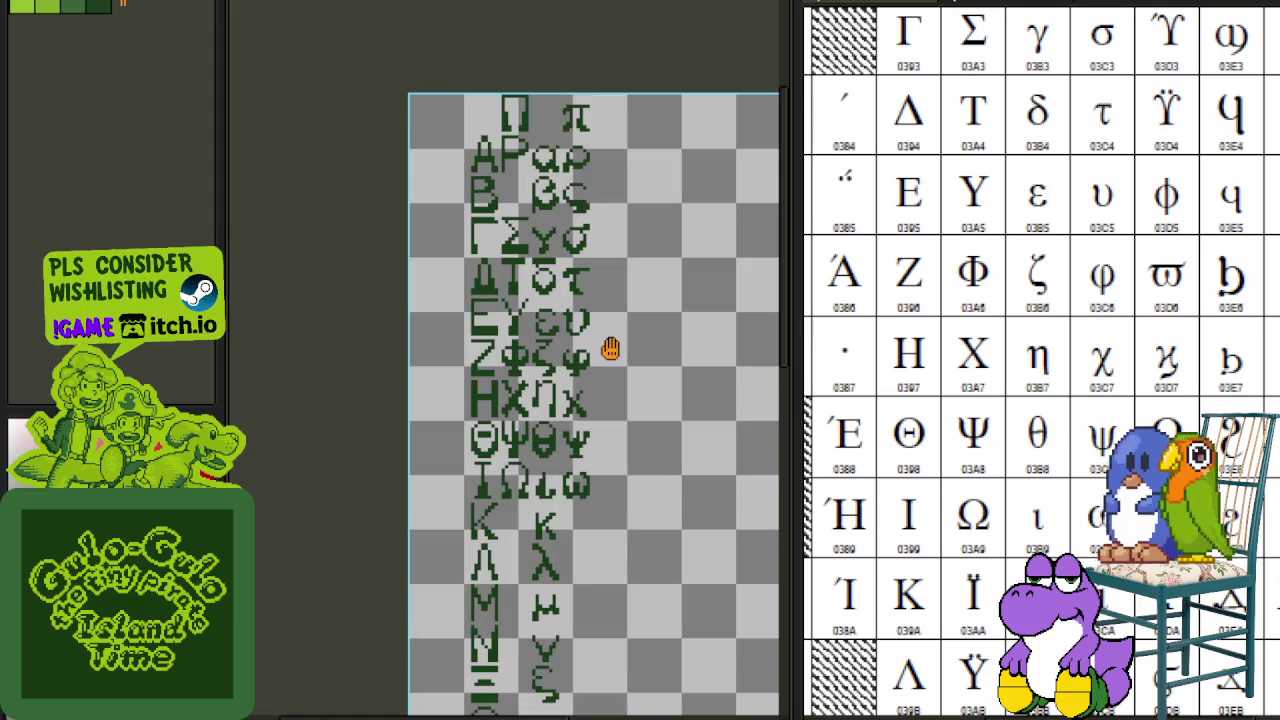
- Hide the glyph layer to reveal the colour-coded tile guides
{"action": "mouse_move", "coordinate": [611, 290]}
{"action": "left_mouse_down"}
{"action": "mouse_move", "coordinate": [621, 348]}
{"action": "mouse_move", "coordinate": [614, 306]}
{"action": "left_mouse_up"}
{"action": "scroll", "coordinate": [580, 390], "scroll_direction": "up", "scroll_amount": 2}
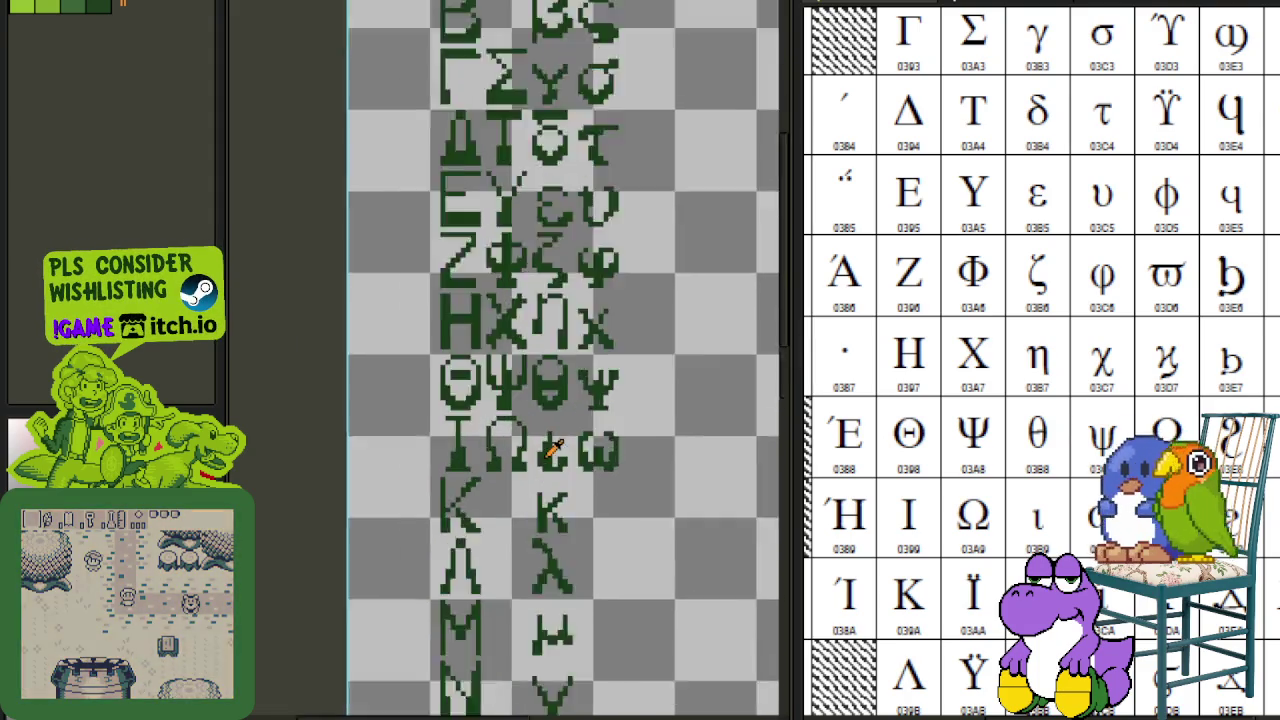
{"action": "scroll", "coordinate": [534, 469], "scroll_direction": "up", "scroll_amount": 2}
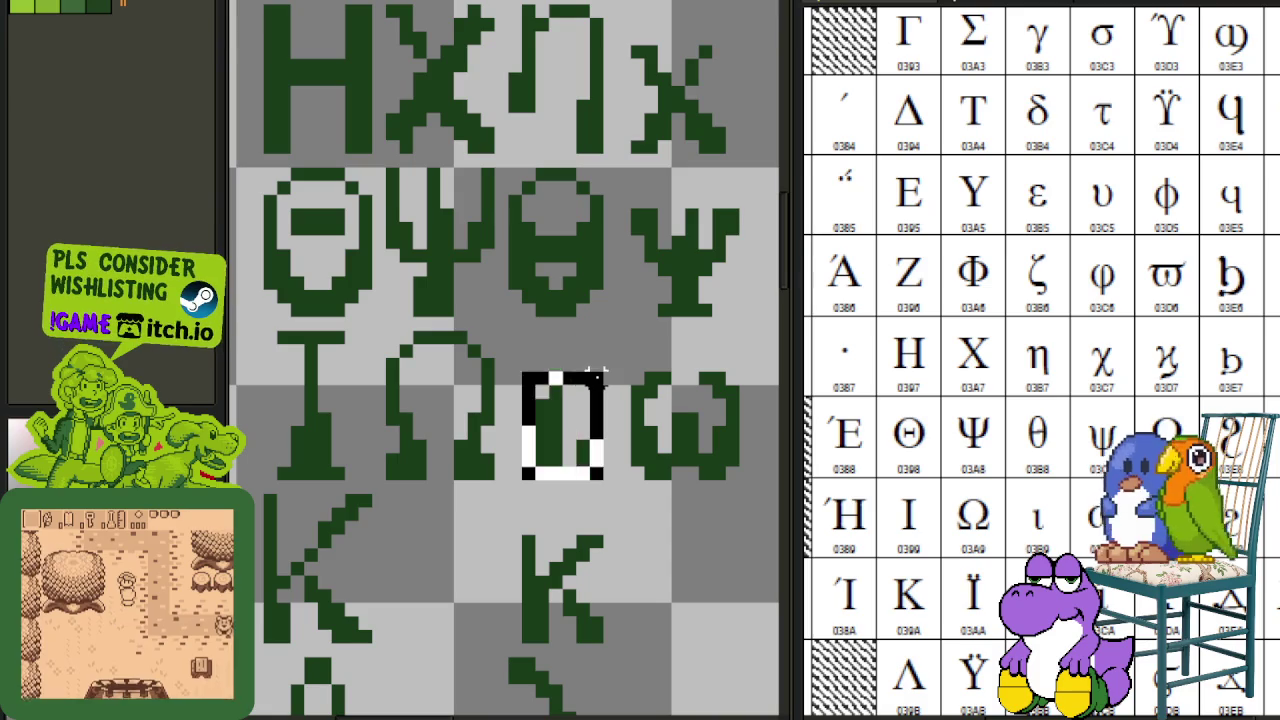
{"action": "key", "text": "Tab"}
{"action": "left_click", "coordinate": [270, 611]}
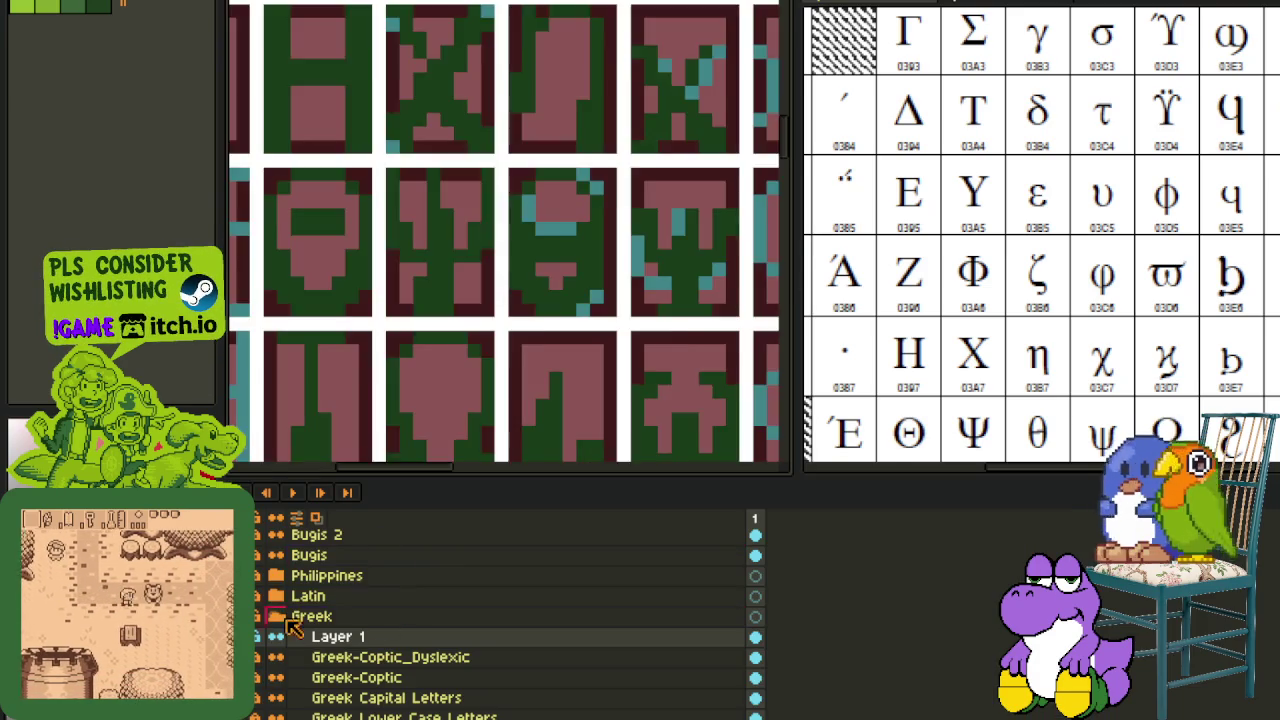
{"action": "scroll", "coordinate": [663, 457], "scroll_direction": "down", "scroll_amount": 2}
{"action": "key", "text": "Tab"}
- Drag the green pixel block down into the tile below
{"action": "scroll", "coordinate": [620, 305], "scroll_direction": "up", "scroll_amount": 2}
{"action": "scroll", "coordinate": [620, 305], "scroll_direction": "up", "scroll_amount": 2}
{"action": "left_click_drag", "start_coordinate": [380, 91], "coordinate": [575, 338]}
- Drop the moved pixels in place and repaint the left teal stub dark green
{"action": "left_click", "coordinate": [585, 183]}
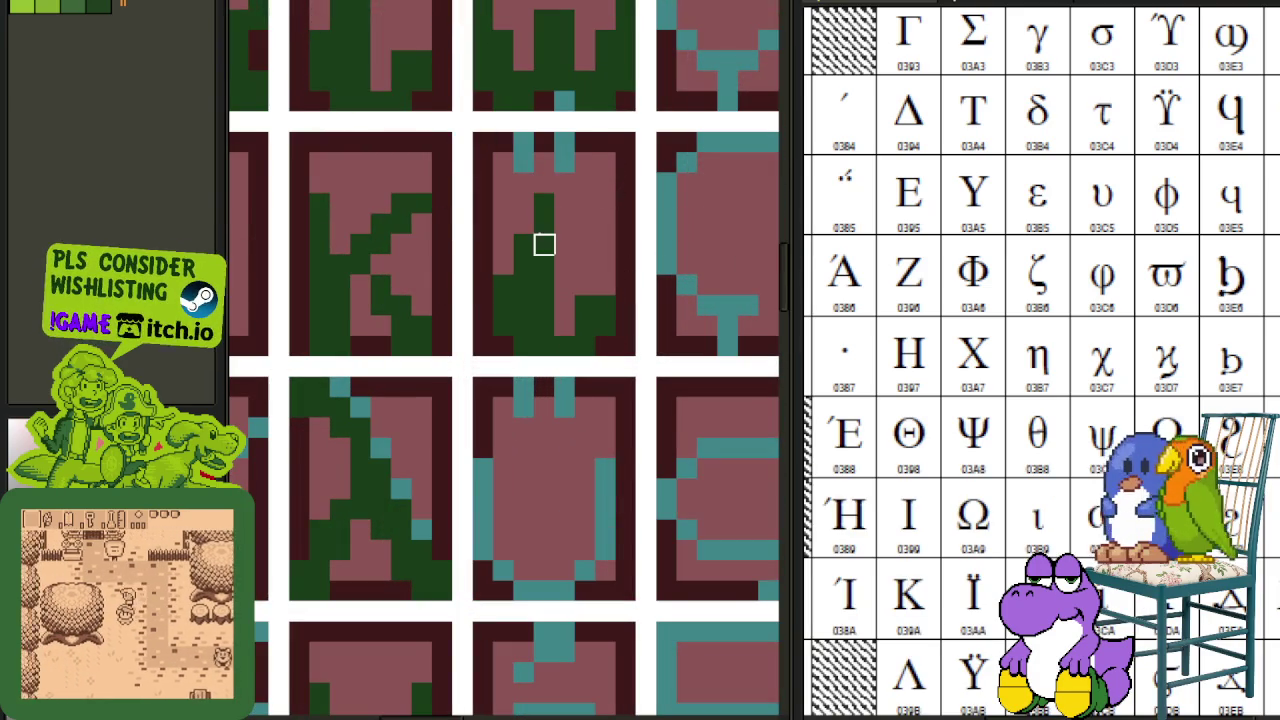
{"action": "scroll", "coordinate": [547, 222], "scroll_direction": "up", "scroll_amount": 2}
{"action": "left_click_drag", "start_coordinate": [514, 157], "coordinate": [513, 156]}
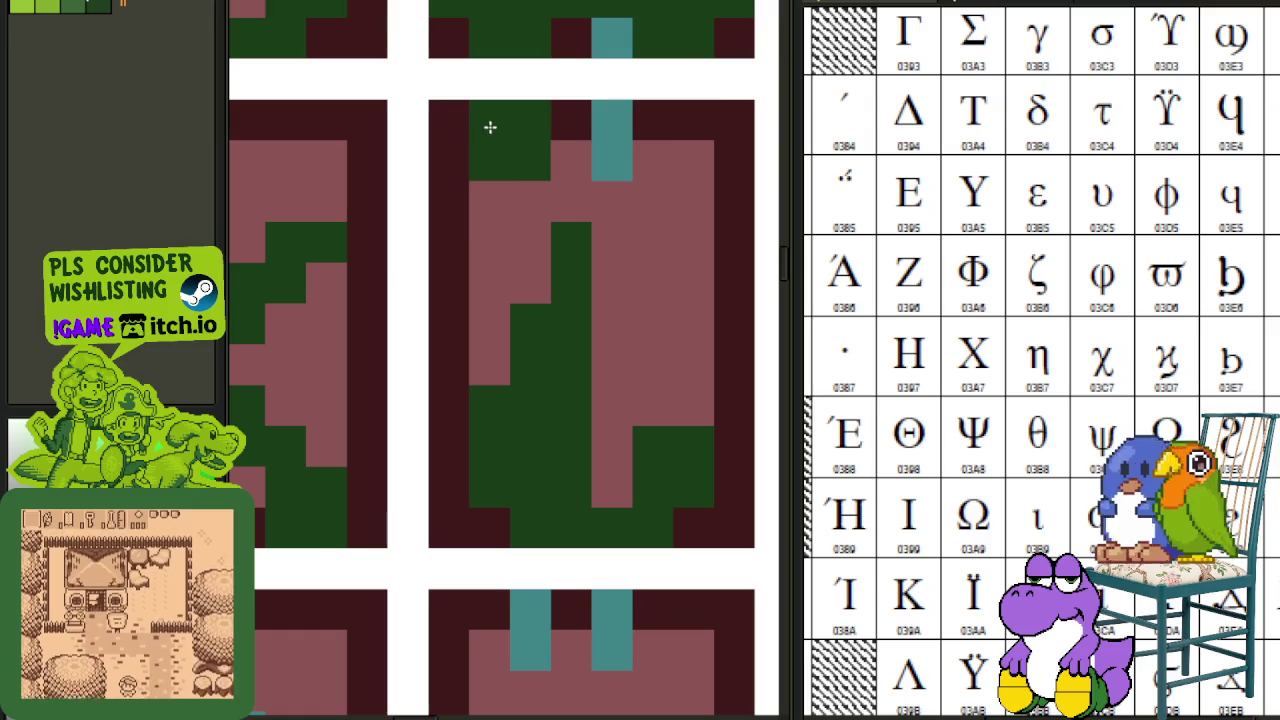
- Select a glyph pixel block in the upper rows and move it down
{"action": "scroll", "coordinate": [686, 136], "scroll_direction": "down", "scroll_amount": 2}
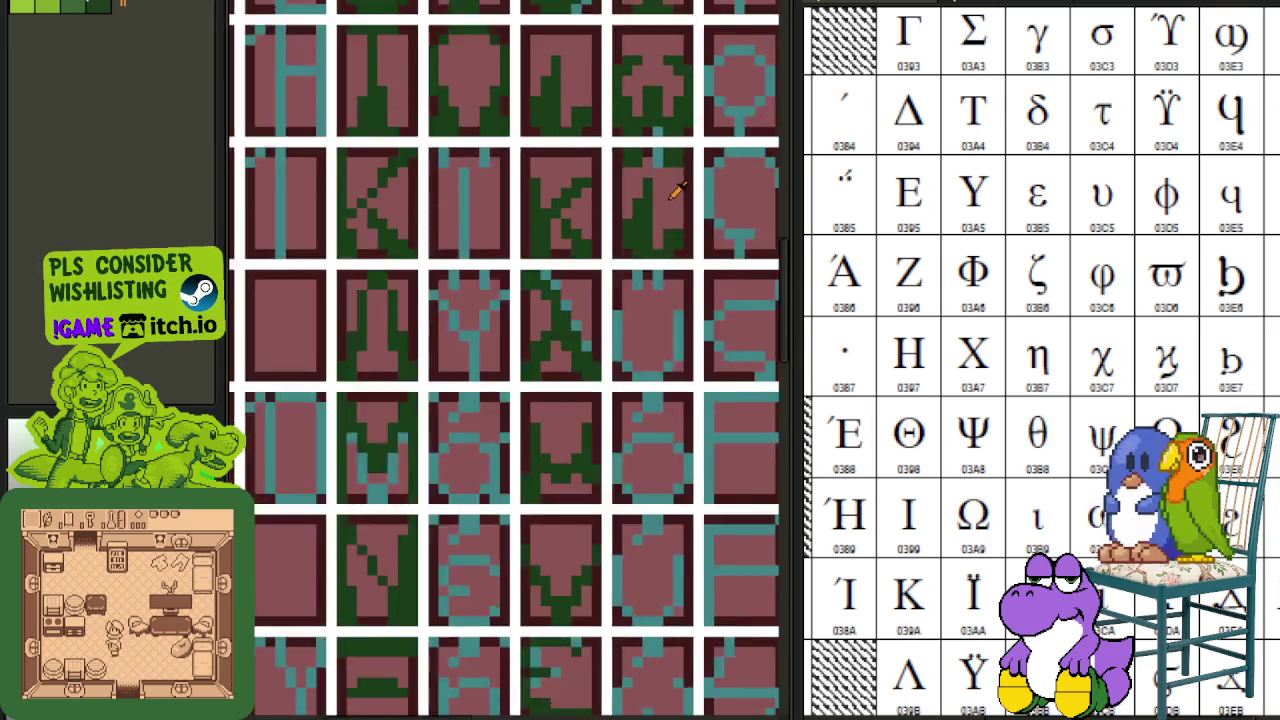
{"action": "scroll", "coordinate": [676, 225], "scroll_direction": "down", "scroll_amount": 2}
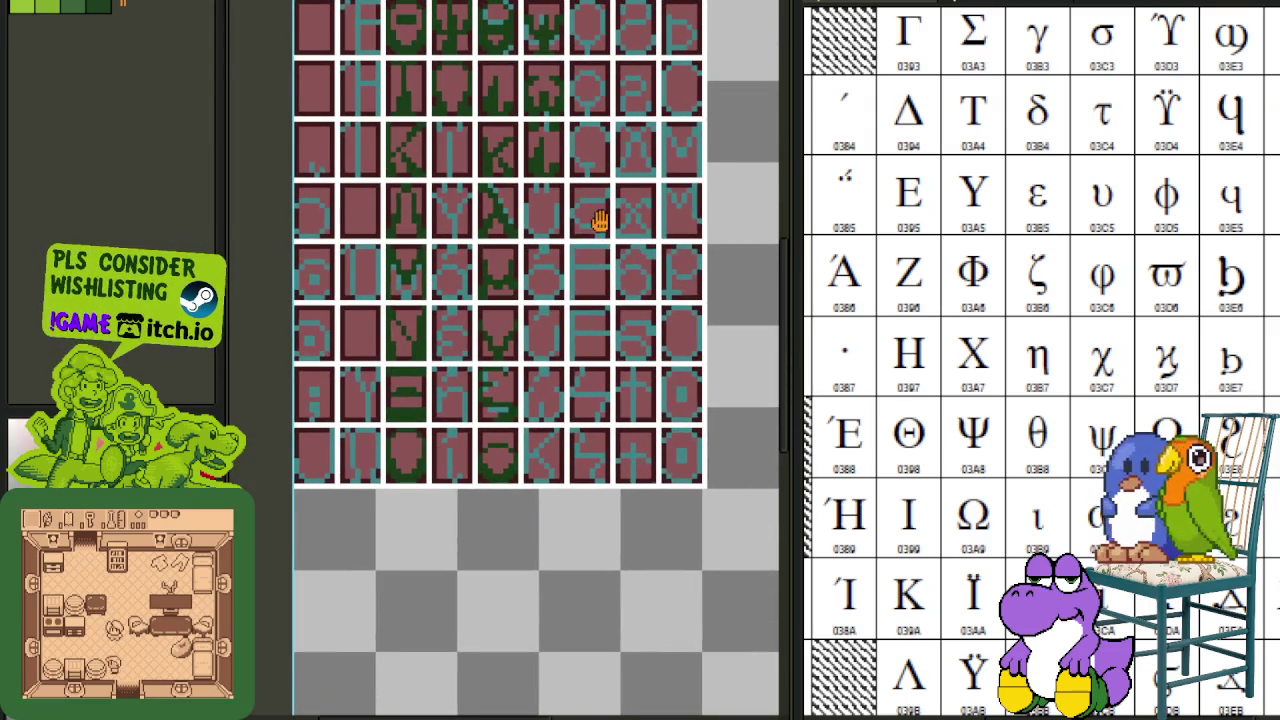
{"action": "left_click_drag", "start_coordinate": [598, 222], "coordinate": [608, 316]}
{"action": "scroll", "coordinate": [620, 305], "scroll_direction": "up", "scroll_amount": 1}
{"action": "scroll", "coordinate": [580, 303], "scroll_direction": "up", "scroll_amount": 1}
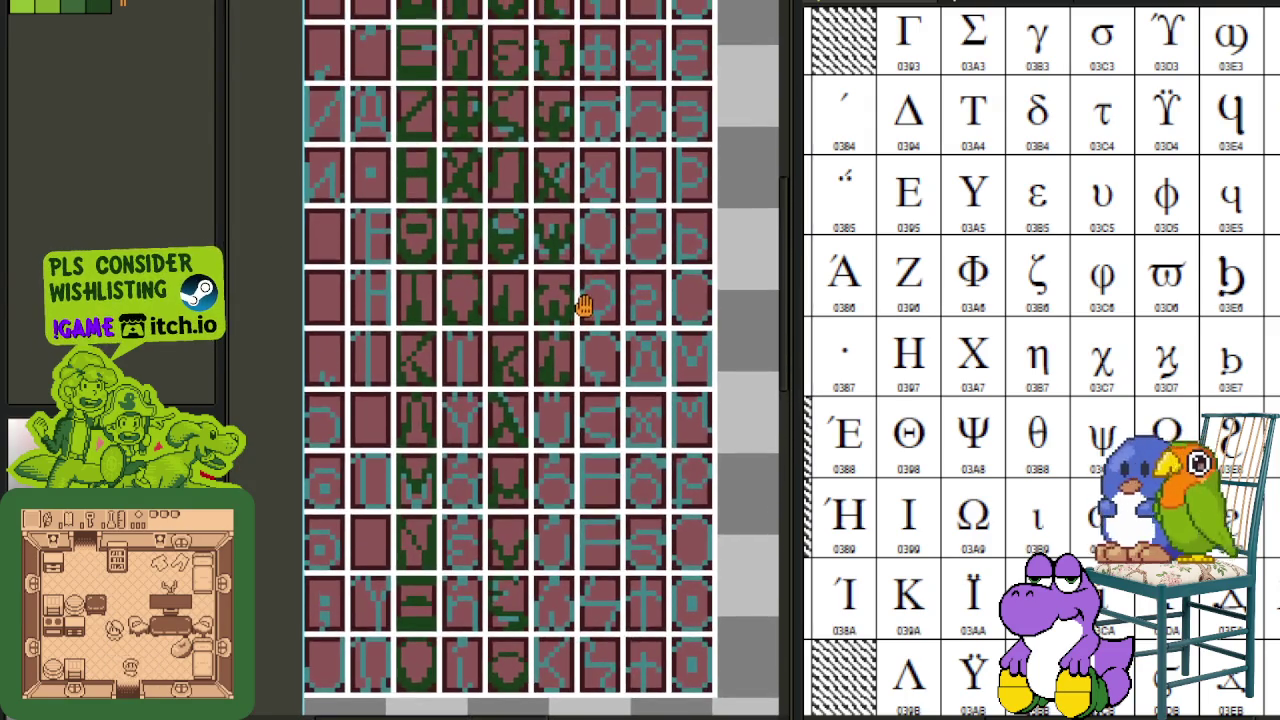
{"action": "scroll", "coordinate": [575, 318], "scroll_direction": "up", "scroll_amount": 1}
{"action": "scroll", "coordinate": [503, 345], "scroll_direction": "up", "scroll_amount": 1}
{"action": "mouse_move", "coordinate": [486, 294]}
{"action": "left_mouse_down"}
{"action": "mouse_move", "coordinate": [657, 363]}
{"action": "mouse_move", "coordinate": [600, 591]}
{"action": "left_mouse_up"}
{"action": "scroll", "coordinate": [680, 429], "scroll_direction": "down", "scroll_amount": 2}
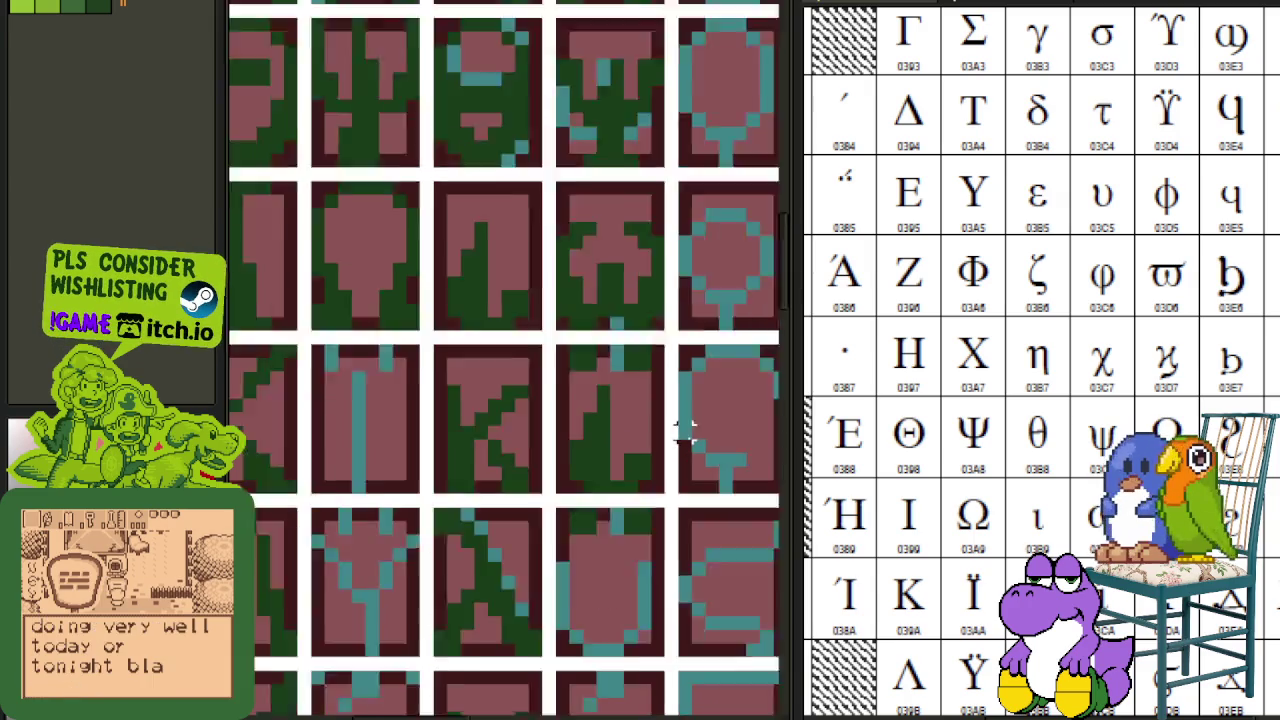
{"action": "scroll", "coordinate": [686, 337], "scroll_direction": "down", "scroll_amount": 1}
{"action": "scroll", "coordinate": [620, 318], "scroll_direction": "up", "scroll_amount": 2}
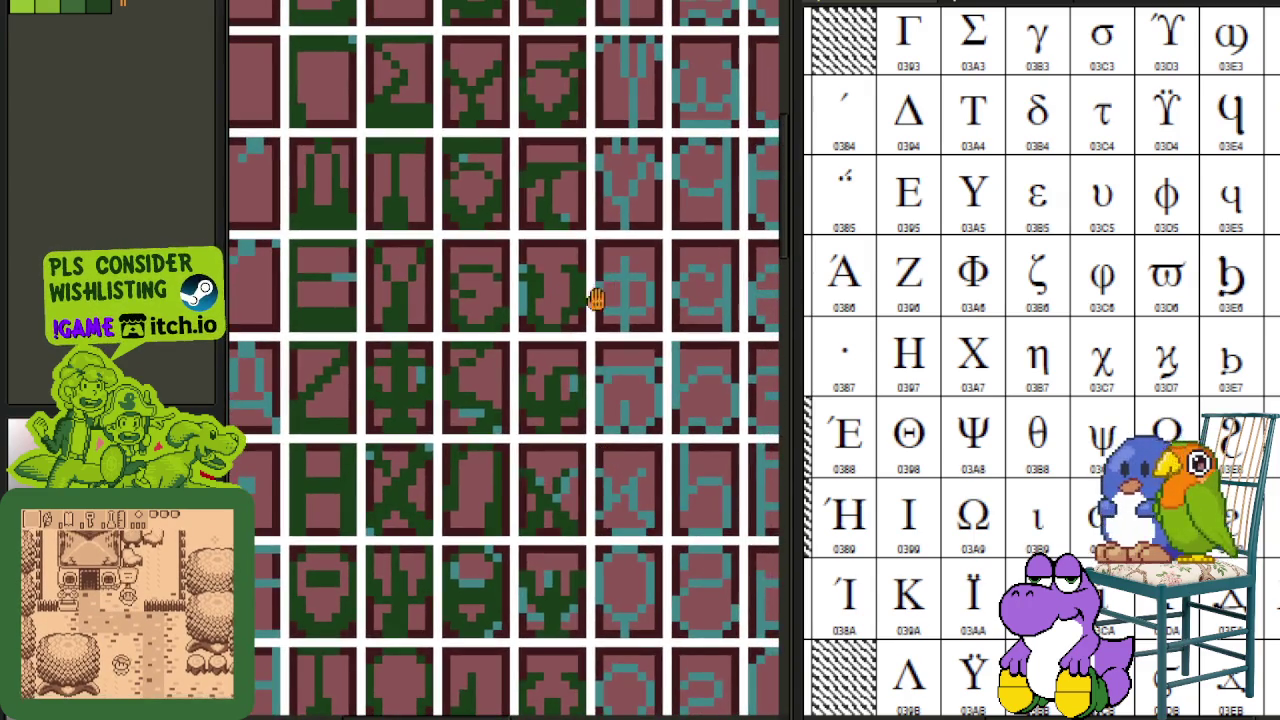
{"action": "scroll", "coordinate": [595, 298], "scroll_direction": "up", "scroll_amount": 2}
- Move one glyph cell's pixels into another cell and save the sheet
{"action": "left_click_drag", "start_coordinate": [584, 330], "coordinate": [412, 158]}
{"action": "mouse_move", "coordinate": [455, 204]}
{"action": "left_mouse_down"}
{"action": "mouse_move", "coordinate": [515, 583]}
{"action": "mouse_move", "coordinate": [523, 449]}
{"action": "left_mouse_up"}
{"action": "scroll", "coordinate": [693, 491], "scroll_direction": "down", "scroll_amount": 2}
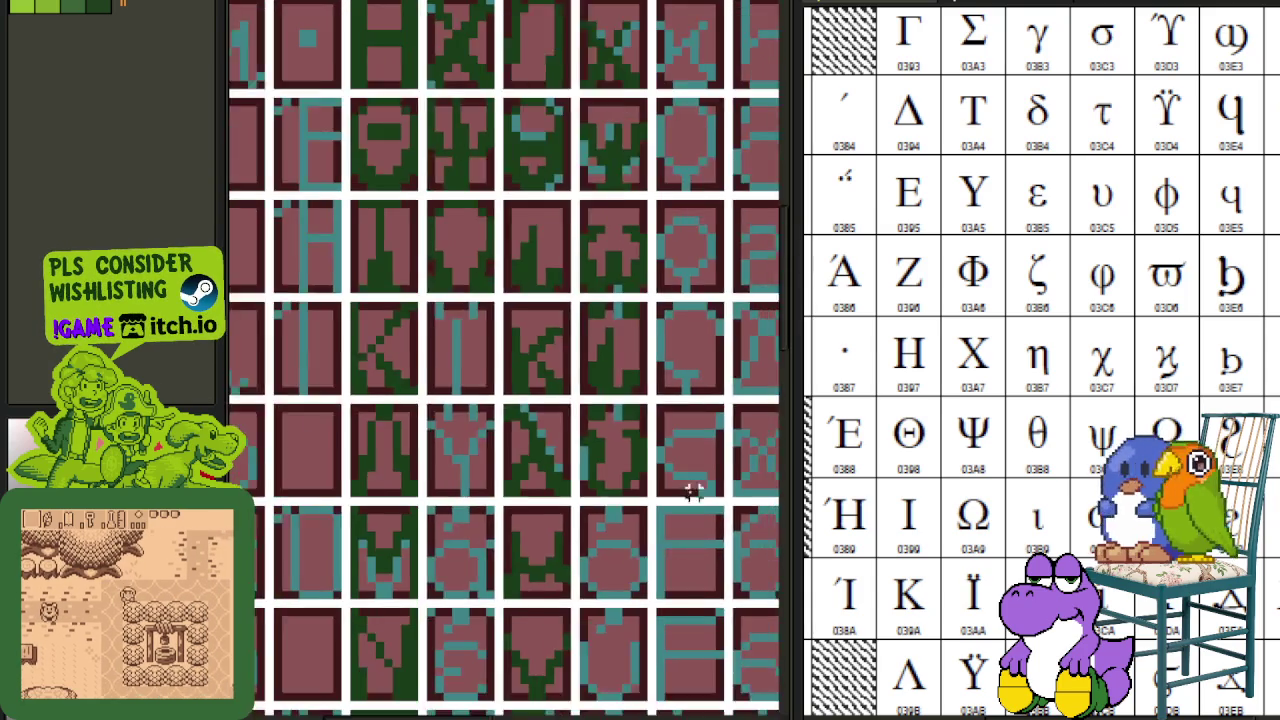
{"action": "scroll", "coordinate": [693, 491], "scroll_direction": "down", "scroll_amount": 2}
{"action": "key", "text": "ctrl+s"}
- Shift the shield-shaped glyph up one pixel
{"action": "left_click_drag", "start_coordinate": [660, 591], "coordinate": [629, 363]}
{"action": "scroll", "coordinate": [553, 563], "scroll_direction": "up", "scroll_amount": 2}
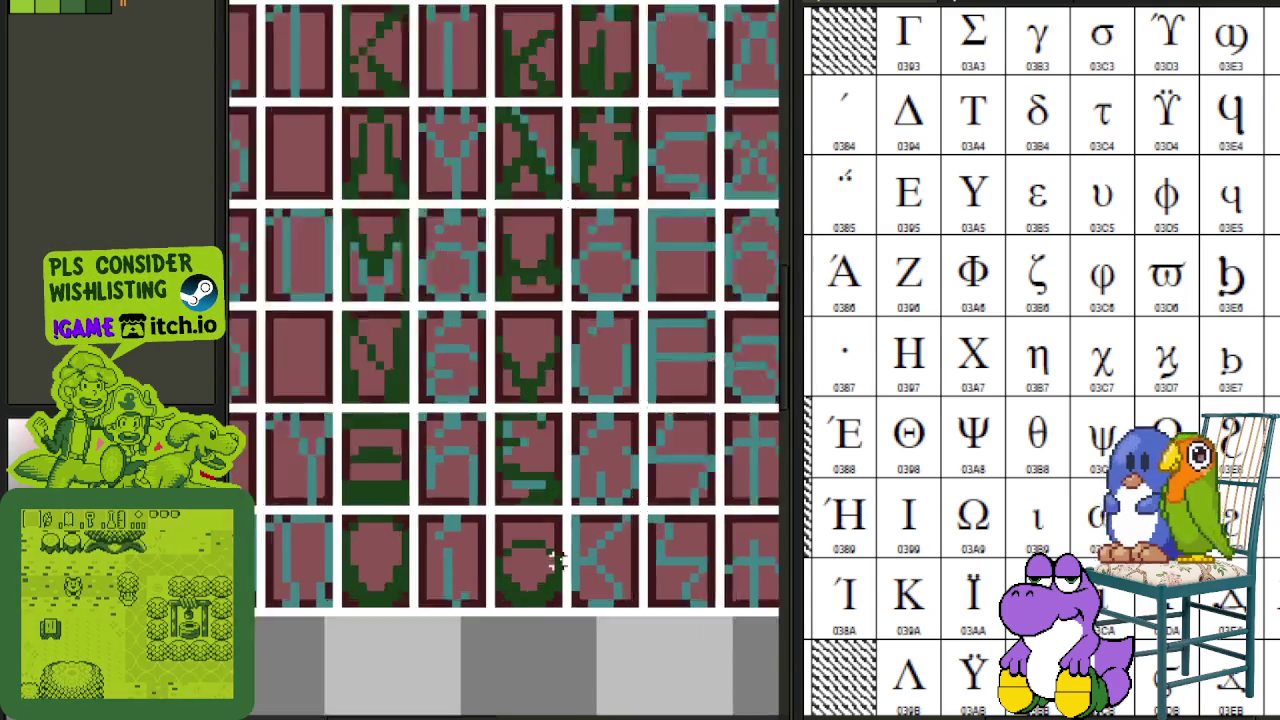
{"action": "scroll", "coordinate": [553, 563], "scroll_direction": "up", "scroll_amount": 1}
{"action": "mouse_move", "coordinate": [551, 528]}
{"action": "left_mouse_down"}
{"action": "mouse_move", "coordinate": [493, 625]}
{"action": "mouse_move", "coordinate": [512, 277]}
{"action": "mouse_move", "coordinate": [530, 294]}
{"action": "left_mouse_up"}
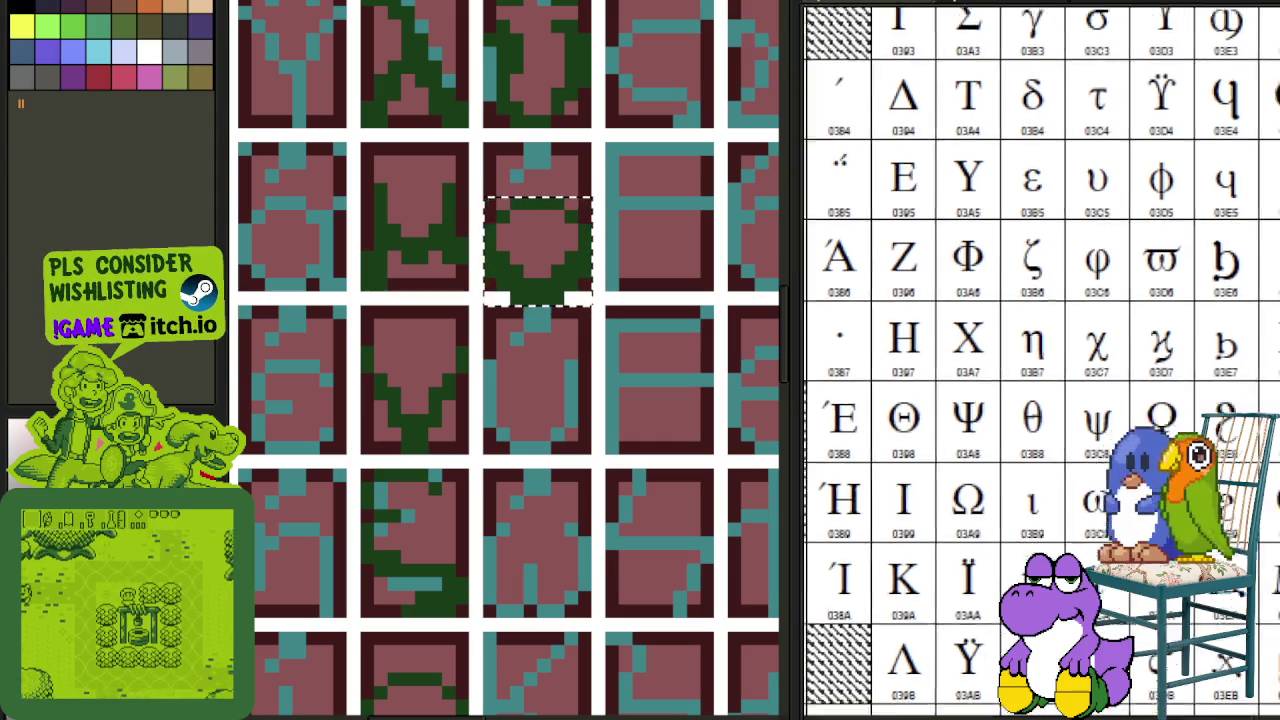
{"action": "key", "text": "ctrl+d"}
{"action": "scroll", "coordinate": [551, 195], "scroll_direction": "up", "scroll_amount": 1}
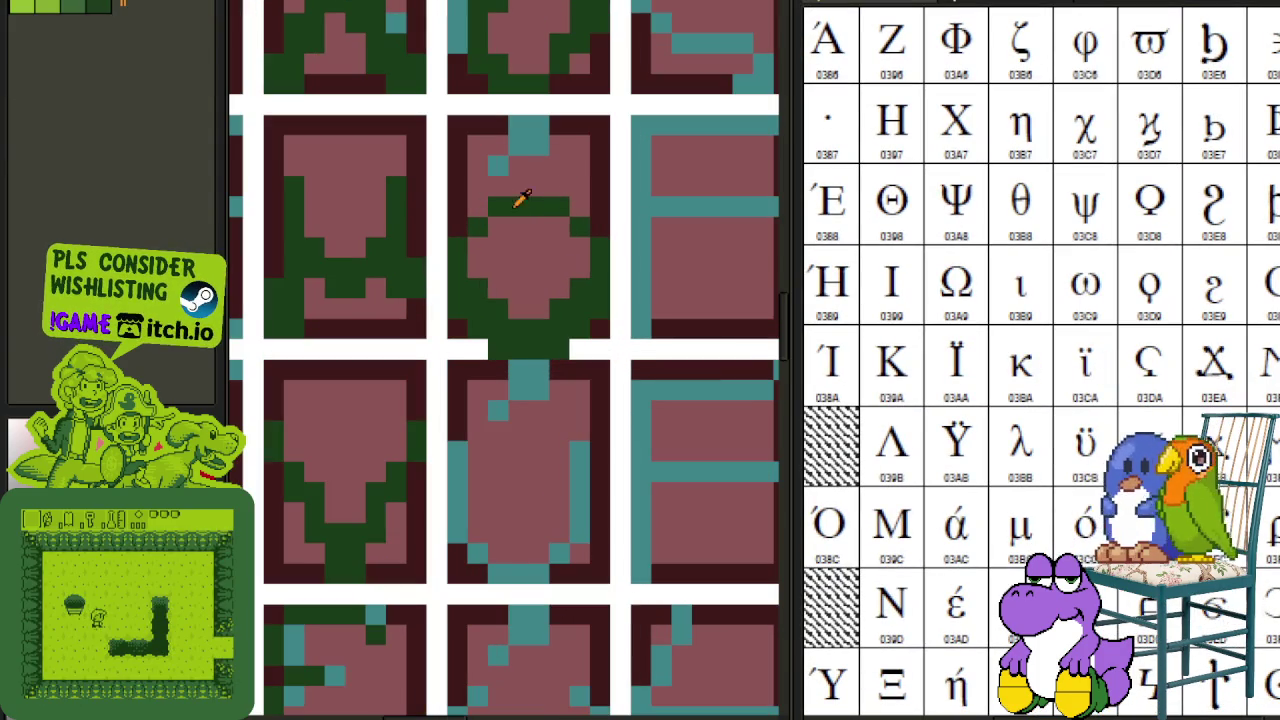
{"action": "left_click_drag", "start_coordinate": [523, 251], "coordinate": [523, 231]}
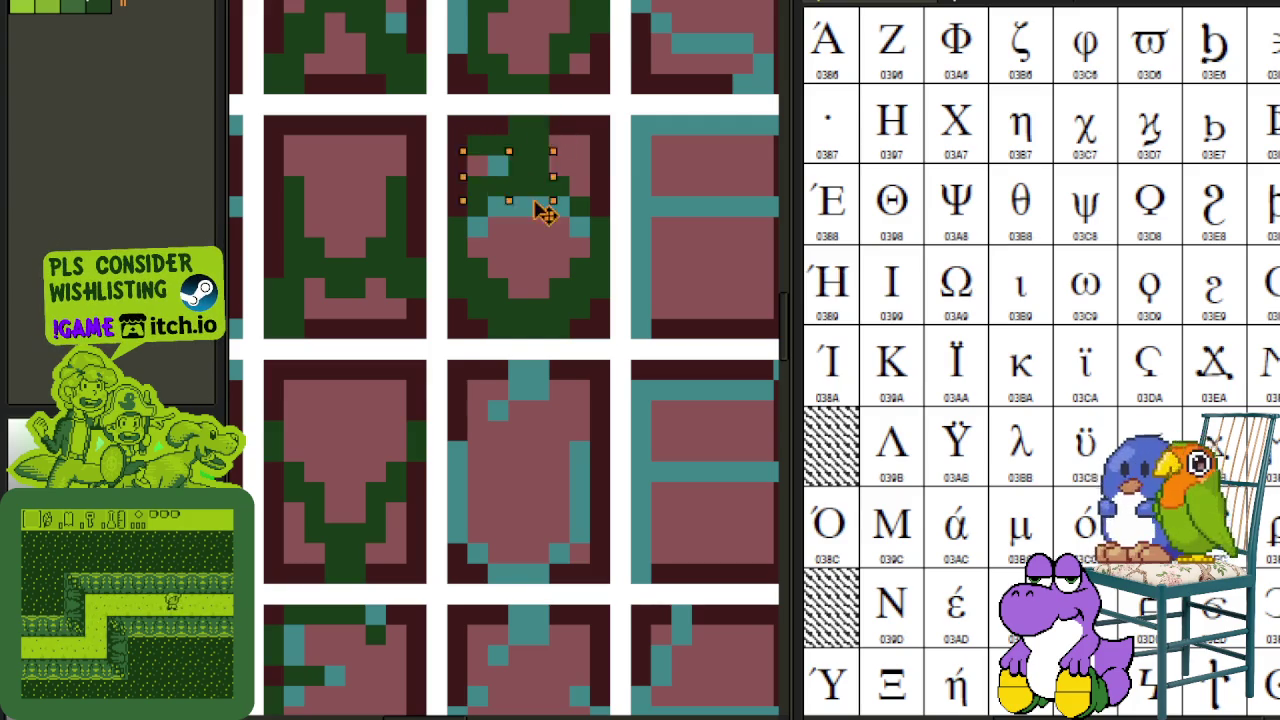
{"action": "scroll", "coordinate": [540, 300], "scroll_direction": "down", "scroll_amount": 3}
{"action": "scroll", "coordinate": [540, 300], "scroll_direction": "down", "scroll_amount": 1}
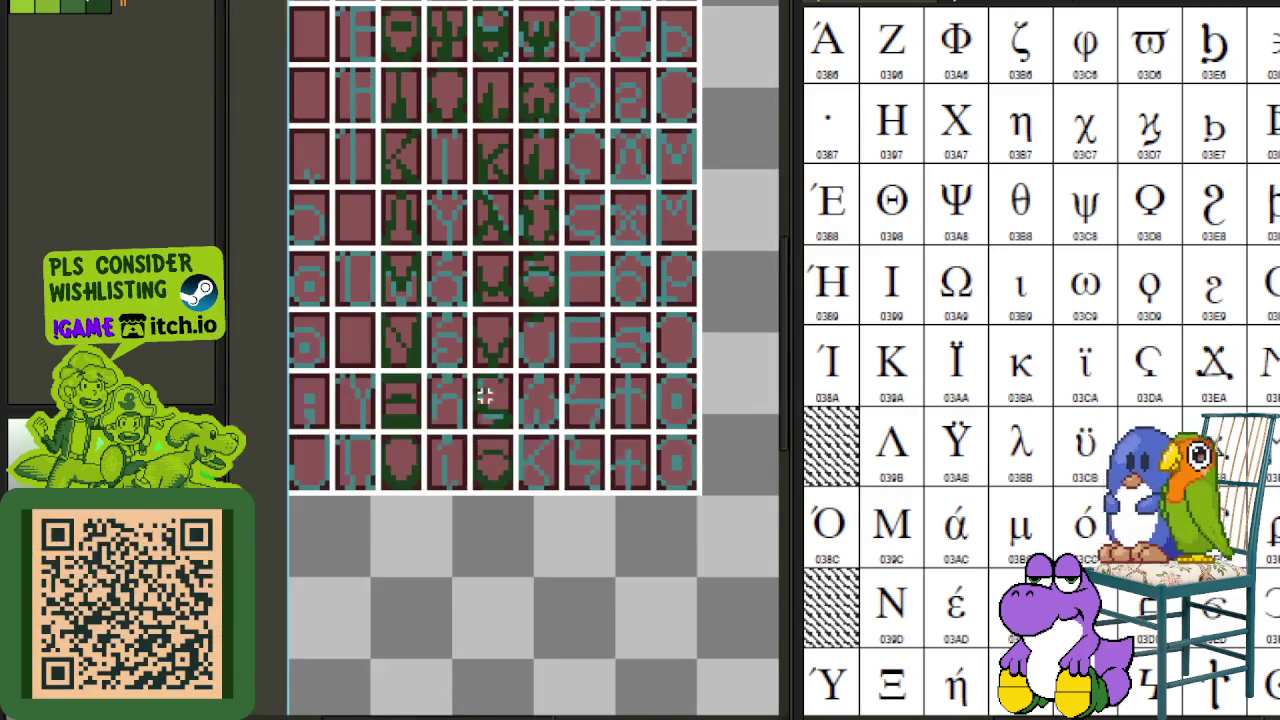
- Show the layer list and move another glyph's pixels down within its tile
{"action": "key", "text": "Tab"}
{"action": "key", "text": "Tab"}
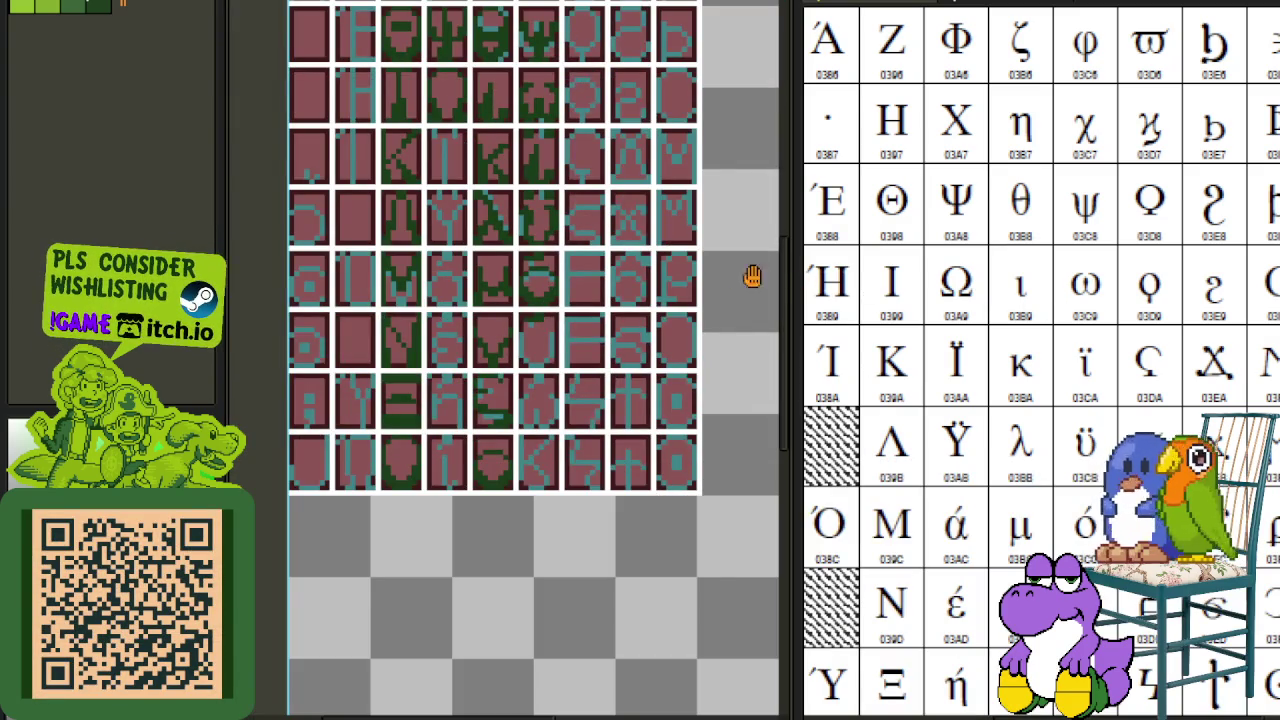
{"action": "left_click_drag", "start_coordinate": [752, 276], "coordinate": [580, 370]}
{"action": "scroll", "coordinate": [520, 360], "scroll_direction": "up", "scroll_amount": 1}
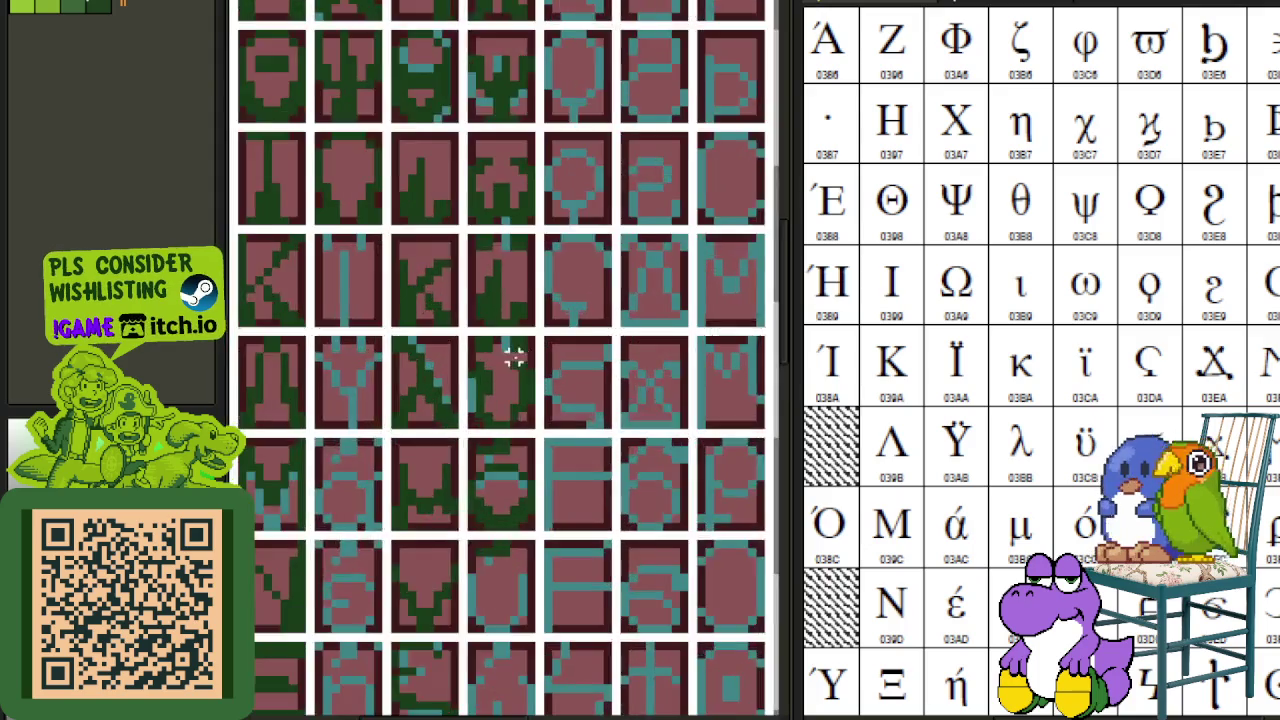
{"action": "scroll", "coordinate": [480, 372], "scroll_direction": "up", "scroll_amount": 2}
{"action": "mouse_move", "coordinate": [460, 365]}
{"action": "left_mouse_down"}
{"action": "mouse_move", "coordinate": [537, 466]}
{"action": "mouse_move", "coordinate": [563, 477]}
{"action": "mouse_move", "coordinate": [543, 329]}
{"action": "mouse_move", "coordinate": [540, 643]}
{"action": "left_mouse_up"}
{"action": "scroll", "coordinate": [540, 643], "scroll_direction": "down", "scroll_amount": 2}
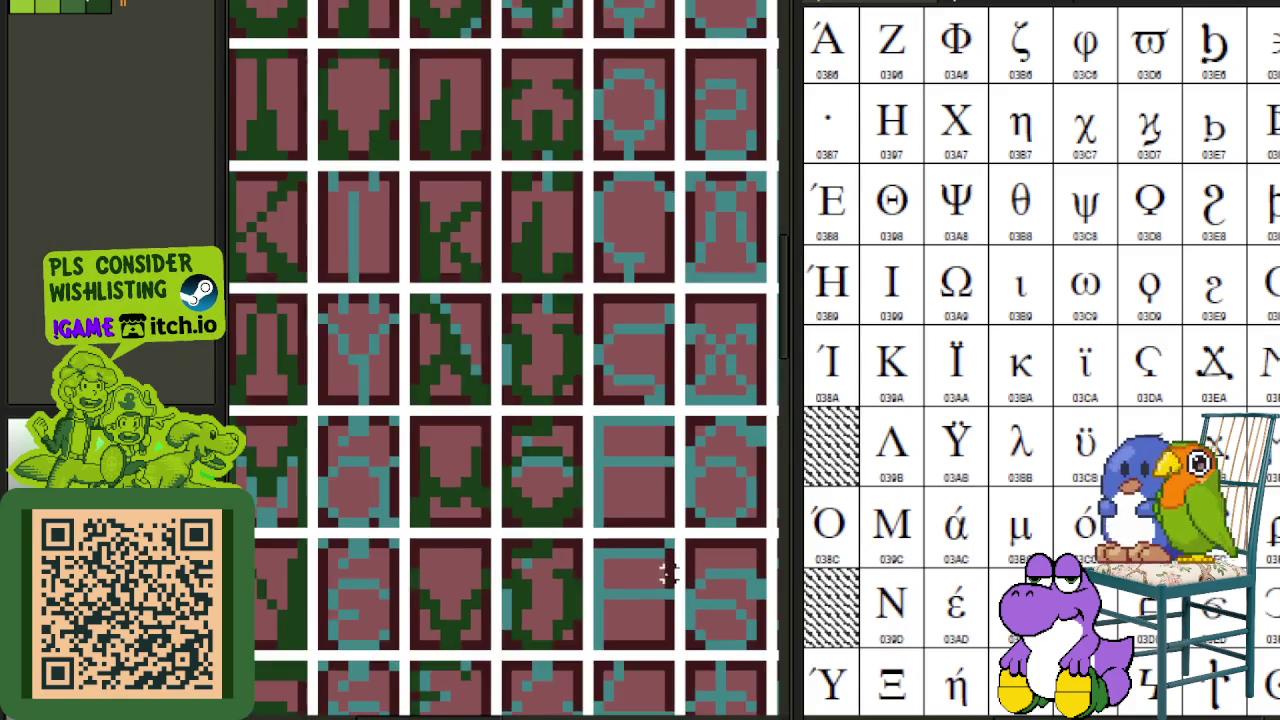
- Relocate one middle-row glyph tile's pixels into the tile beneath it
{"action": "scroll", "coordinate": [643, 294], "scroll_direction": "up", "scroll_amount": 1}
{"action": "left_click_drag", "start_coordinate": [606, 434], "coordinate": [610, 507]}
{"action": "scroll", "coordinate": [586, 371], "scroll_direction": "down", "scroll_amount": 1}
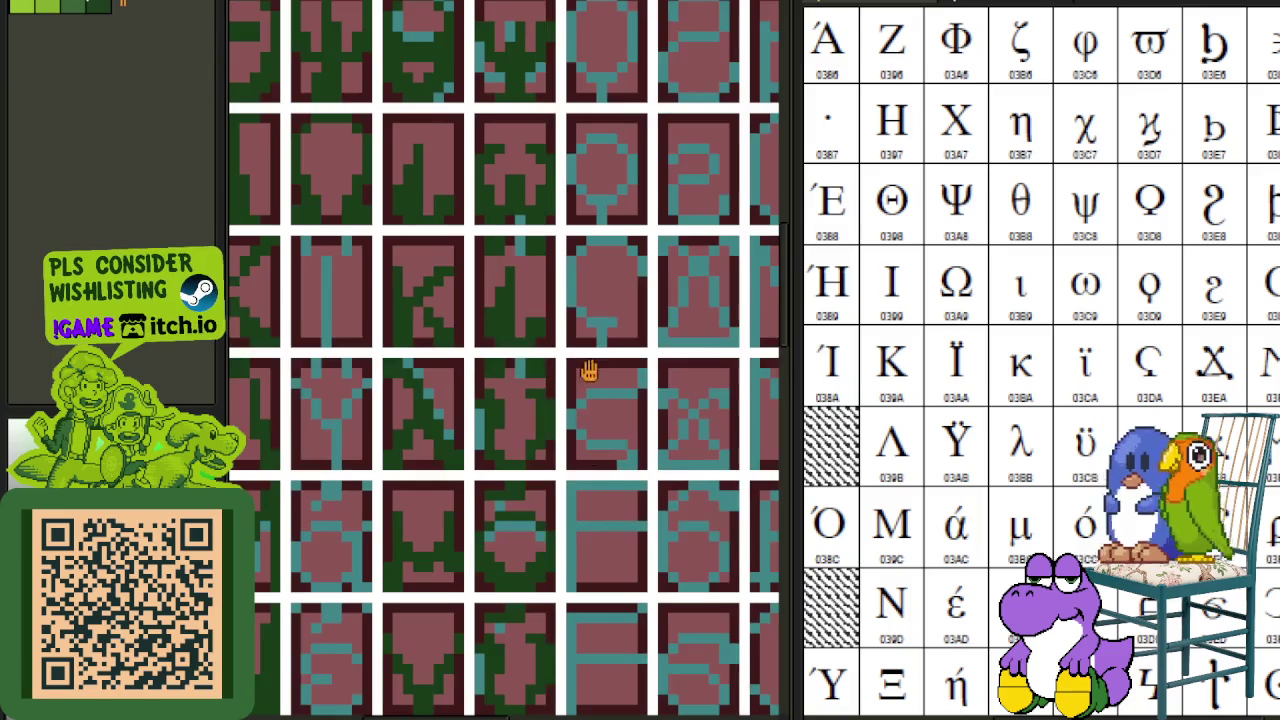
{"action": "scroll", "coordinate": [514, 243], "scroll_direction": "up", "scroll_amount": 2}
{"action": "scroll", "coordinate": [435, 145], "scroll_direction": "up", "scroll_amount": 1}
{"action": "mouse_move", "coordinate": [408, 118]}
{"action": "left_mouse_down"}
{"action": "mouse_move", "coordinate": [600, 320]}
{"action": "mouse_move", "coordinate": [632, 712]}
{"action": "mouse_move", "coordinate": [528, 543]}
{"action": "mouse_move", "coordinate": [580, 123]}
{"action": "mouse_move", "coordinate": [588, 183]}
{"action": "left_mouse_up"}
{"action": "scroll", "coordinate": [600, 320], "scroll_direction": "down", "scroll_amount": 2}
{"action": "scroll", "coordinate": [652, 200], "scroll_direction": "up", "scroll_amount": 2}
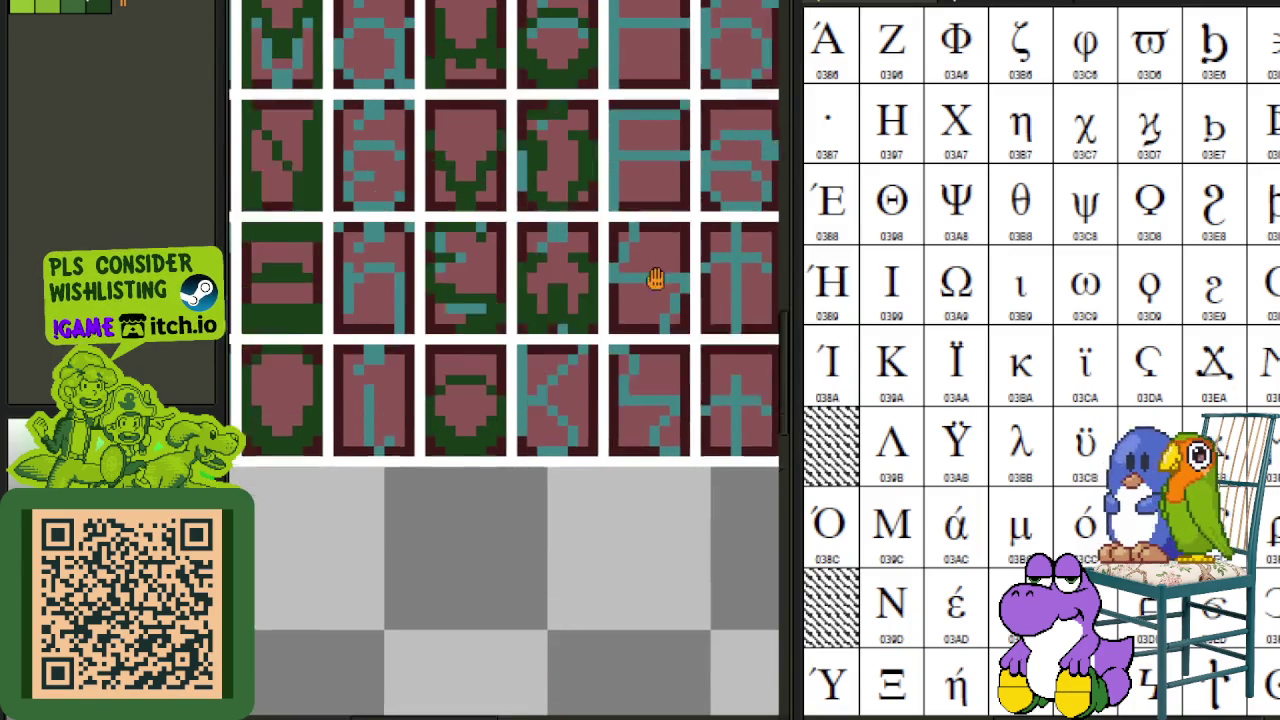
{"action": "scroll", "coordinate": [543, 149], "scroll_direction": "up", "scroll_amount": 2}
{"action": "scroll", "coordinate": [563, 194], "scroll_direction": "up", "scroll_amount": 1}
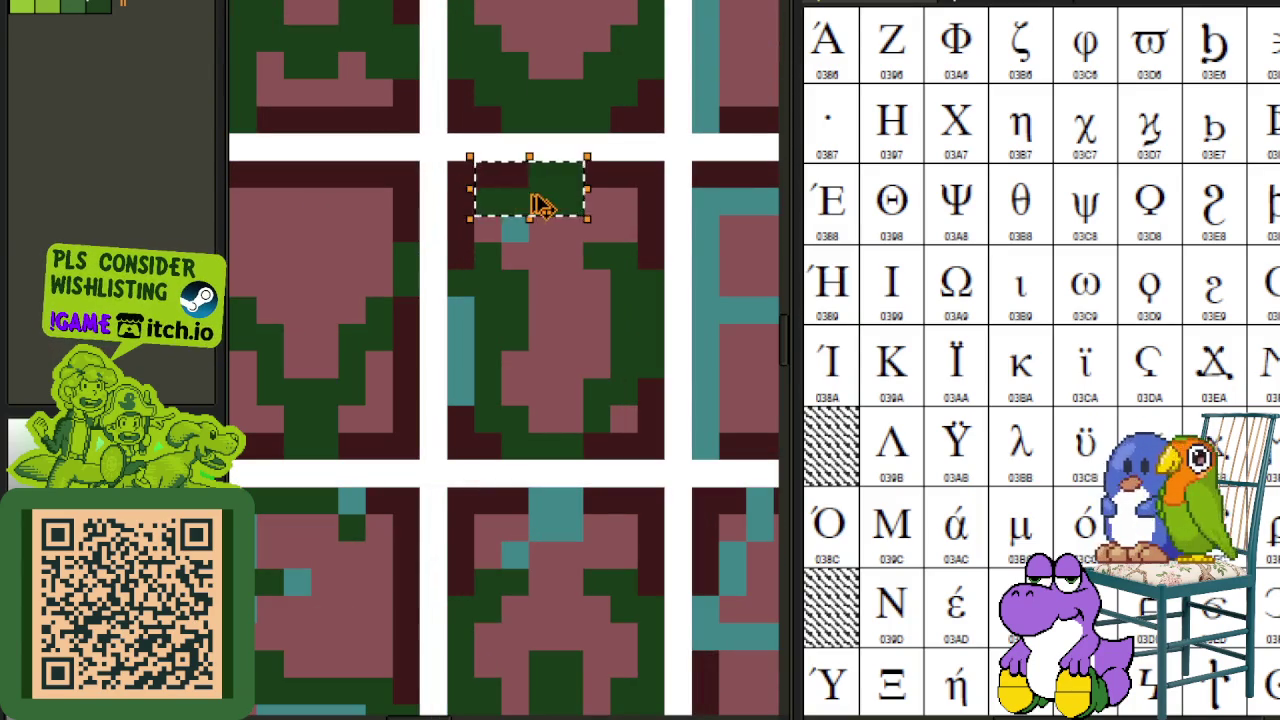
{"action": "left_click_drag", "start_coordinate": [543, 206], "coordinate": [560, 530]}
{"action": "scroll", "coordinate": [683, 453], "scroll_direction": "down", "scroll_amount": 3}
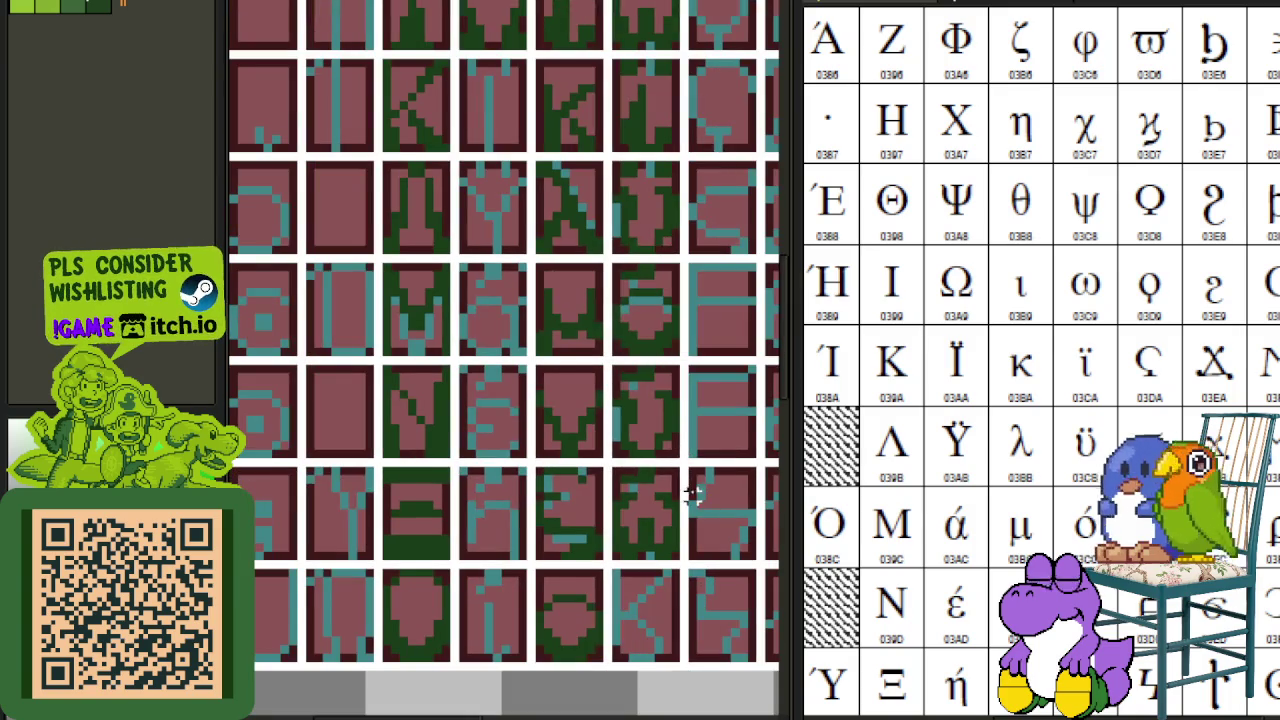
{"action": "scroll", "coordinate": [686, 486], "scroll_direction": "down", "scroll_amount": 2}
{"action": "scroll", "coordinate": [1025, 512], "scroll_direction": "down", "scroll_amount": 1}
{"action": "scroll", "coordinate": [1025, 512], "scroll_direction": "down", "scroll_amount": 1}
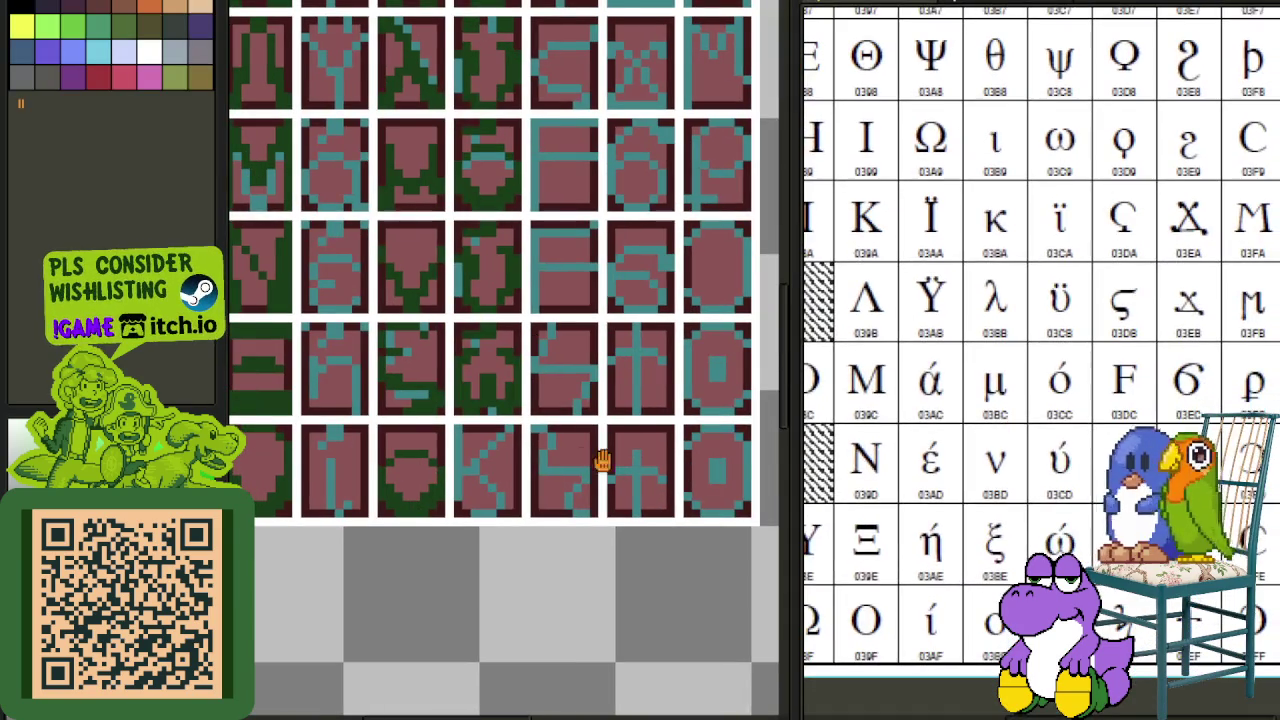
{"action": "scroll", "coordinate": [582, 460], "scroll_direction": "down", "scroll_amount": 1}
{"action": "scroll", "coordinate": [514, 543], "scroll_direction": "down", "scroll_amount": 1}
{"action": "scroll", "coordinate": [494, 410], "scroll_direction": "up", "scroll_amount": 2}
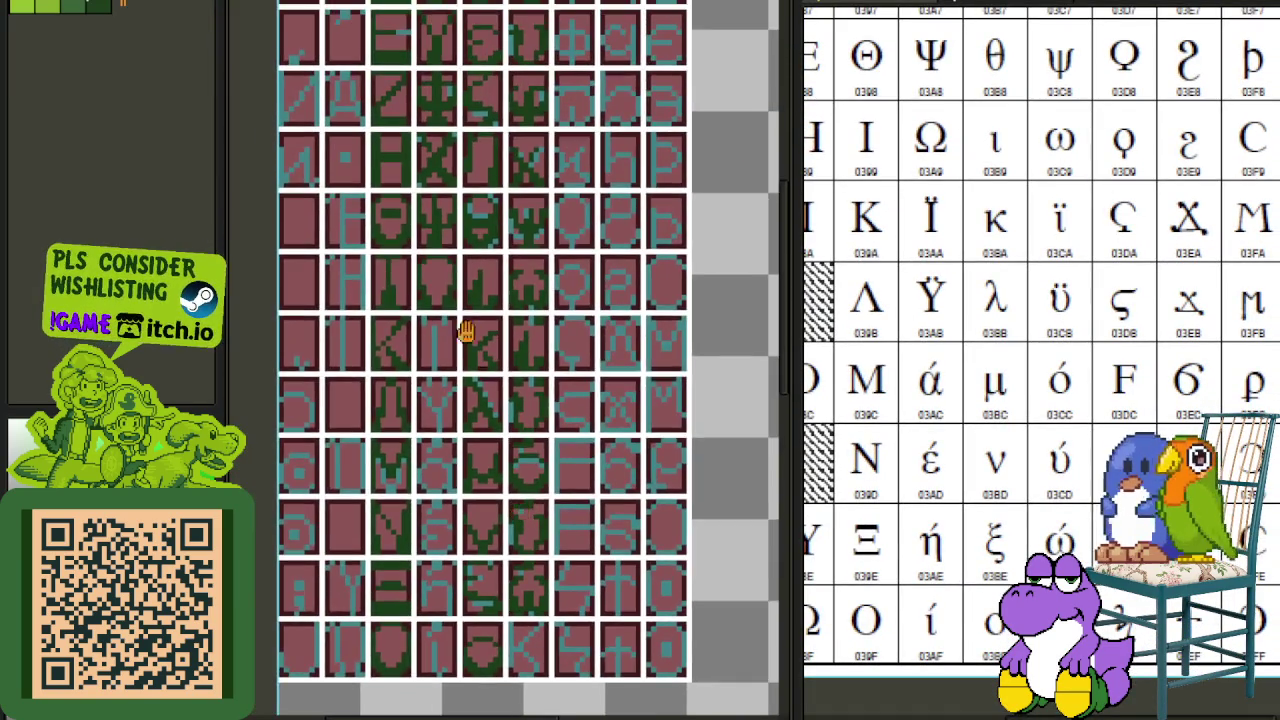
{"action": "scroll", "coordinate": [474, 429], "scroll_direction": "up", "scroll_amount": 1}
{"action": "scroll", "coordinate": [494, 308], "scroll_direction": "up", "scroll_amount": 1}
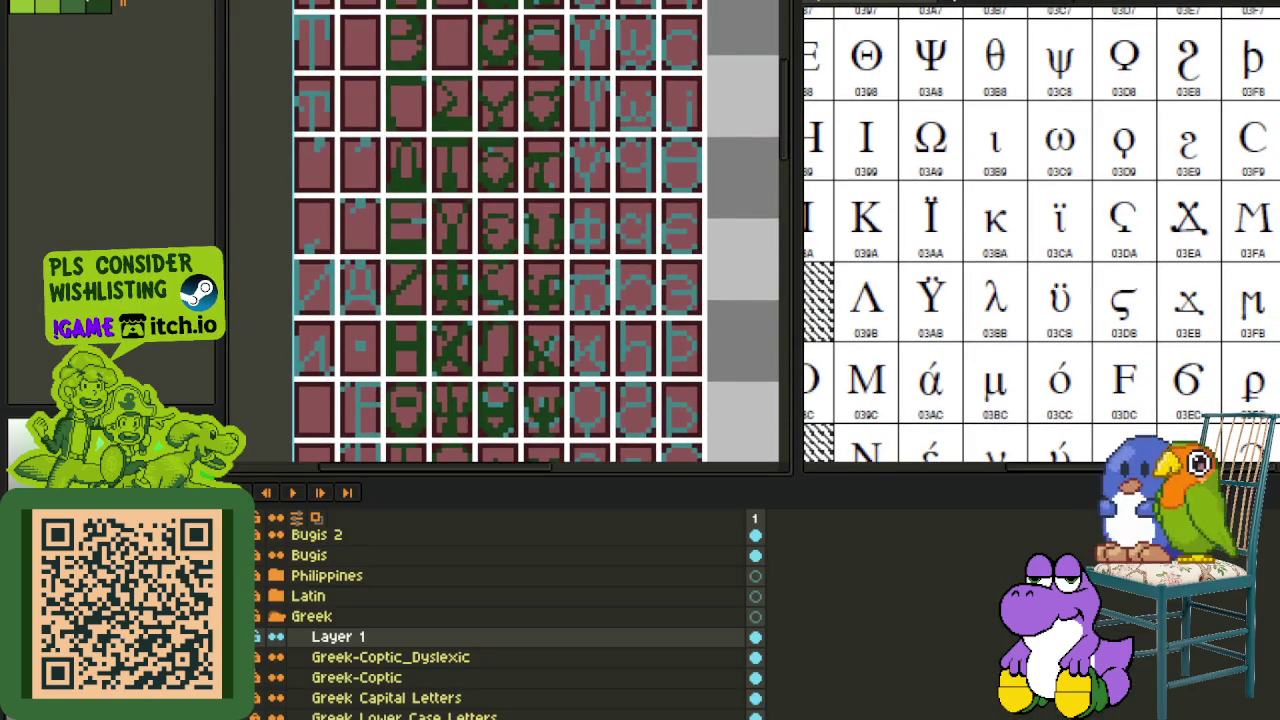
- Bring the lower Greek letters of the finished glyph sheet into view
{"action": "key", "text": "Tab"}
{"action": "mouse_move", "coordinate": [595, 195]}
{"action": "left_mouse_down"}
{"action": "mouse_move", "coordinate": [580, 366]}
{"action": "mouse_move", "coordinate": [619, 115]}
{"action": "left_mouse_up"}
{"action": "scroll", "coordinate": [512, 420], "scroll_direction": "up", "scroll_amount": 1}
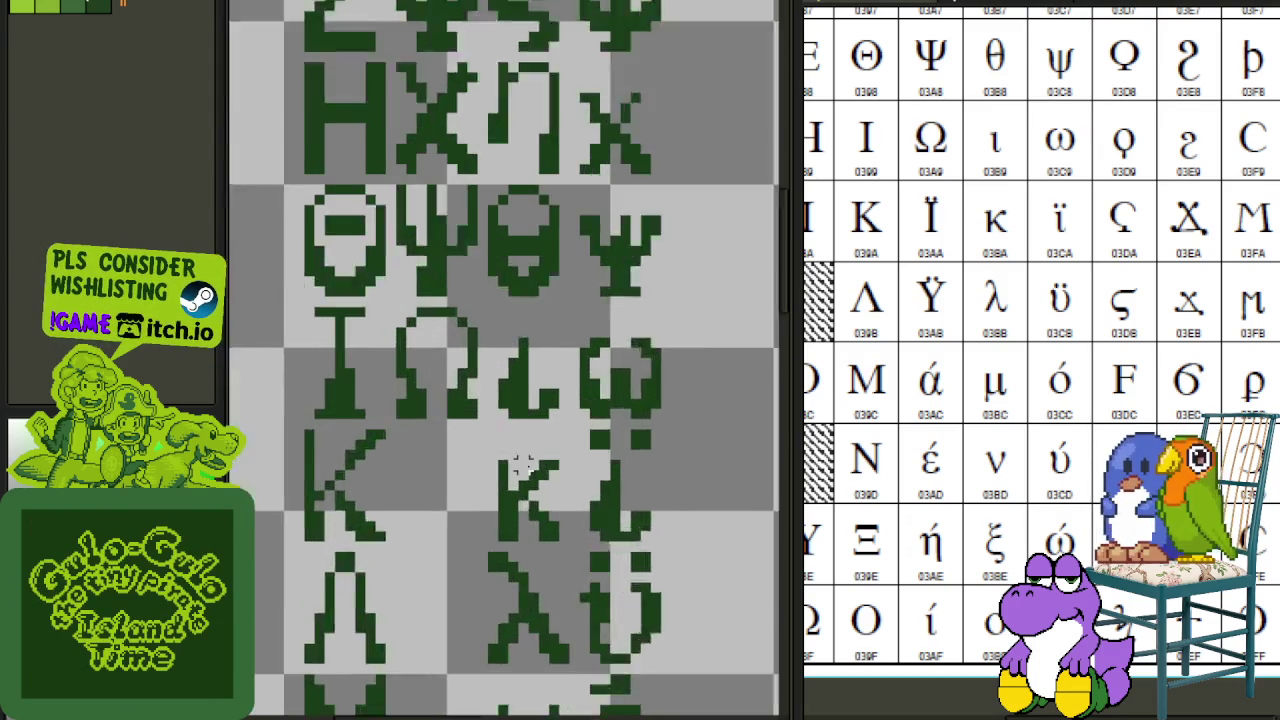
{"action": "scroll", "coordinate": [512, 420], "scroll_direction": "up", "scroll_amount": 1}
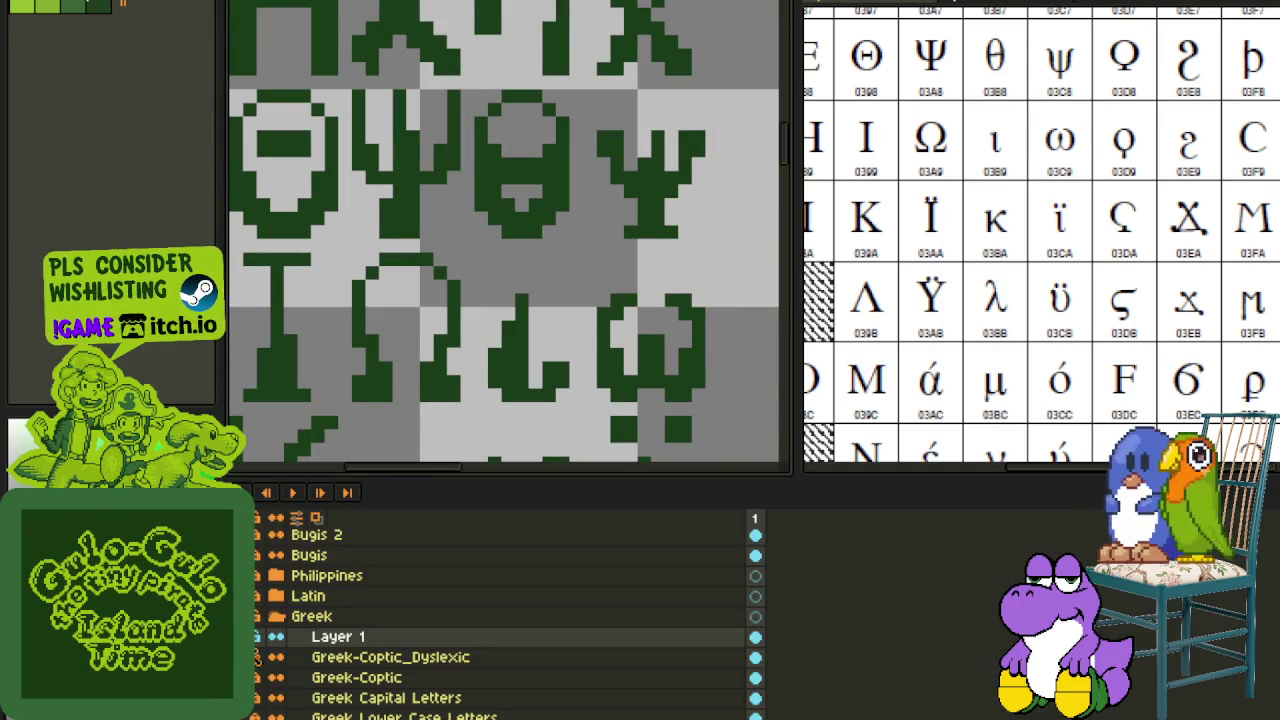
{"action": "scroll", "coordinate": [560, 366], "scroll_direction": "down", "scroll_amount": 1}
{"action": "scroll", "coordinate": [580, 374], "scroll_direction": "down", "scroll_amount": 1}
{"action": "scroll", "coordinate": [550, 395], "scroll_direction": "down", "scroll_amount": 1}
{"action": "scroll", "coordinate": [545, 390], "scroll_direction": "down", "scroll_amount": 1}
{"action": "scroll", "coordinate": [540, 380], "scroll_direction": "down", "scroll_amount": 1}
{"action": "scroll", "coordinate": [537, 377], "scroll_direction": "up", "scroll_amount": 2}
- Paste the copied glyph fragment and drop it onto the middle tile
{"action": "key", "text": "ctrl+v"}
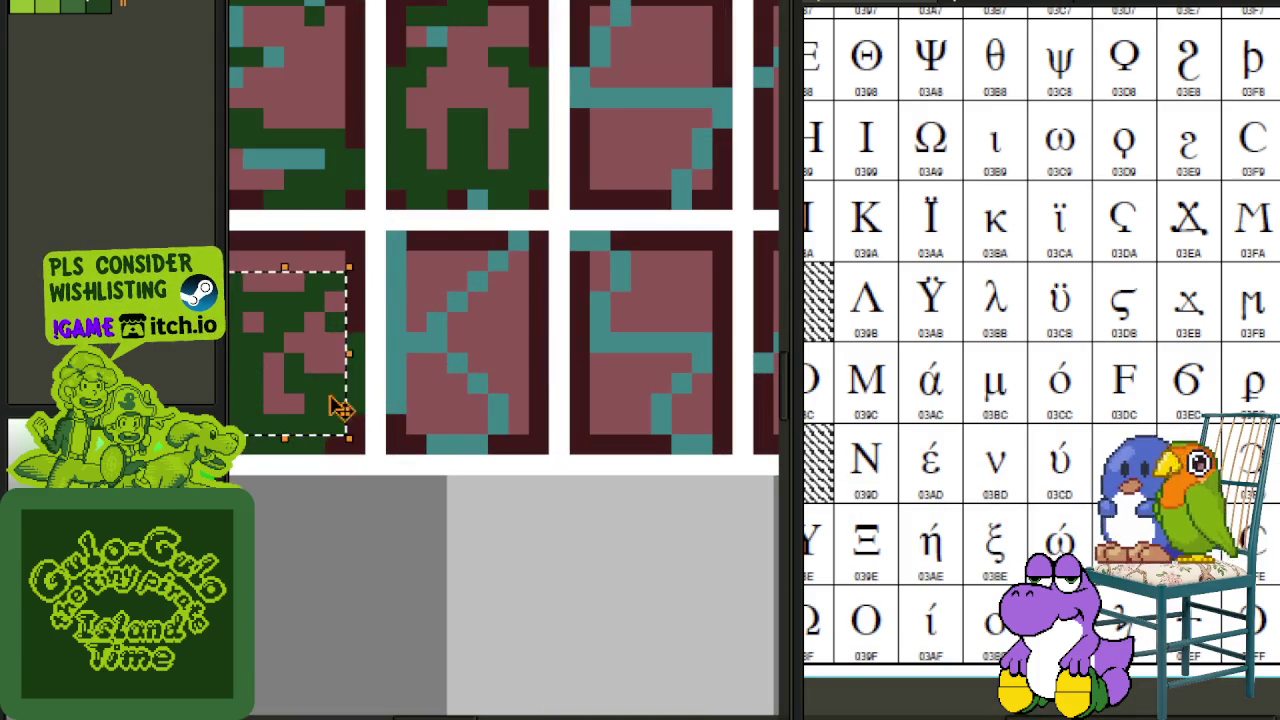
{"action": "left_click_drag", "start_coordinate": [337, 408], "coordinate": [475, 390]}
{"action": "key", "text": "shift+h"}
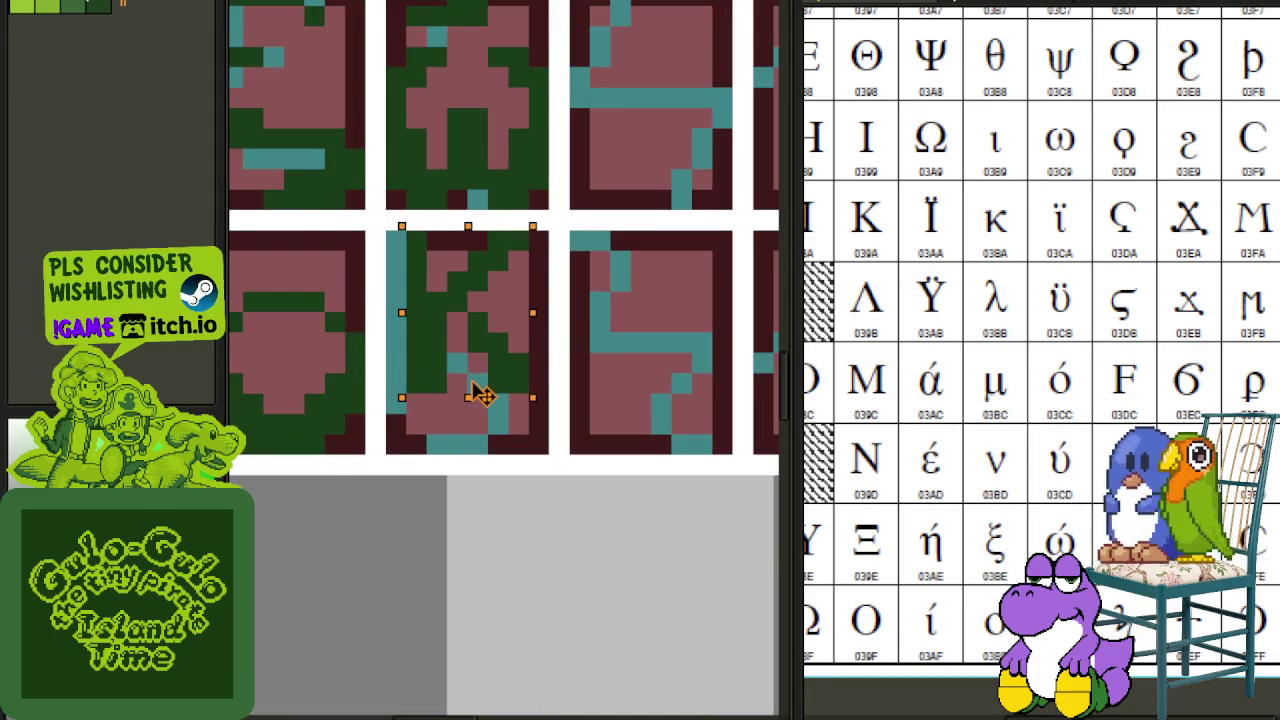
{"action": "key", "text": "shift+h"}
{"action": "left_click", "coordinate": [558, 380]}
- Extend the dark-green stroke down the middle tile and recolour one teal pixel
{"action": "scroll", "coordinate": [520, 390], "scroll_direction": "up", "scroll_amount": 1}
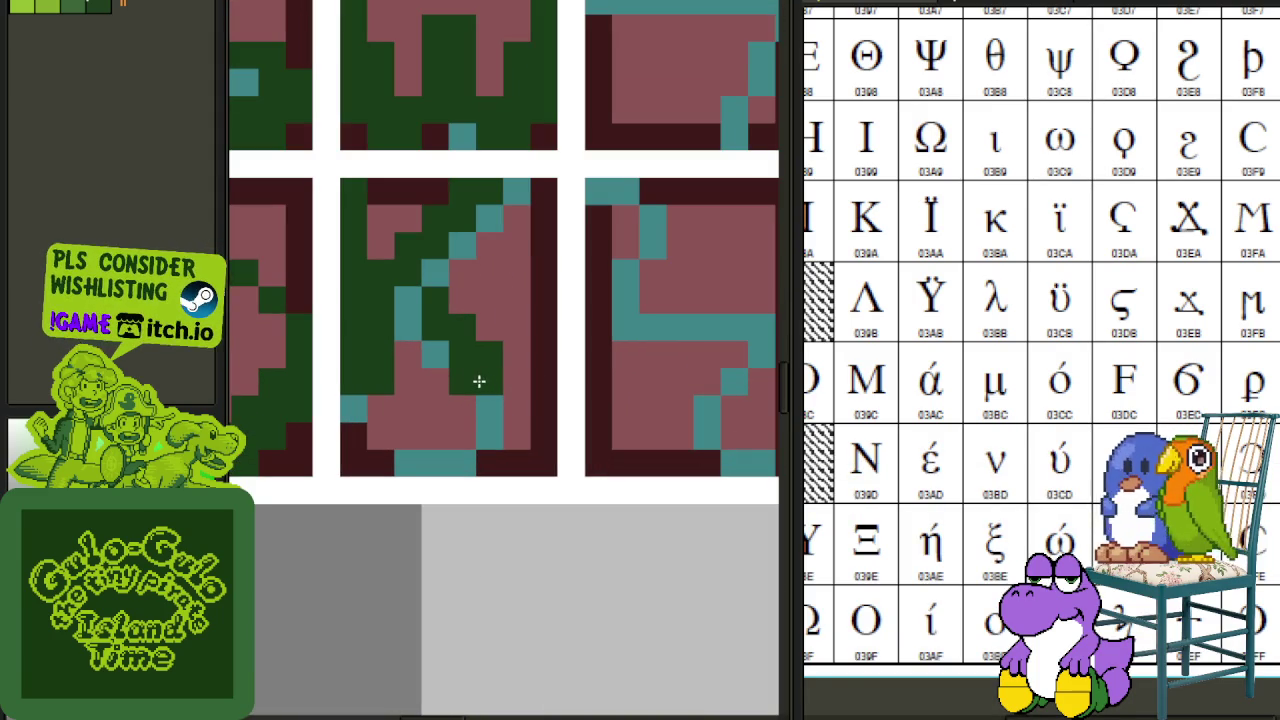
{"action": "mouse_move", "coordinate": [481, 397]}
{"action": "left_mouse_down"}
{"action": "mouse_move", "coordinate": [486, 429]}
{"action": "mouse_move", "coordinate": [471, 420]}
{"action": "mouse_move", "coordinate": [447, 469]}
{"action": "mouse_move", "coordinate": [409, 454]}
{"action": "mouse_move", "coordinate": [417, 437]}
{"action": "mouse_move", "coordinate": [400, 434]}
{"action": "left_mouse_up"}
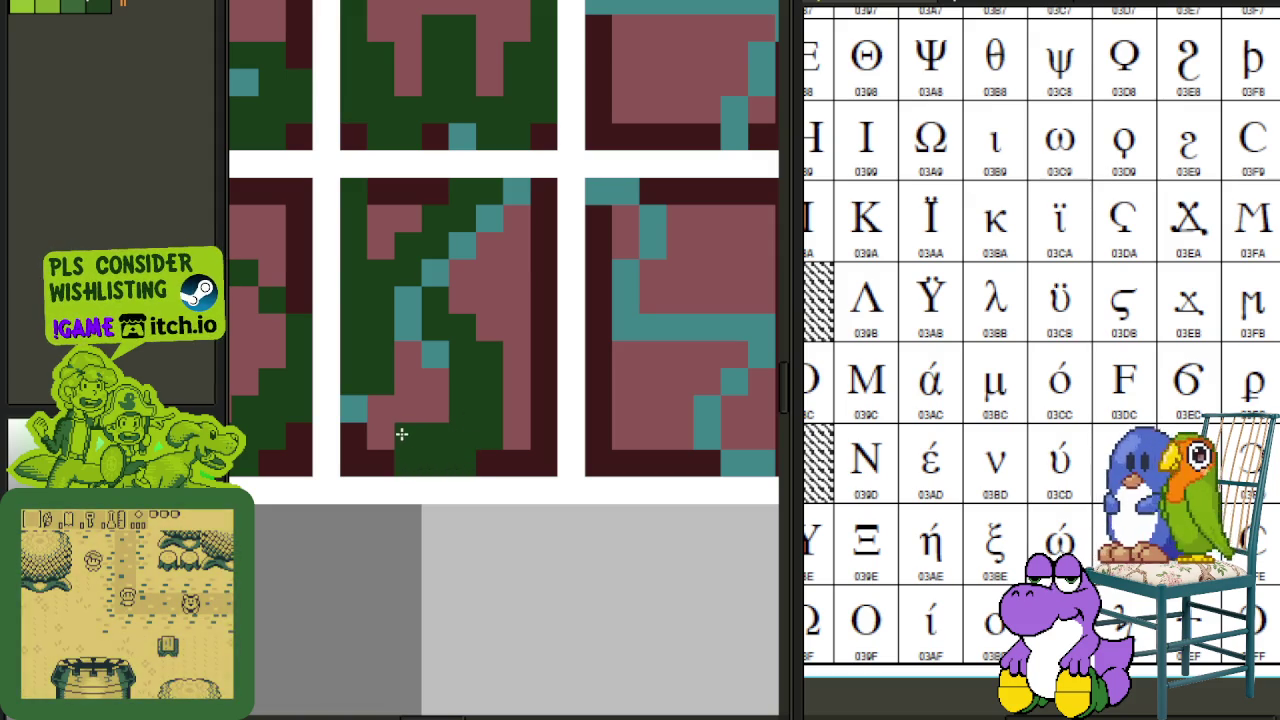
{"action": "left_click", "coordinate": [461, 254]}
{"action": "scroll", "coordinate": [503, 191], "scroll_direction": "down", "scroll_amount": 3}
- Shift the middle tile's pixels slightly to the right with the layers panel hidden
{"action": "key", "text": "Tab"}
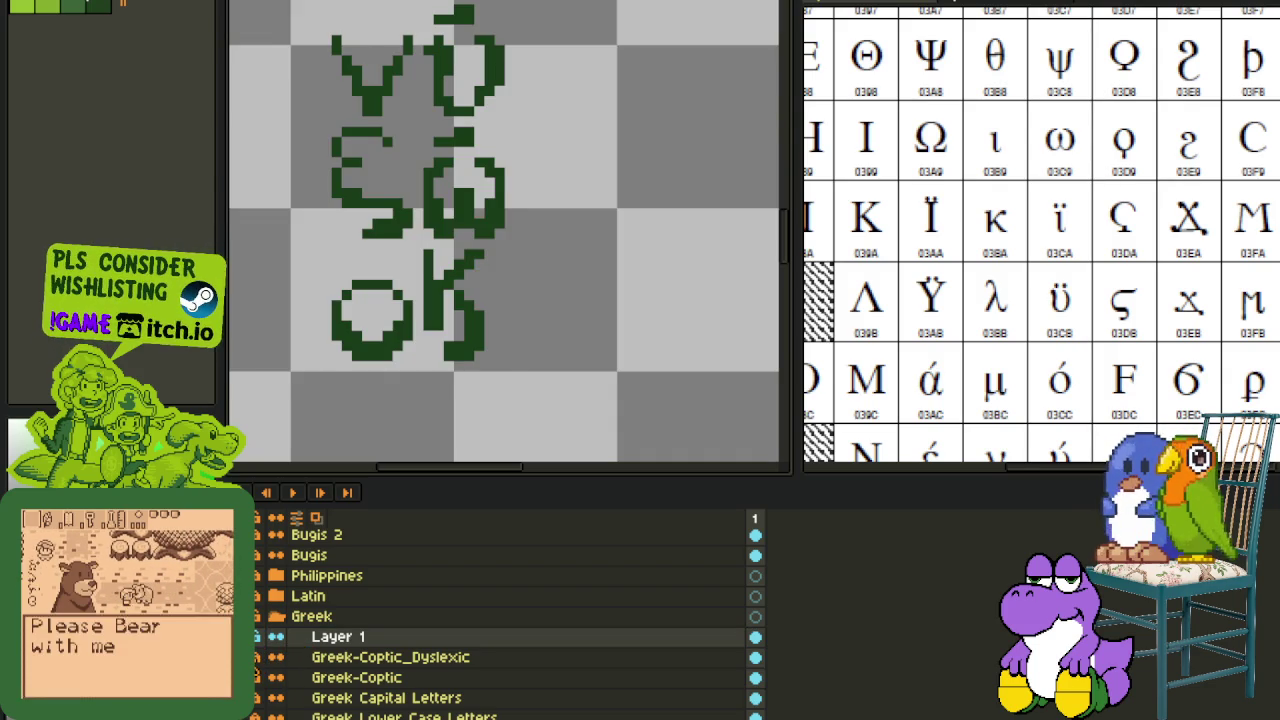
{"action": "key", "text": "Tab"}
{"action": "scroll", "coordinate": [421, 274], "scroll_direction": "up", "scroll_amount": 3}
{"action": "left_click_drag", "start_coordinate": [414, 163], "coordinate": [624, 492]}
{"action": "scroll", "coordinate": [742, 338], "scroll_direction": "down", "scroll_amount": 3}
- Show the layers panel again and zoom out to check the full Greek sheet
{"action": "key", "text": "Tab"}
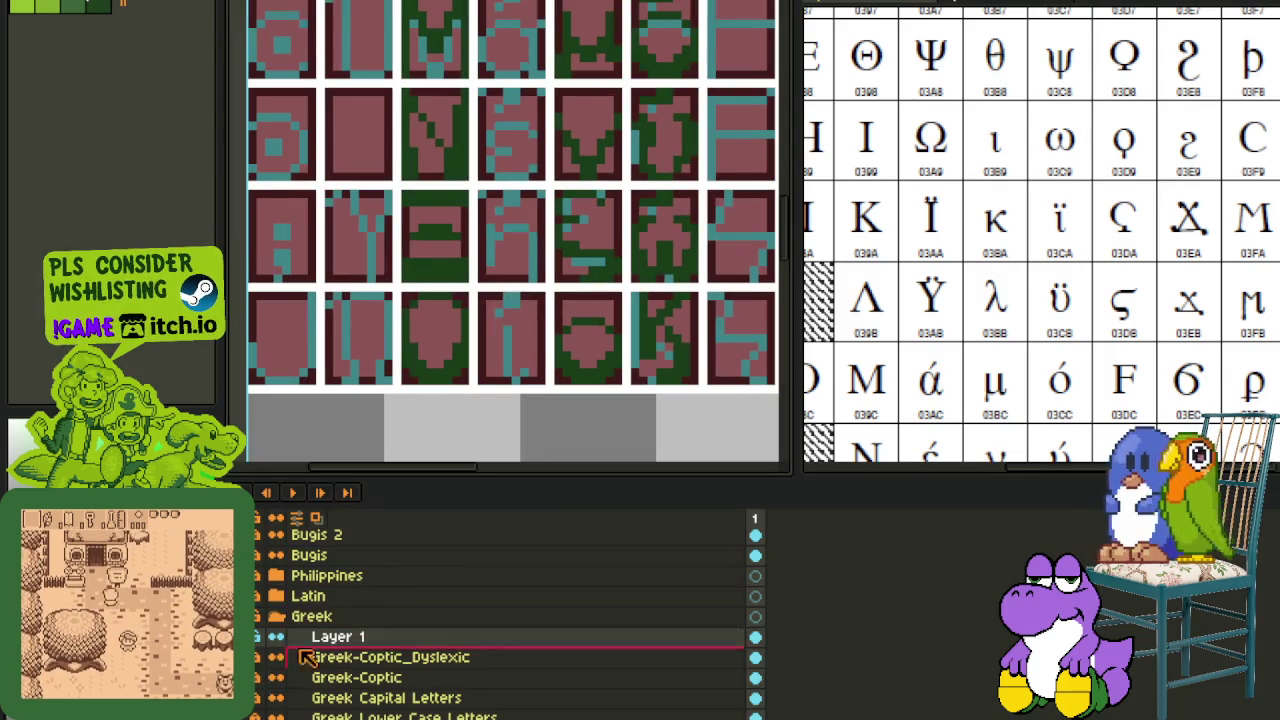
{"action": "scroll", "coordinate": [555, 320], "scroll_direction": "down", "scroll_amount": 2}
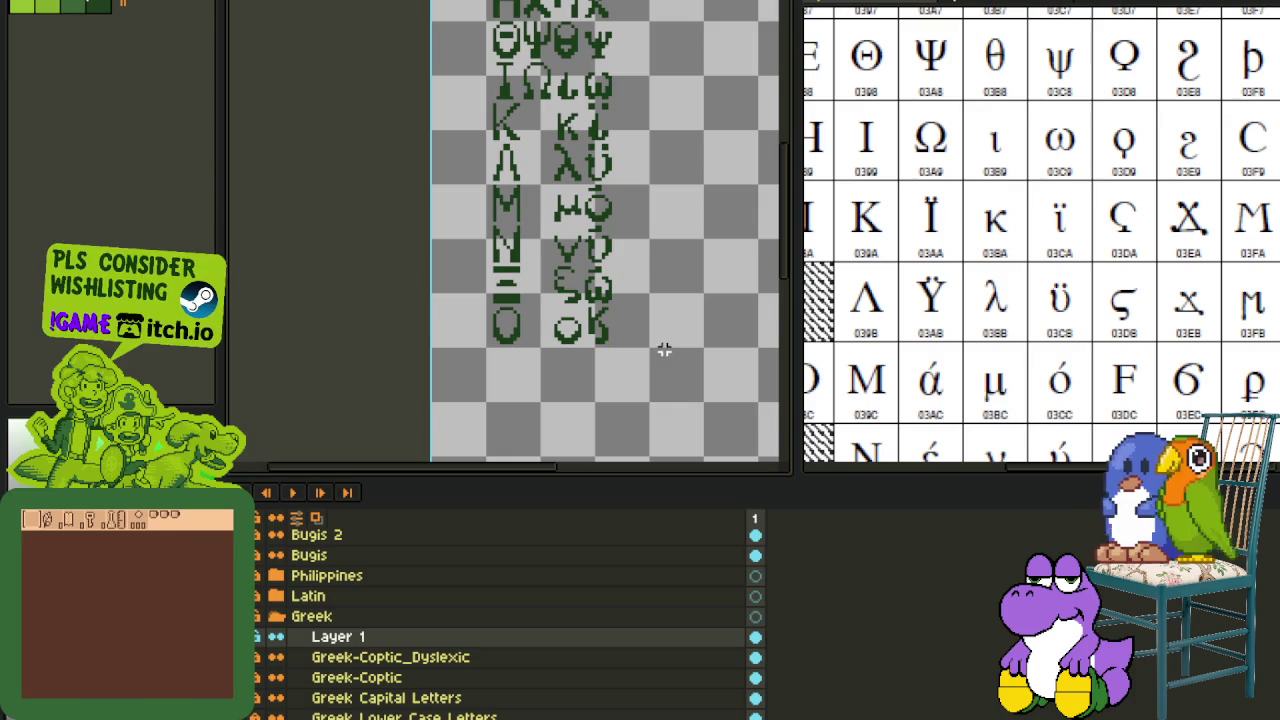
{"action": "scroll", "coordinate": [626, 353], "scroll_direction": "down", "scroll_amount": 1}
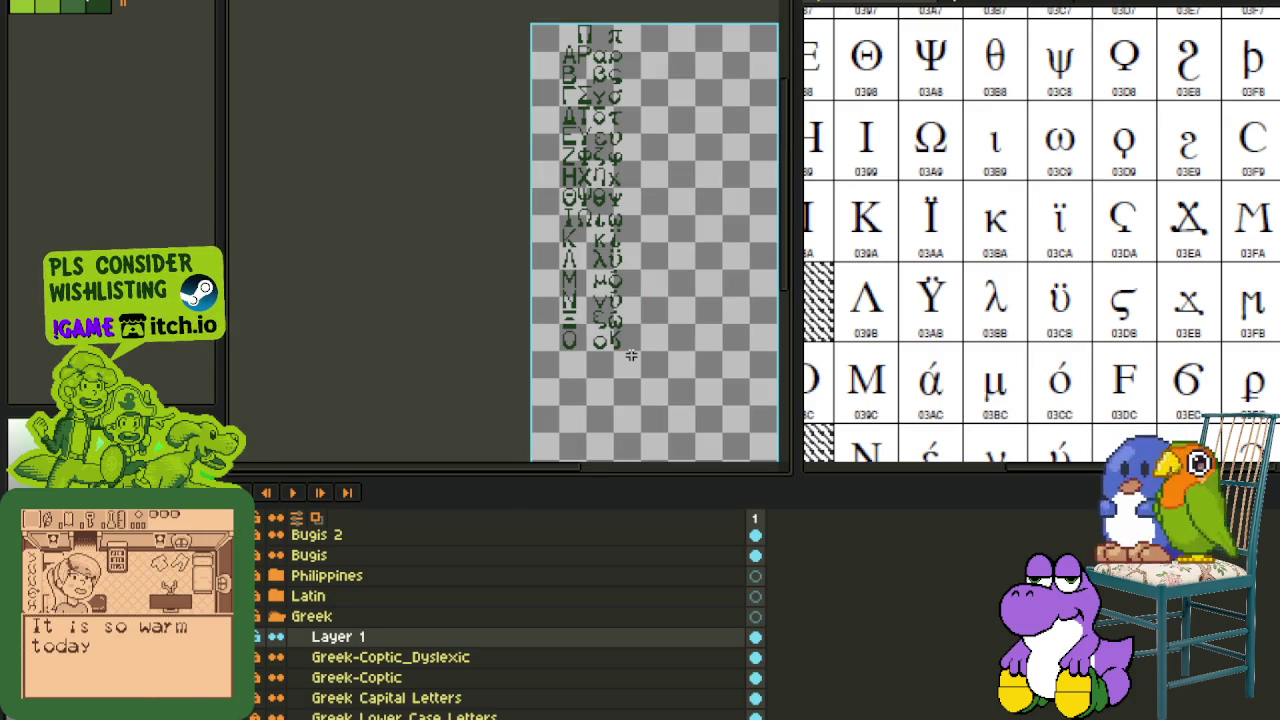
{"action": "scroll", "coordinate": [631, 355], "scroll_direction": "up", "scroll_amount": 1}
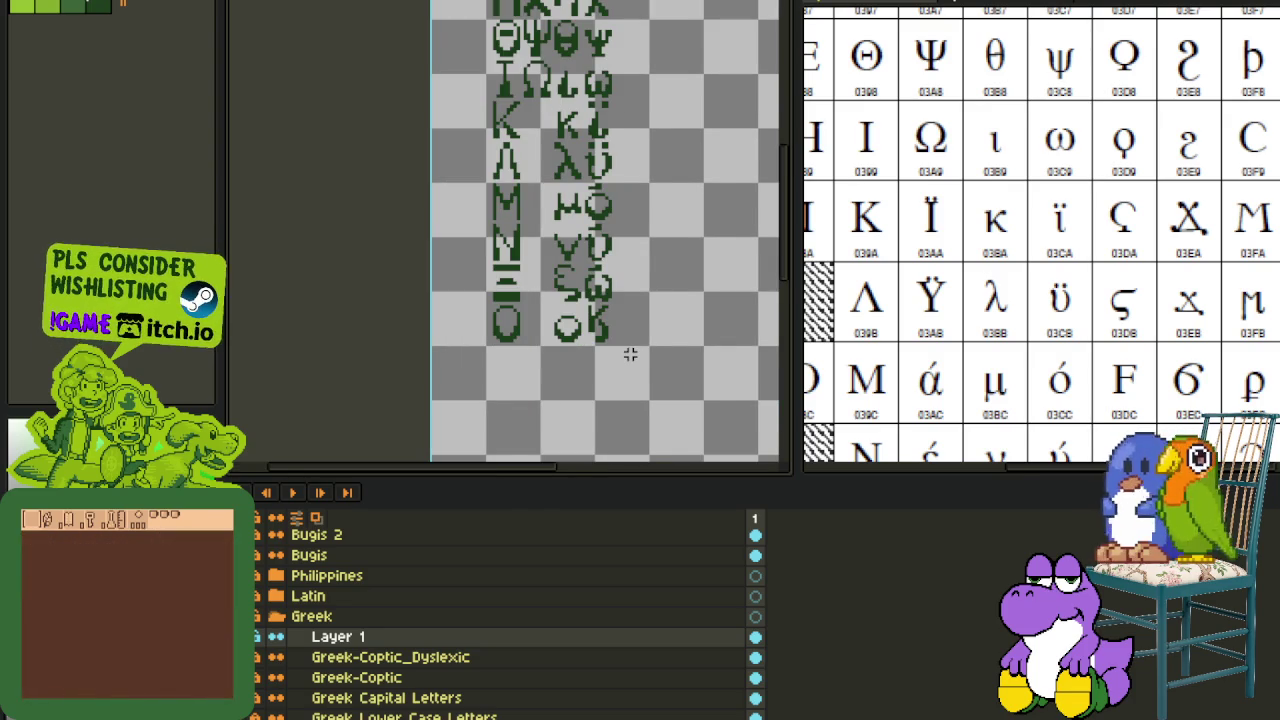
{"action": "scroll", "coordinate": [630, 354], "scroll_direction": "down", "scroll_amount": 1}
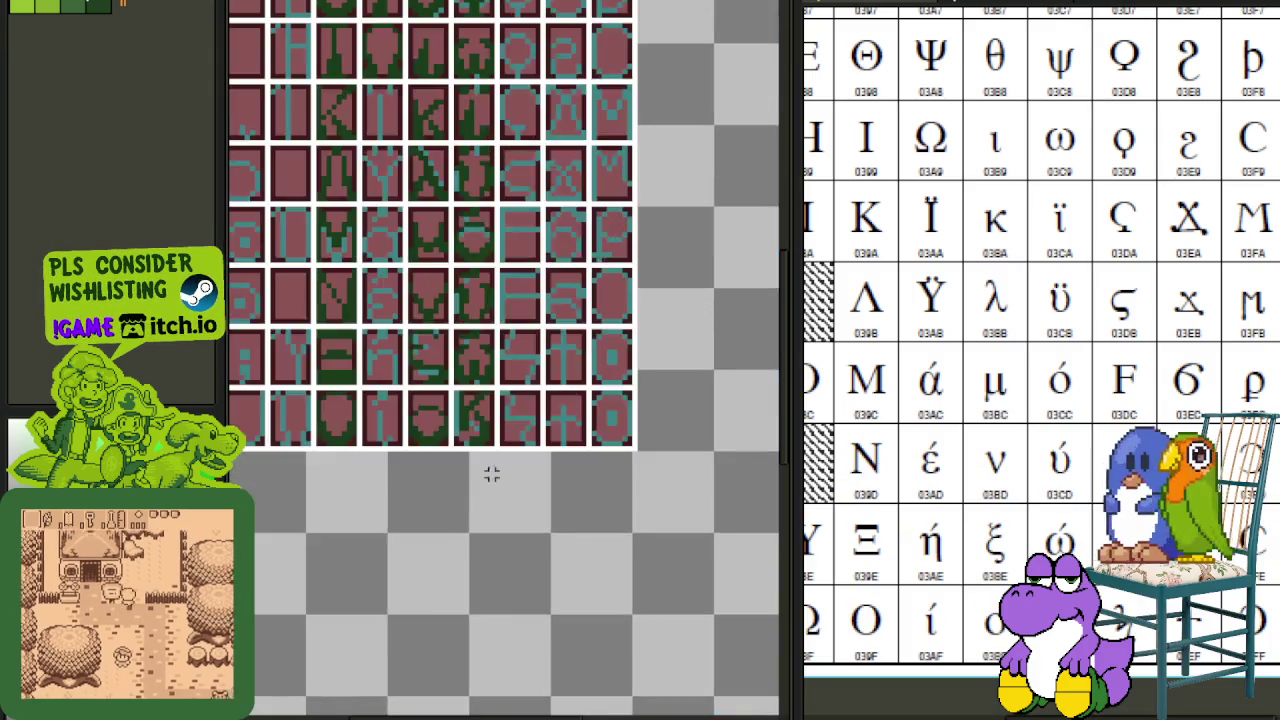
- Select a glyph tile and move it into the neighbouring tile
{"action": "scroll", "coordinate": [491, 474], "scroll_direction": "up", "scroll_amount": 1}
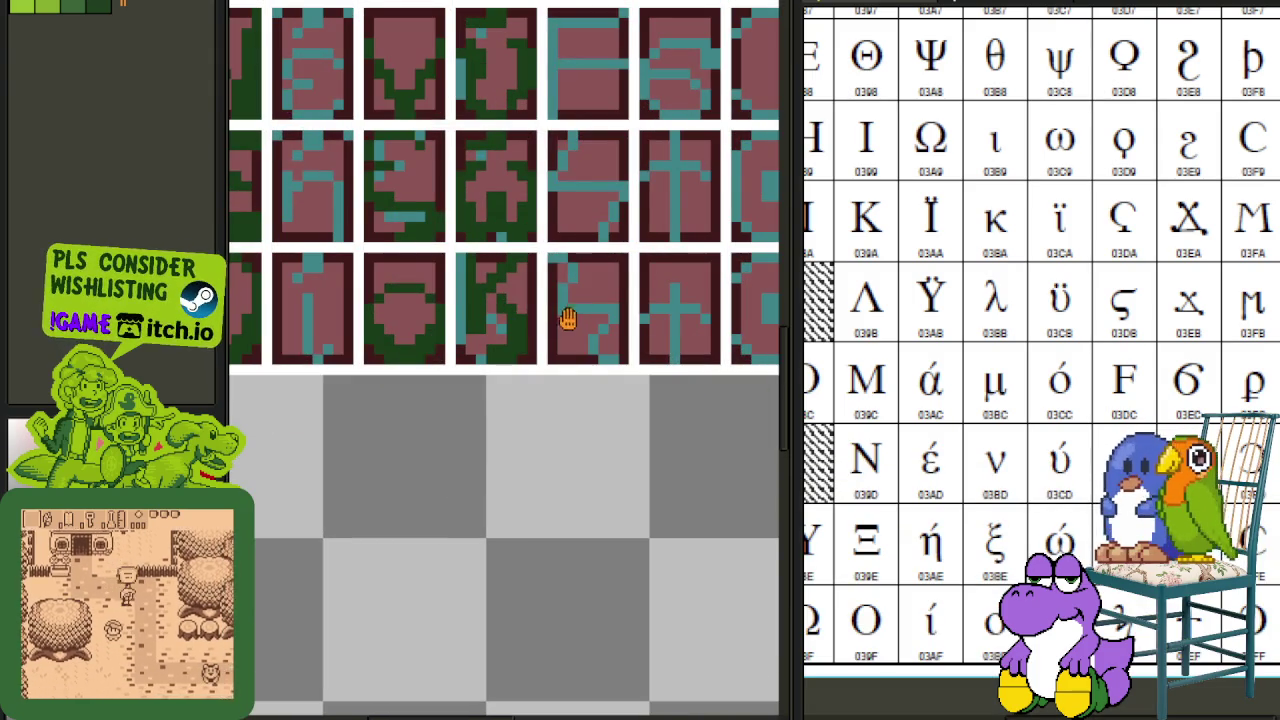
{"action": "scroll", "coordinate": [567, 318], "scroll_direction": "down", "scroll_amount": 1}
{"action": "scroll", "coordinate": [649, 409], "scroll_direction": "up", "scroll_amount": 1}
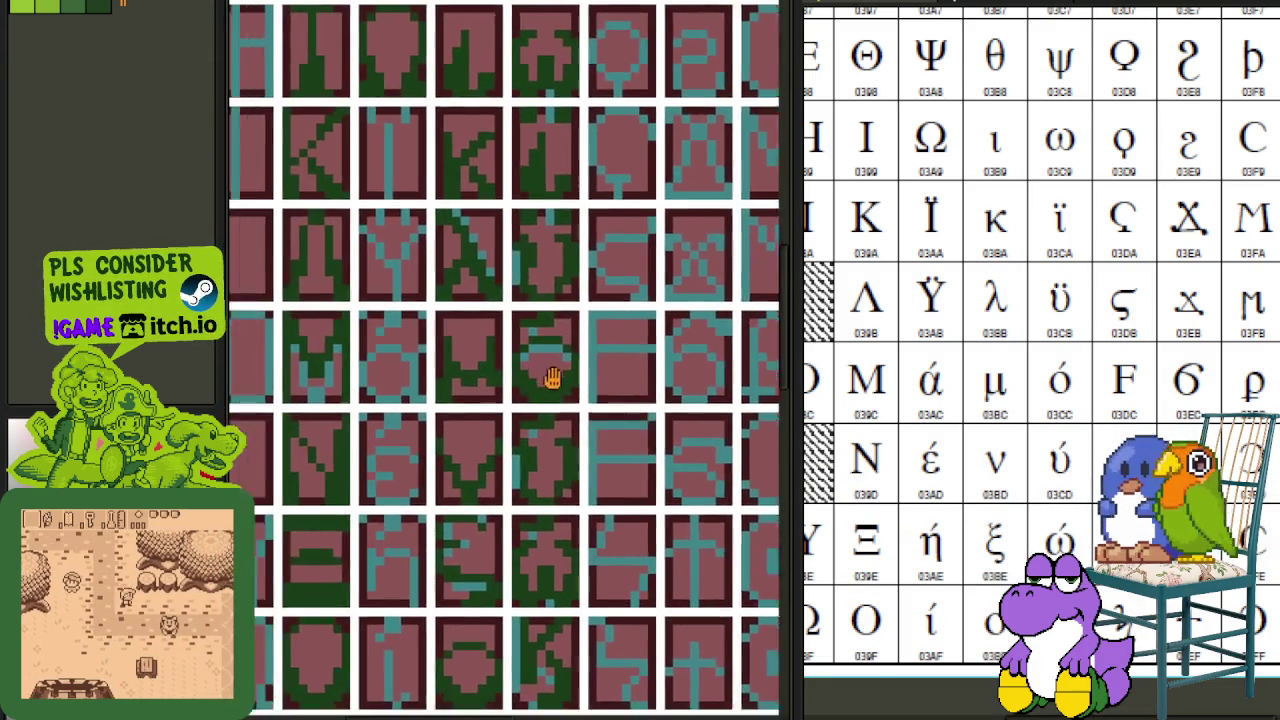
{"action": "scroll", "coordinate": [552, 378], "scroll_direction": "down", "scroll_amount": 1}
{"action": "scroll", "coordinate": [517, 260], "scroll_direction": "up", "scroll_amount": 1}
{"action": "scroll", "coordinate": [562, 310], "scroll_direction": "down", "scroll_amount": 1}
{"action": "scroll", "coordinate": [557, 409], "scroll_direction": "up", "scroll_amount": 1}
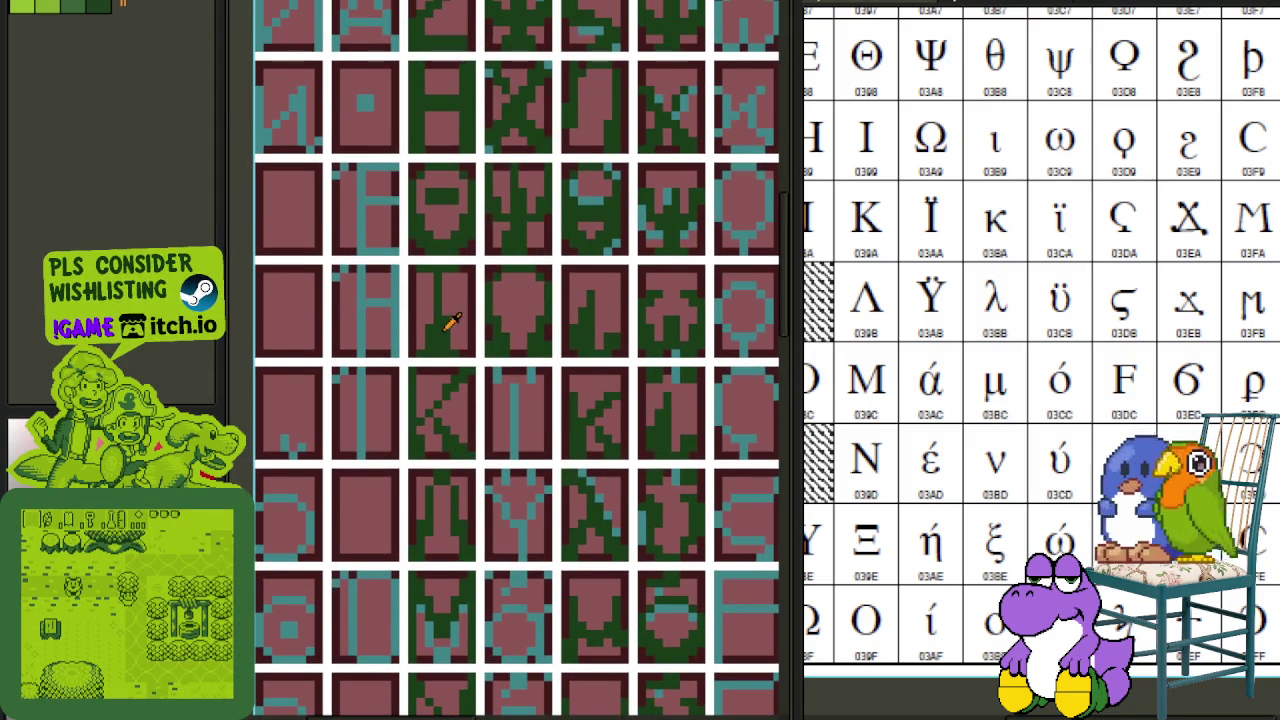
{"action": "scroll", "coordinate": [451, 322], "scroll_direction": "up", "scroll_amount": 1}
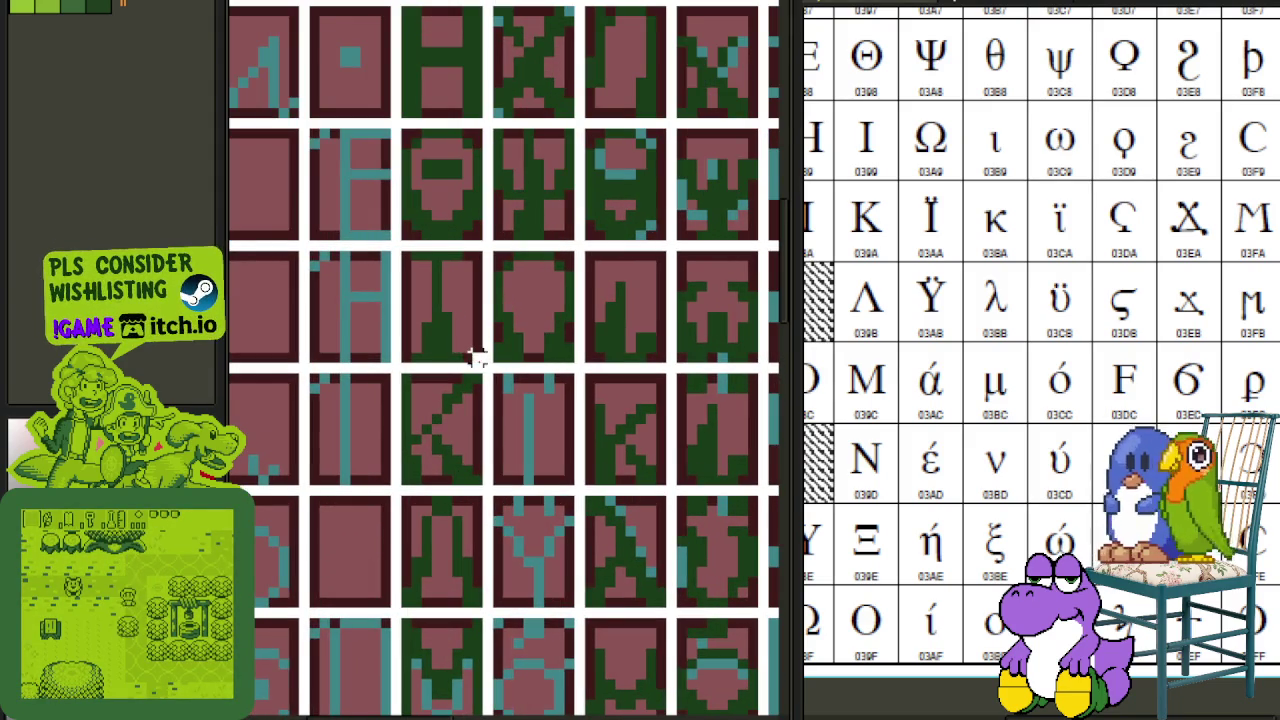
{"action": "left_click_drag", "start_coordinate": [408, 250], "coordinate": [534, 457]}
{"action": "left_click", "coordinate": [609, 420]}
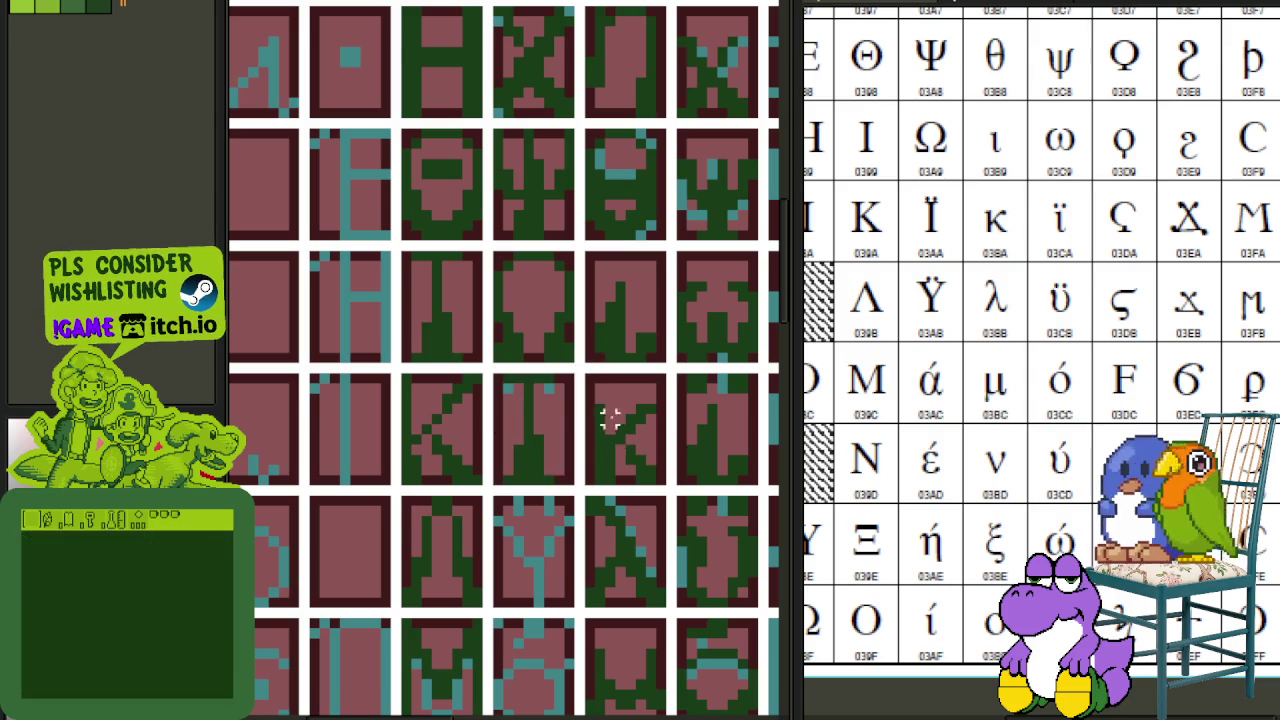
- Nudge a block inside the lower-middle tile down one pixel
{"action": "scroll", "coordinate": [609, 420], "scroll_direction": "up", "scroll_amount": 1}
{"action": "scroll", "coordinate": [486, 374], "scroll_direction": "up", "scroll_amount": 1}
{"action": "left_click_drag", "start_coordinate": [445, 415], "coordinate": [587, 505]}
{"action": "key", "text": "Down"}
- Reposition the top strip of a T-shaped glyph within its tile
{"action": "scroll", "coordinate": [622, 430], "scroll_direction": "down", "scroll_amount": 2}
{"action": "scroll", "coordinate": [560, 397], "scroll_direction": "down", "scroll_amount": 1}
{"action": "scroll", "coordinate": [490, 373], "scroll_direction": "up", "scroll_amount": 2}
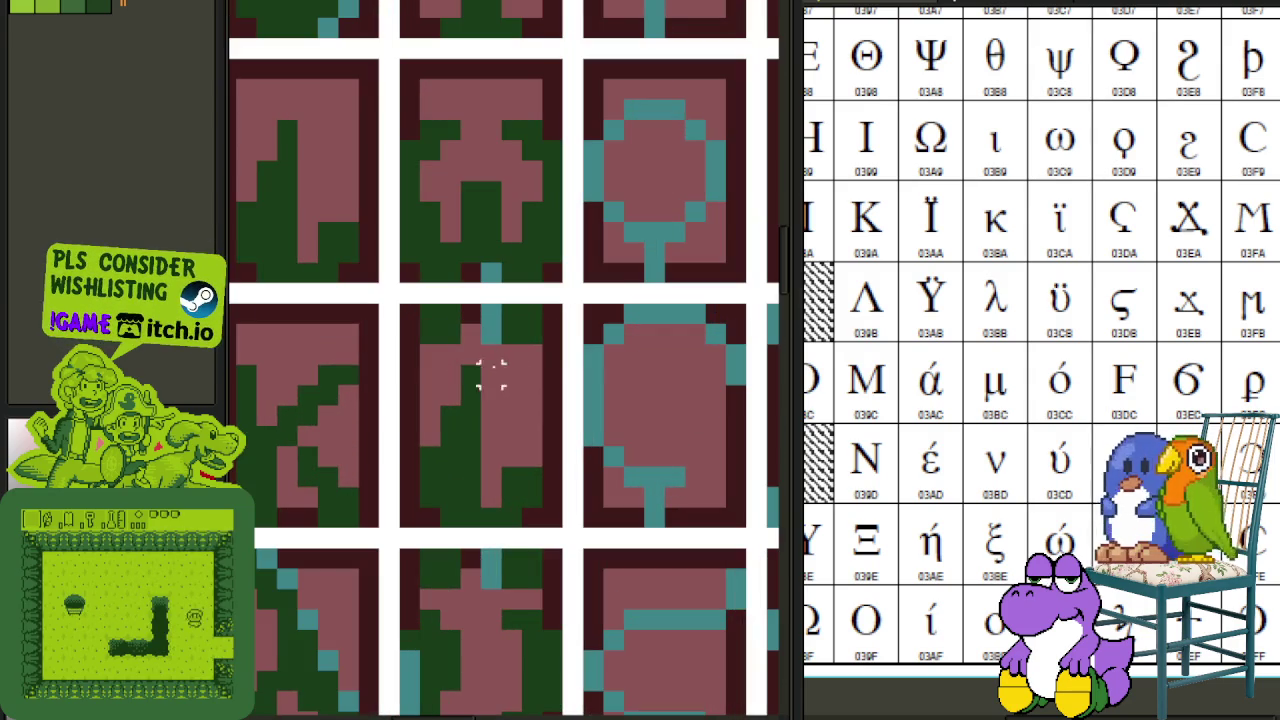
{"action": "left_click_drag", "start_coordinate": [566, 348], "coordinate": [415, 300]}
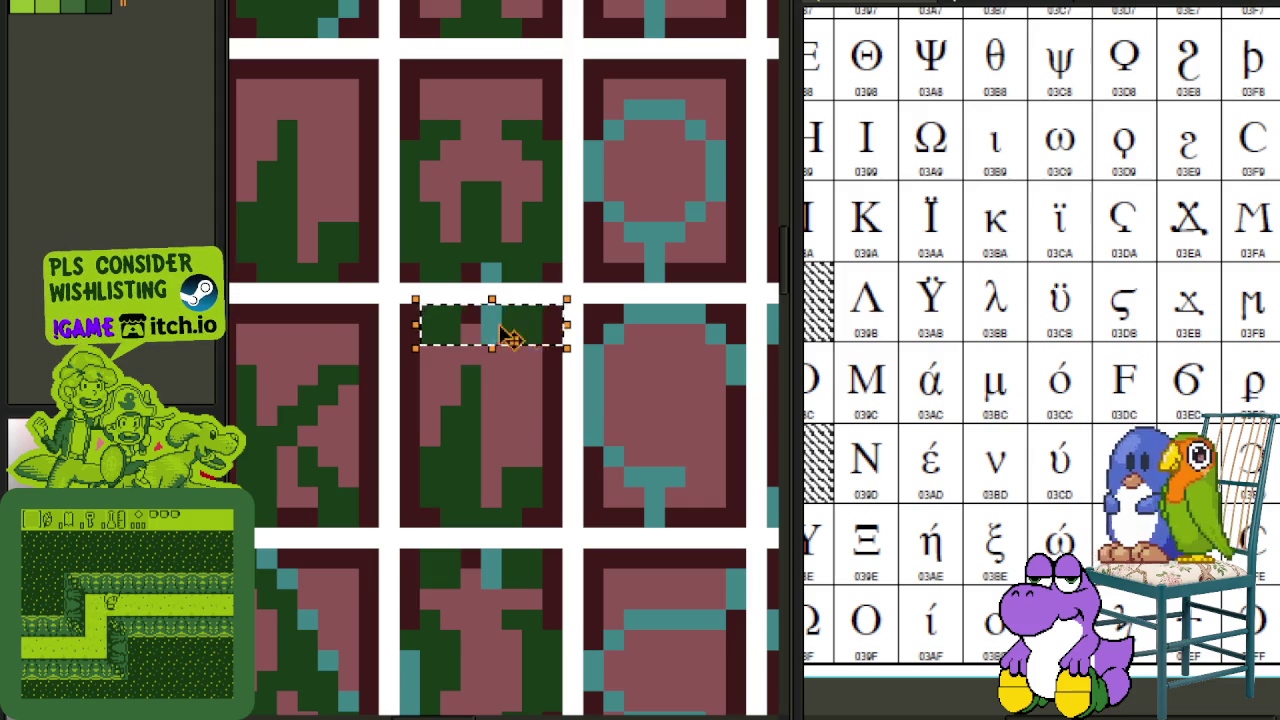
{"action": "scroll", "coordinate": [508, 323], "scroll_direction": "left", "scroll_amount": 2}
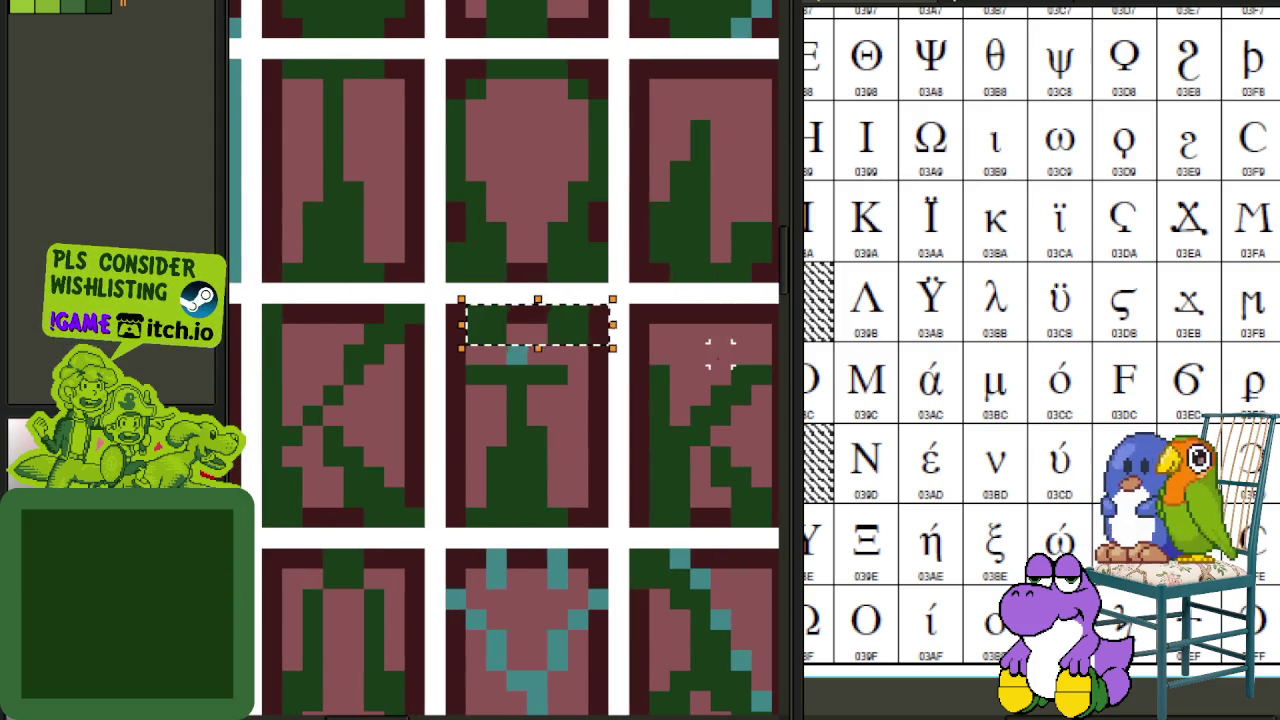
{"action": "left_click", "coordinate": [720, 349]}
{"action": "scroll", "coordinate": [700, 386], "scroll_direction": "down", "scroll_amount": 1}
{"action": "scroll", "coordinate": [610, 352], "scroll_direction": "left", "scroll_amount": 1}
{"action": "scroll", "coordinate": [600, 370], "scroll_direction": "down", "scroll_amount": 2}
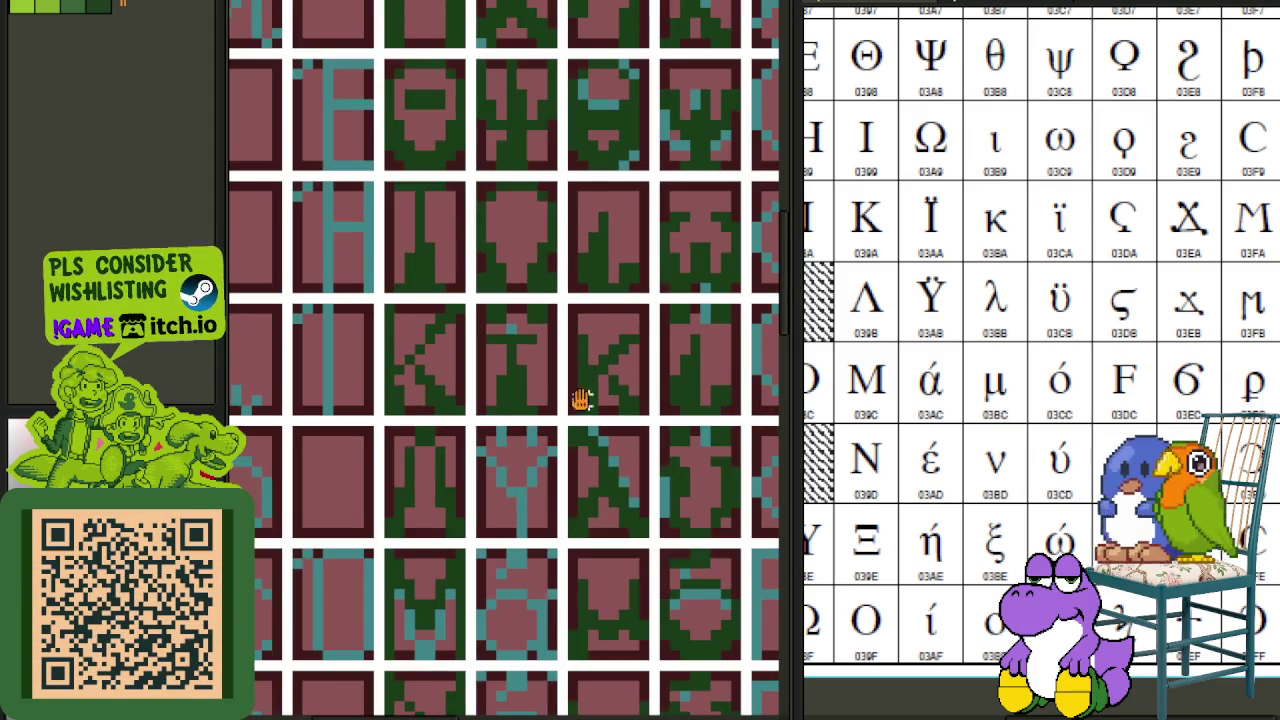
{"action": "scroll", "coordinate": [540, 415], "scroll_direction": "up", "scroll_amount": 1}
- Move another glyph's top strip onto the lower tile's top, then show the layers panel
{"action": "mouse_move", "coordinate": [568, 448]}
{"action": "left_mouse_down"}
{"action": "mouse_move", "coordinate": [523, 412]}
{"action": "mouse_move", "coordinate": [594, 417]}
{"action": "left_mouse_up"}
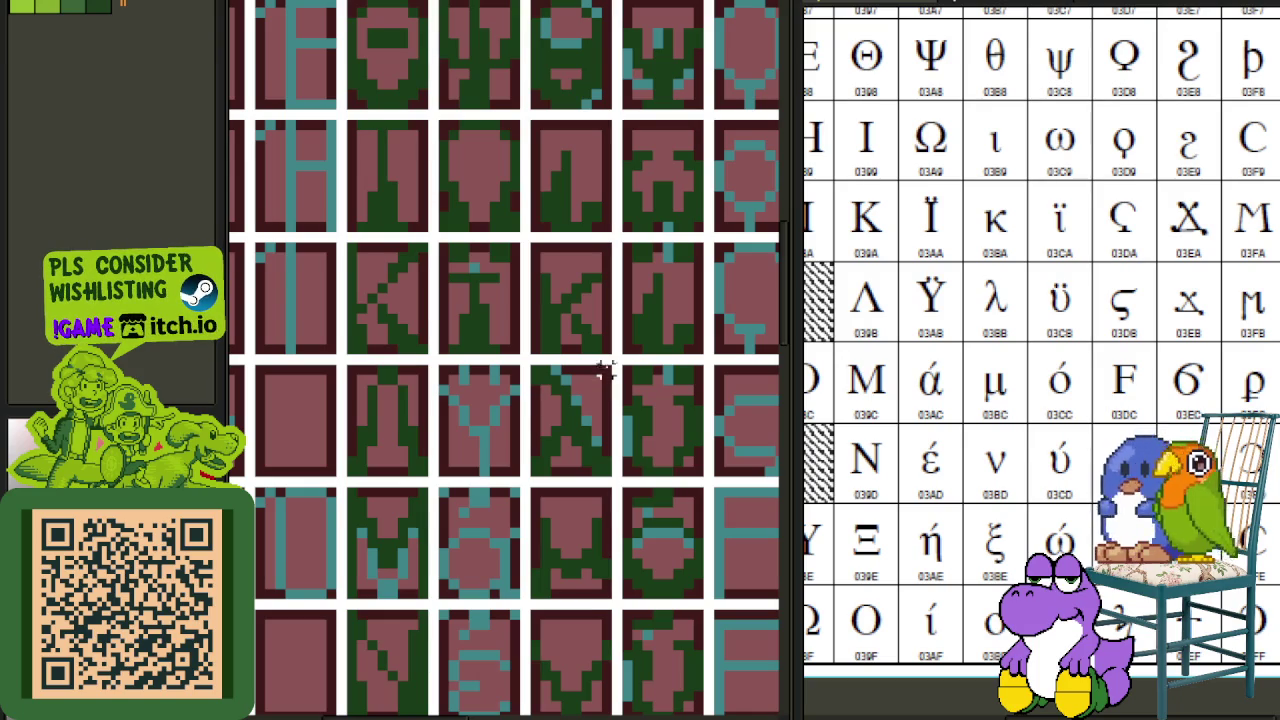
{"action": "scroll", "coordinate": [920, 334], "scroll_direction": "up", "scroll_amount": 1}
{"action": "scroll", "coordinate": [595, 480], "scroll_direction": "down", "scroll_amount": 1}
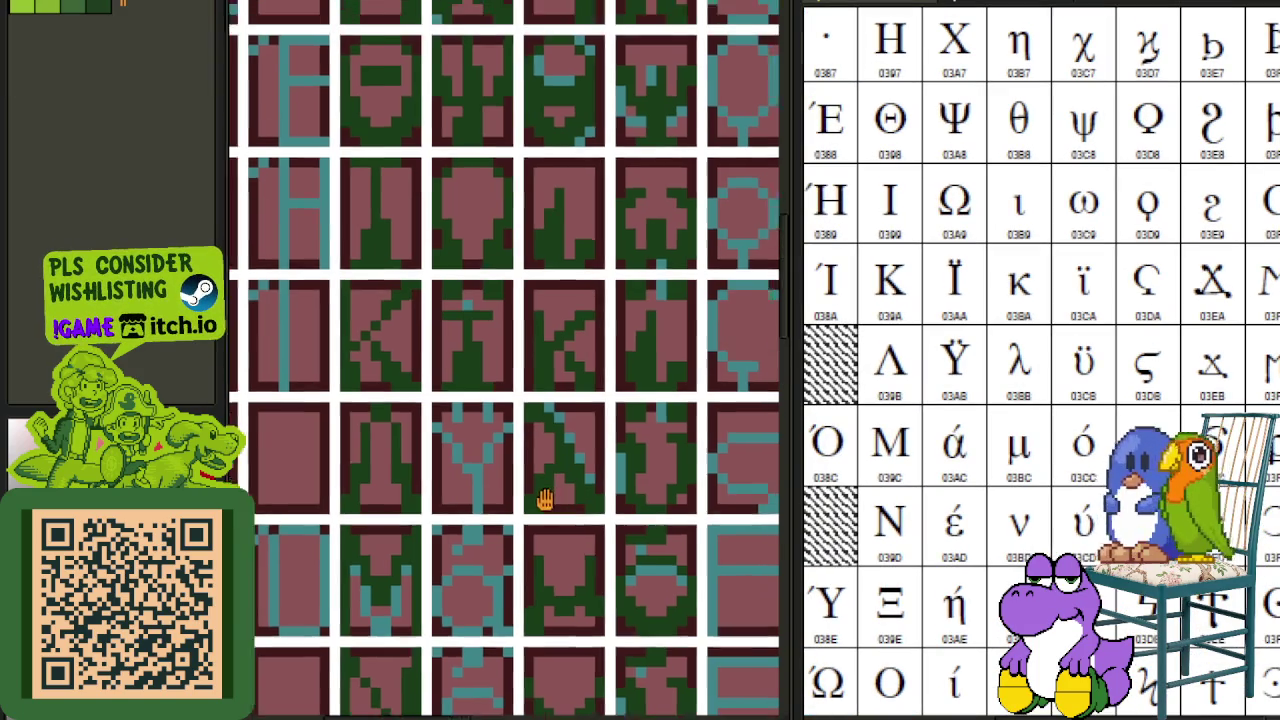
{"action": "scroll", "coordinate": [550, 335], "scroll_direction": "down", "scroll_amount": 1}
{"action": "scroll", "coordinate": [514, 277], "scroll_direction": "up", "scroll_amount": 1}
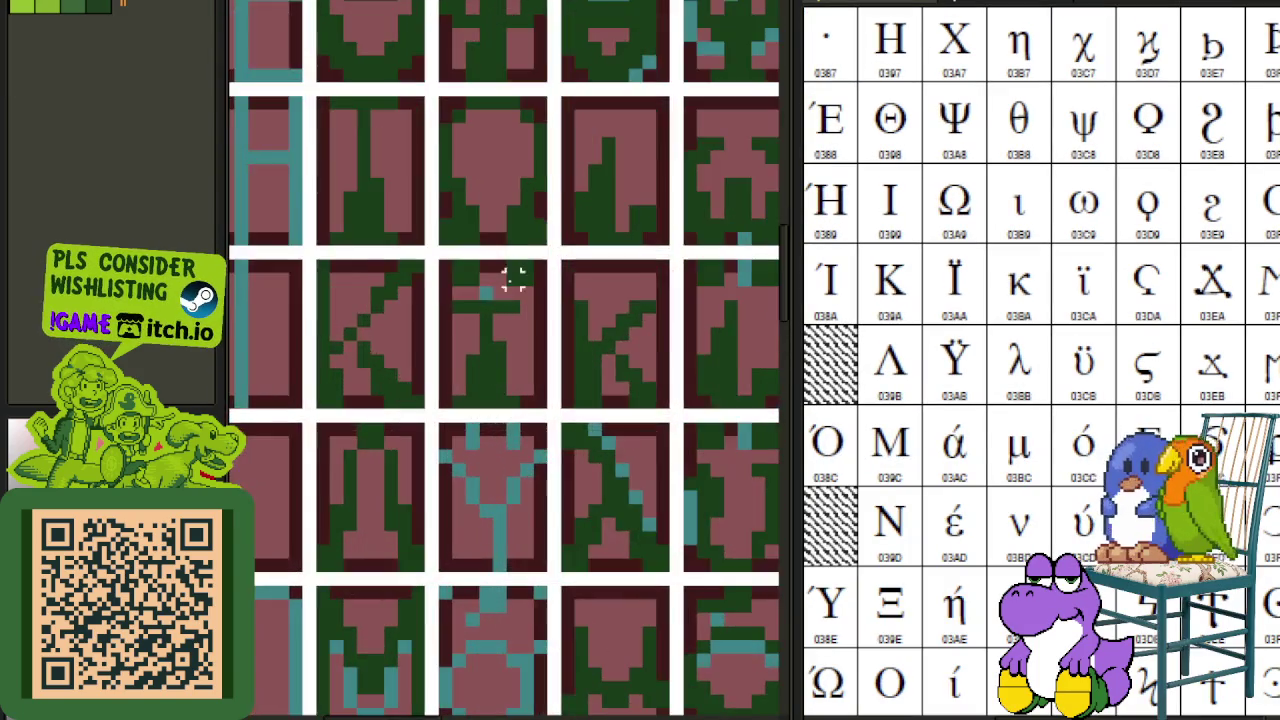
{"action": "scroll", "coordinate": [514, 277], "scroll_direction": "up", "scroll_amount": 1}
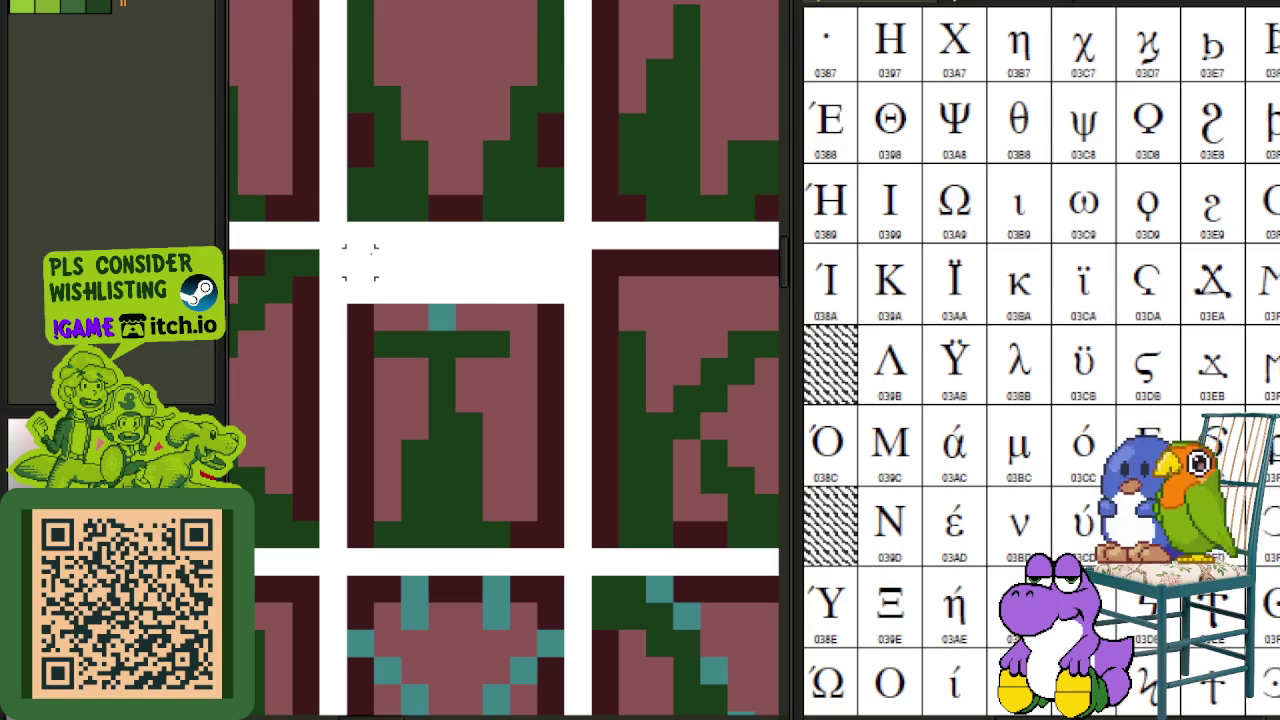
{"action": "left_click", "coordinate": [457, 277]}
{"action": "left_click_drag", "start_coordinate": [457, 277], "coordinate": [470, 593]}
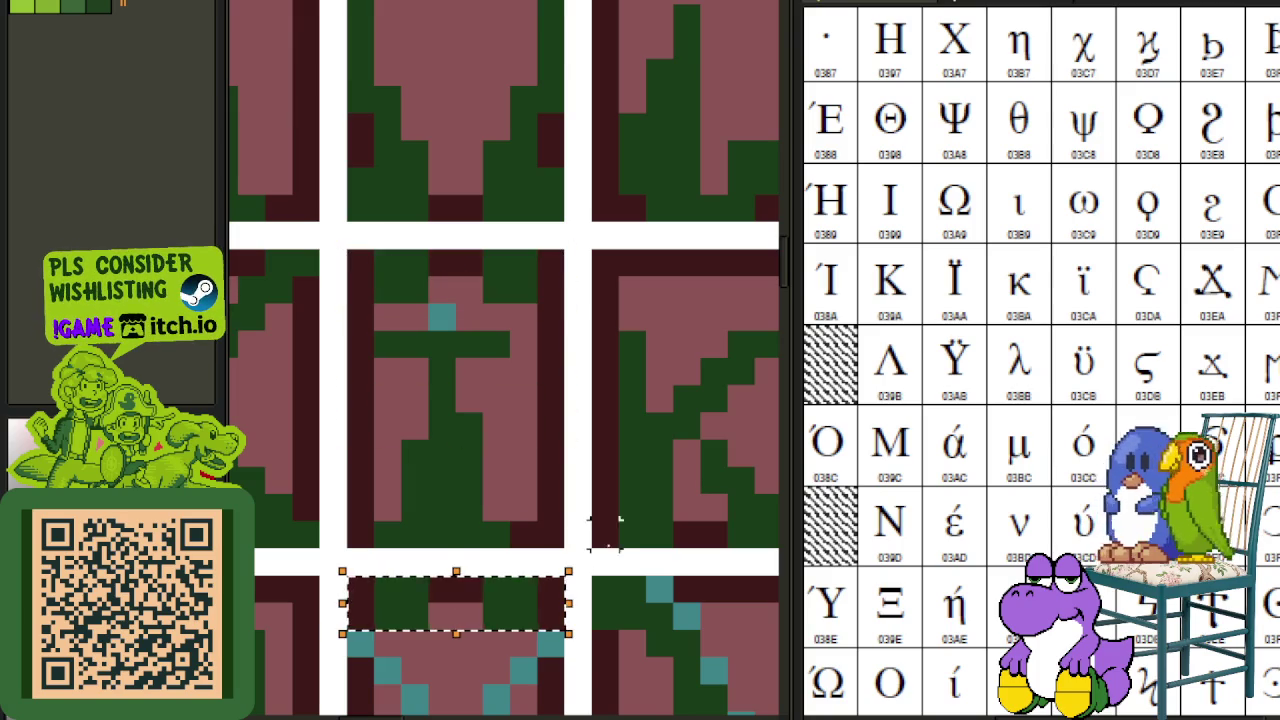
{"action": "scroll", "coordinate": [617, 537], "scroll_direction": "down", "scroll_amount": 3}
{"action": "key", "text": "Tab"}
{"action": "key", "text": "Return"}
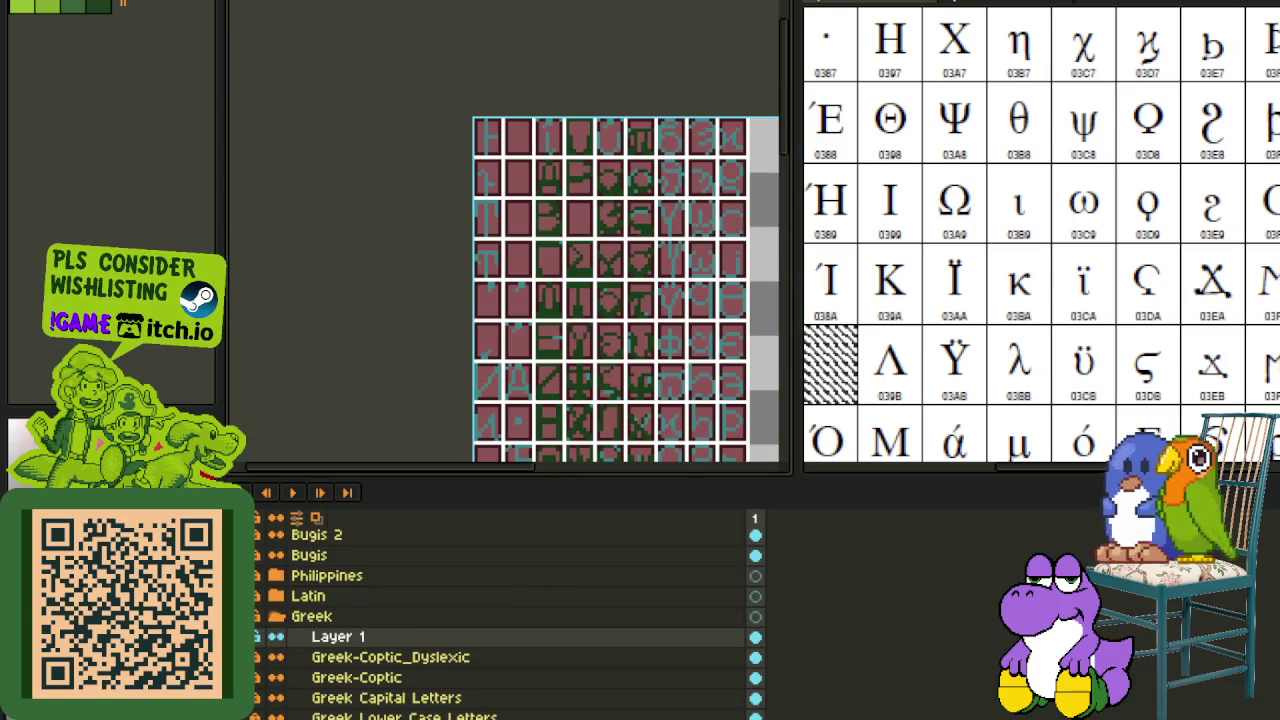
- Toggle the layers panel and zoom into the Y-shaped glyph on the sheet
{"action": "scroll", "coordinate": [578, 510], "scroll_direction": "up", "scroll_amount": 2}
{"action": "key", "text": "Tab"}
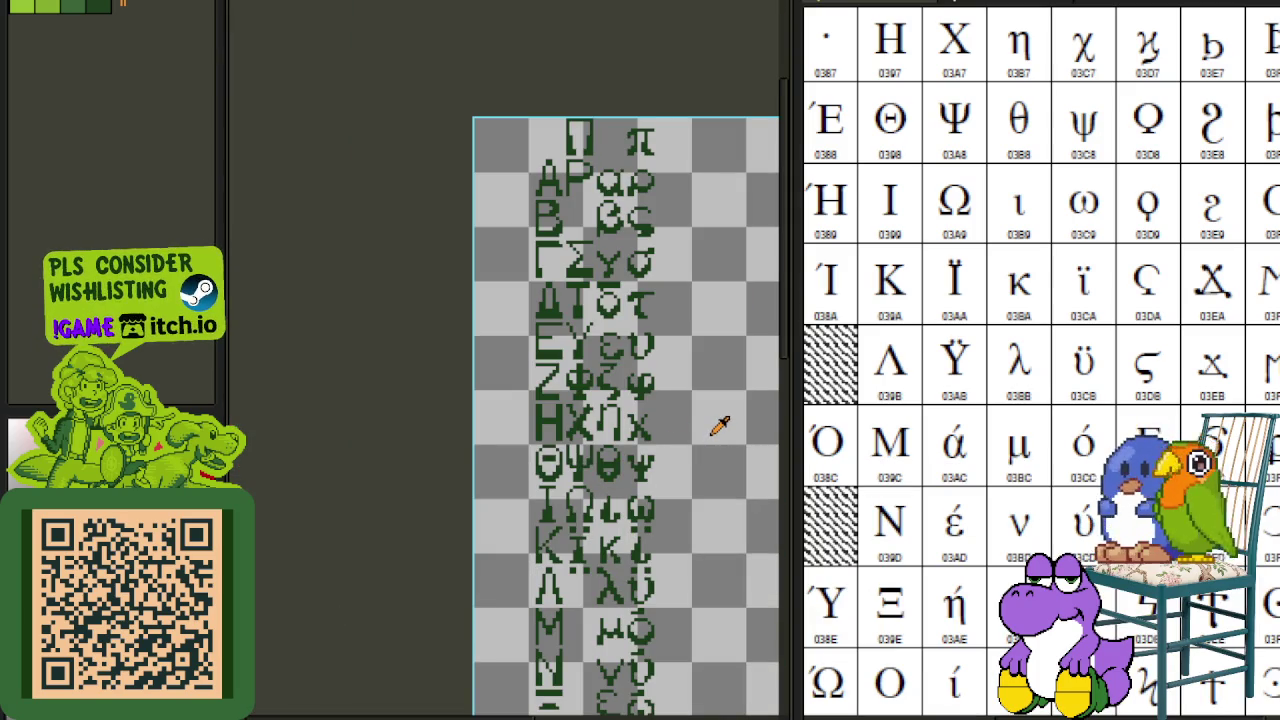
{"action": "scroll", "coordinate": [710, 340], "scroll_direction": "up", "scroll_amount": 2}
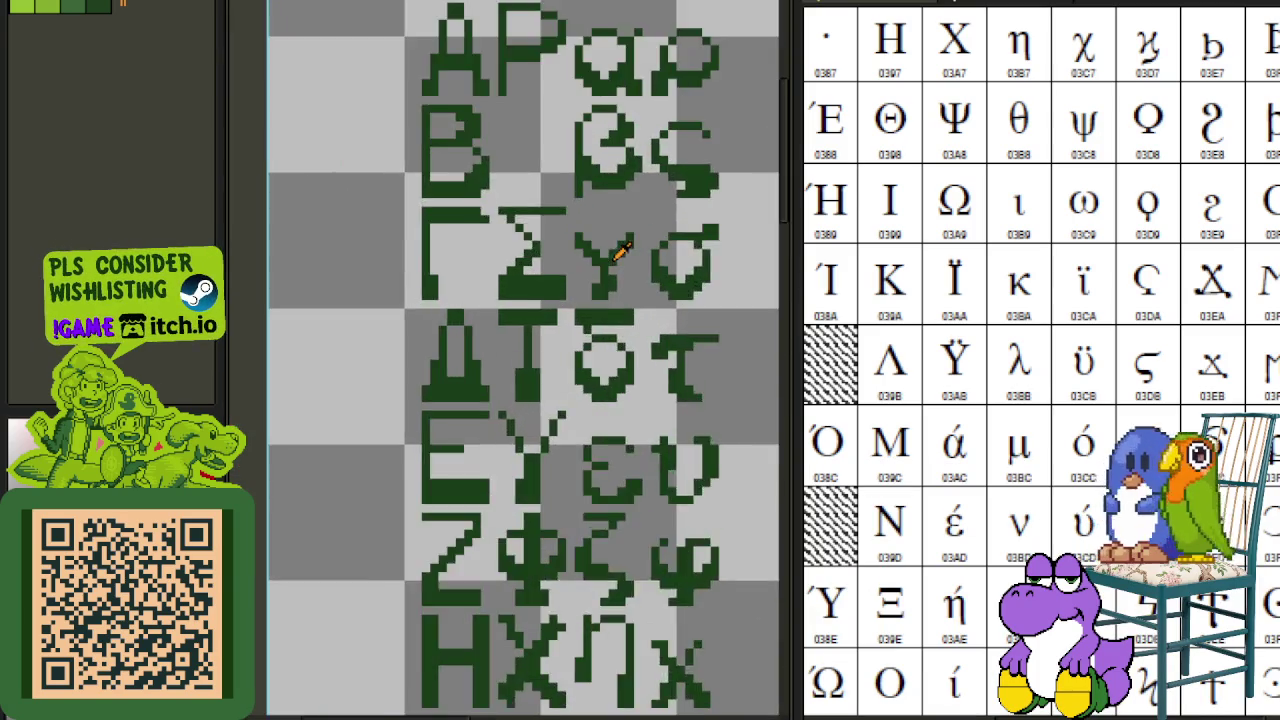
{"action": "scroll", "coordinate": [571, 229], "scroll_direction": "up", "scroll_amount": 1}
{"action": "scroll", "coordinate": [560, 220], "scroll_direction": "up", "scroll_amount": 1}
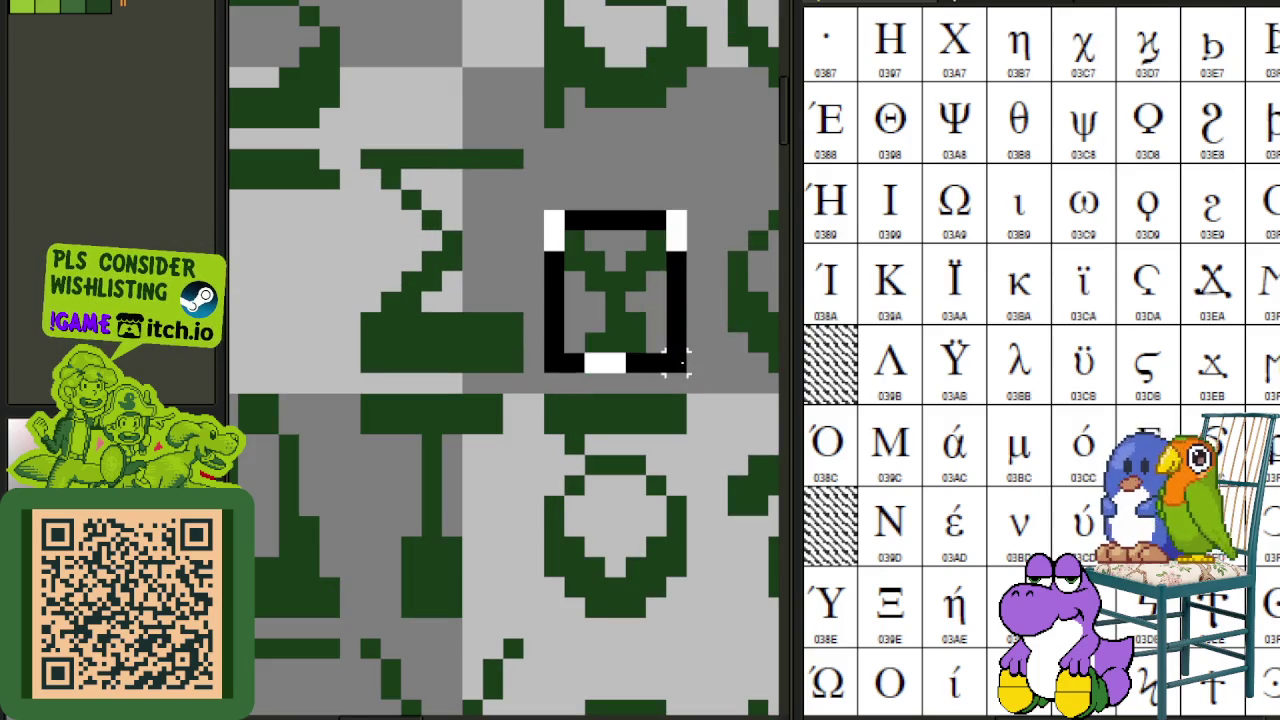
{"action": "key", "text": "Tab"}
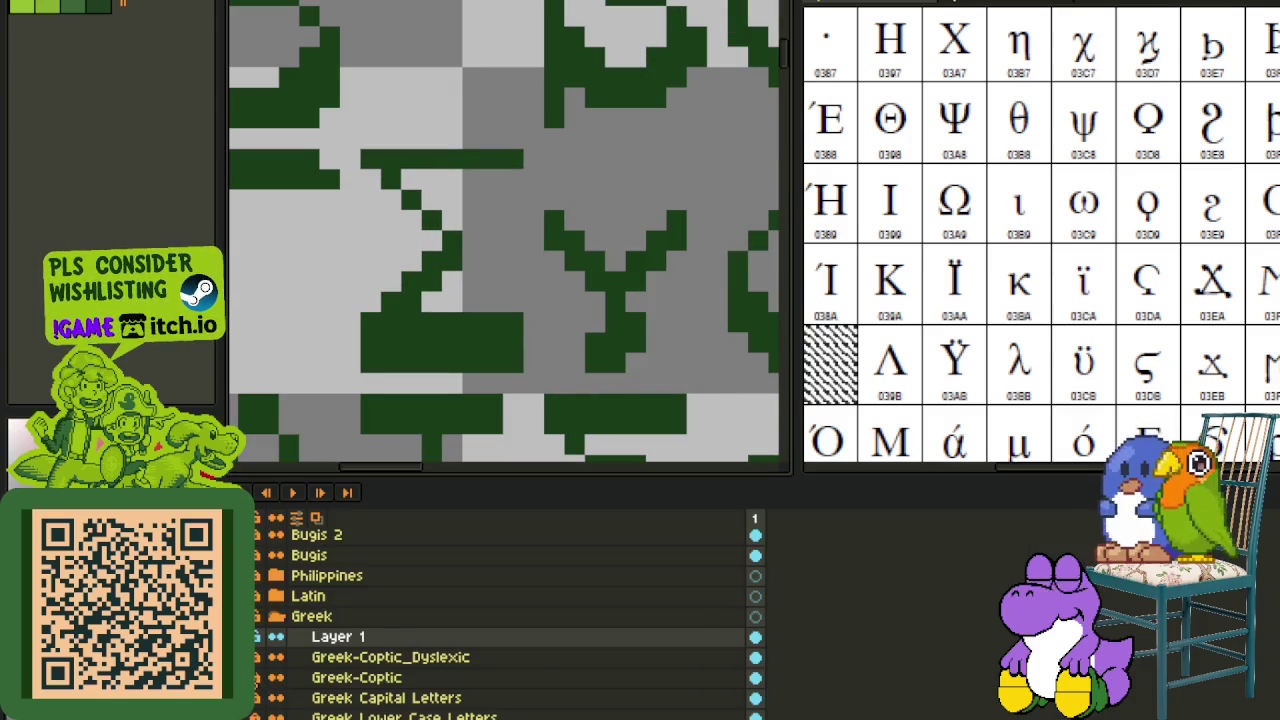
{"action": "scroll", "coordinate": [451, 394], "scroll_direction": "down", "scroll_amount": 2}
{"action": "key", "text": "Tab"}
{"action": "scroll", "coordinate": [451, 394], "scroll_direction": "down", "scroll_amount": 1}
{"action": "scroll", "coordinate": [478, 244], "scroll_direction": "up", "scroll_amount": 1}
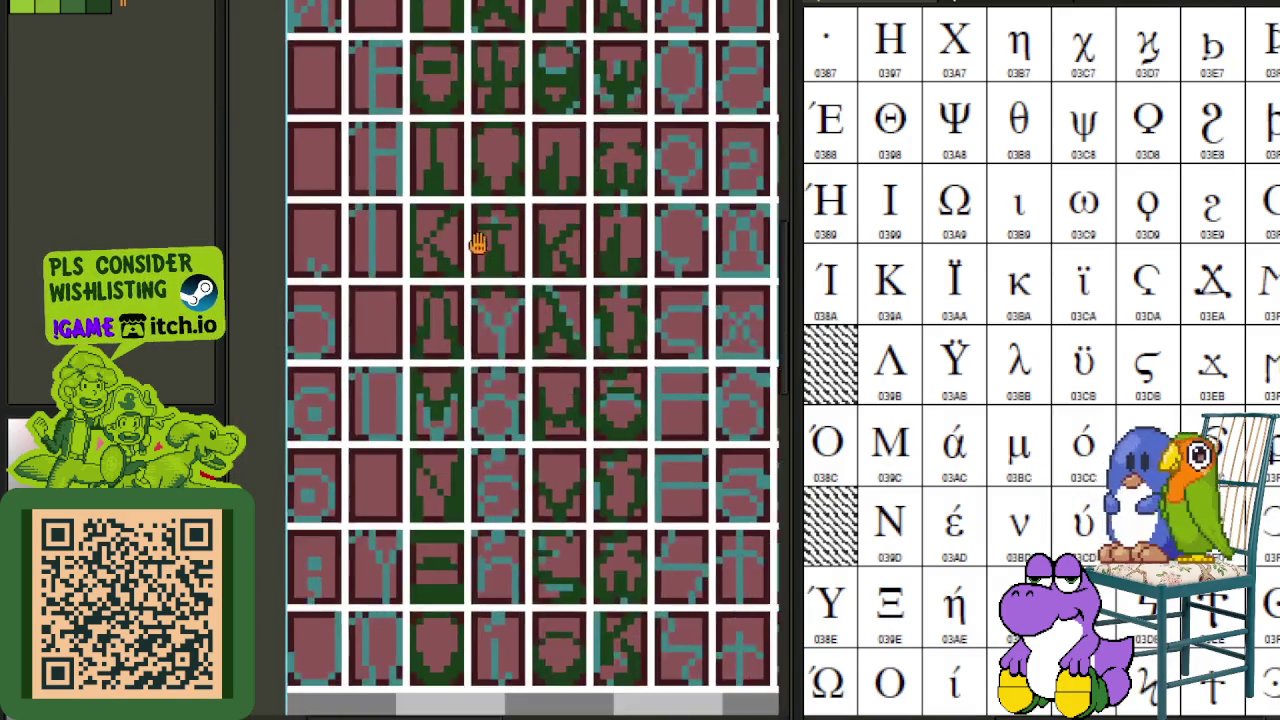
{"action": "scroll", "coordinate": [478, 244], "scroll_direction": "up", "scroll_amount": 2}
{"action": "scroll", "coordinate": [523, 257], "scroll_direction": "up", "scroll_amount": 1}
- Move the Y-shaped glyph up and to the right, then commit its position
{"action": "left_click", "coordinate": [462, 394]}
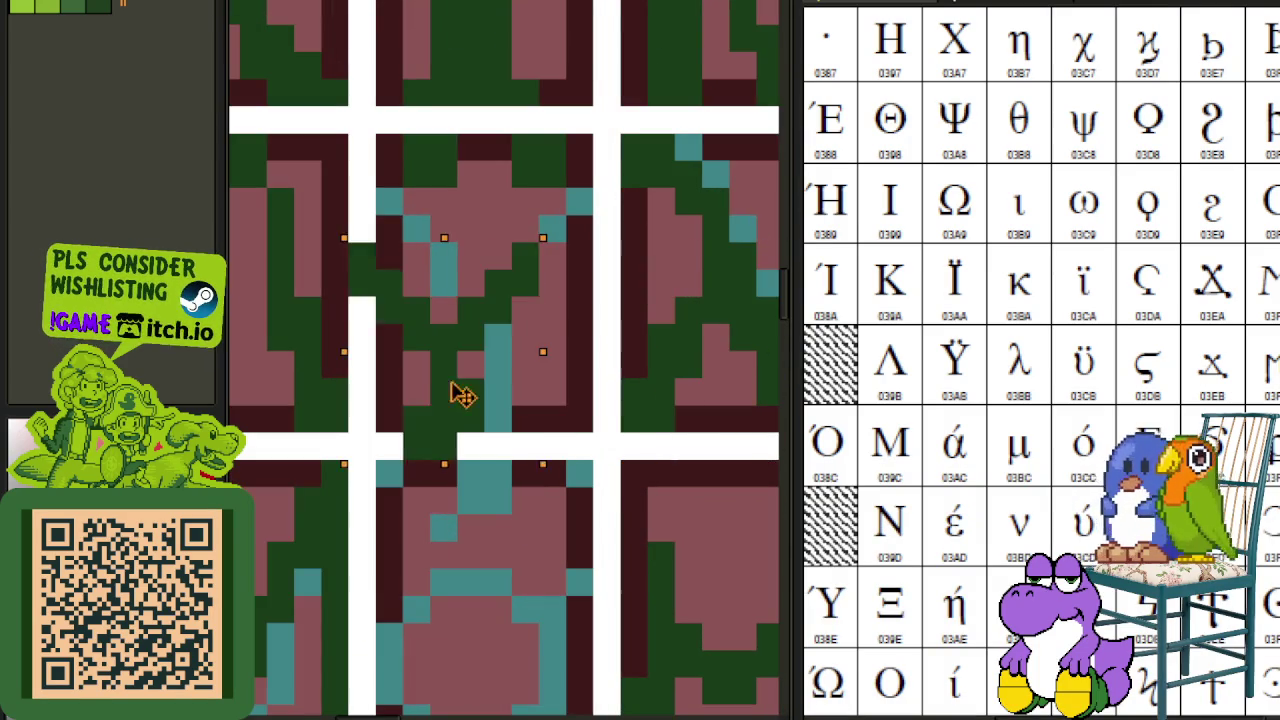
{"action": "left_click_drag", "start_coordinate": [451, 394], "coordinate": [495, 367]}
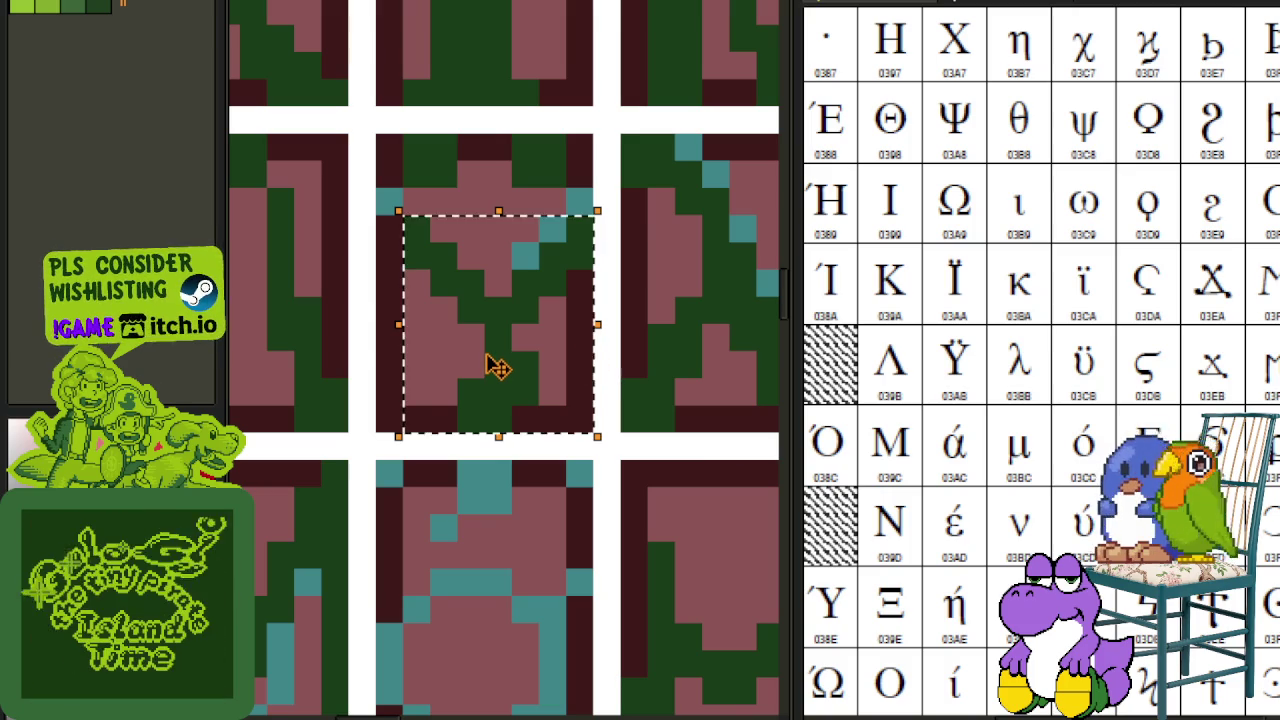
{"action": "left_click", "coordinate": [688, 338]}
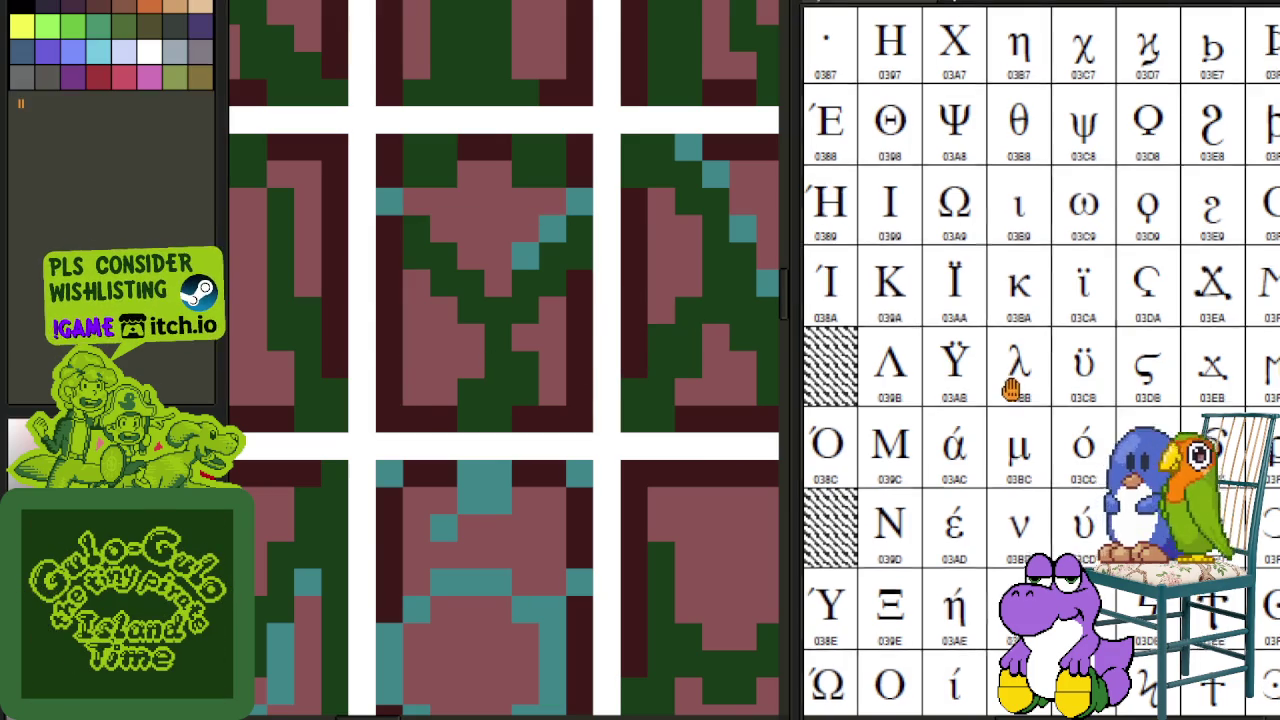
{"action": "scroll", "coordinate": [546, 388], "scroll_direction": "up", "scroll_amount": 1}
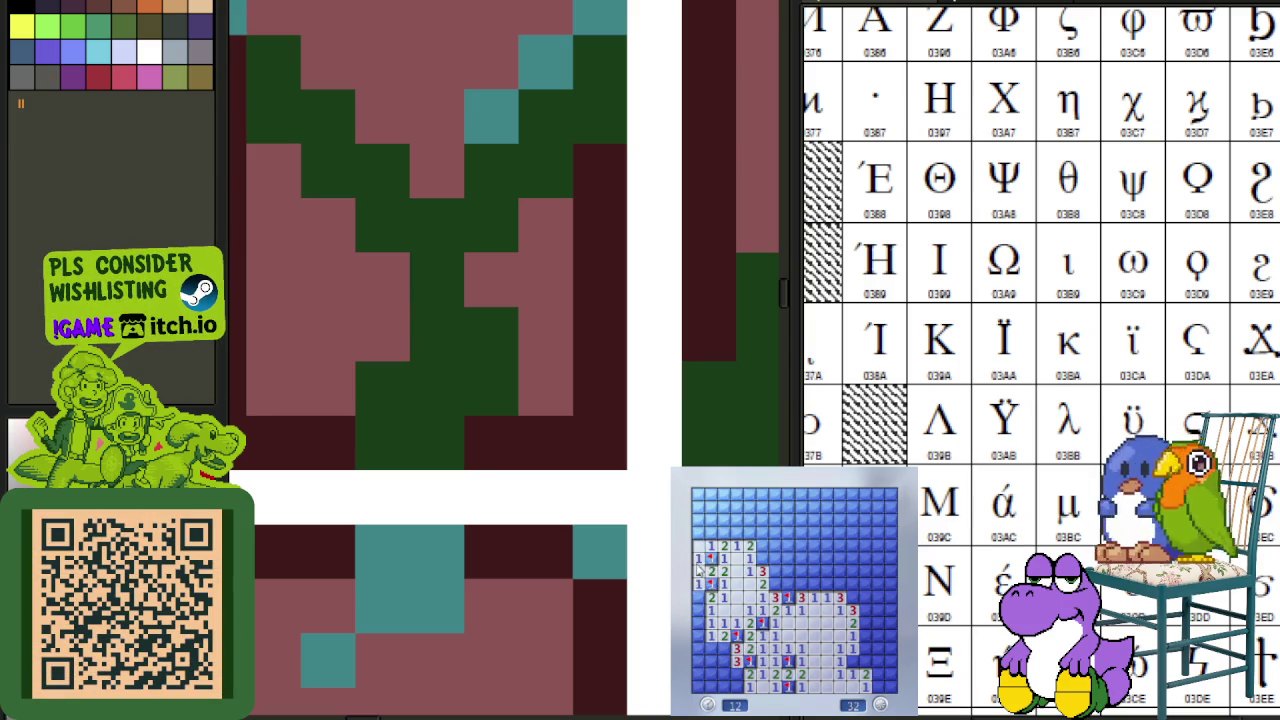
- Reveal a cell on the Minesweeper board beside the Aseprite canvas
{"action": "left_click", "coordinate": [752, 538]}
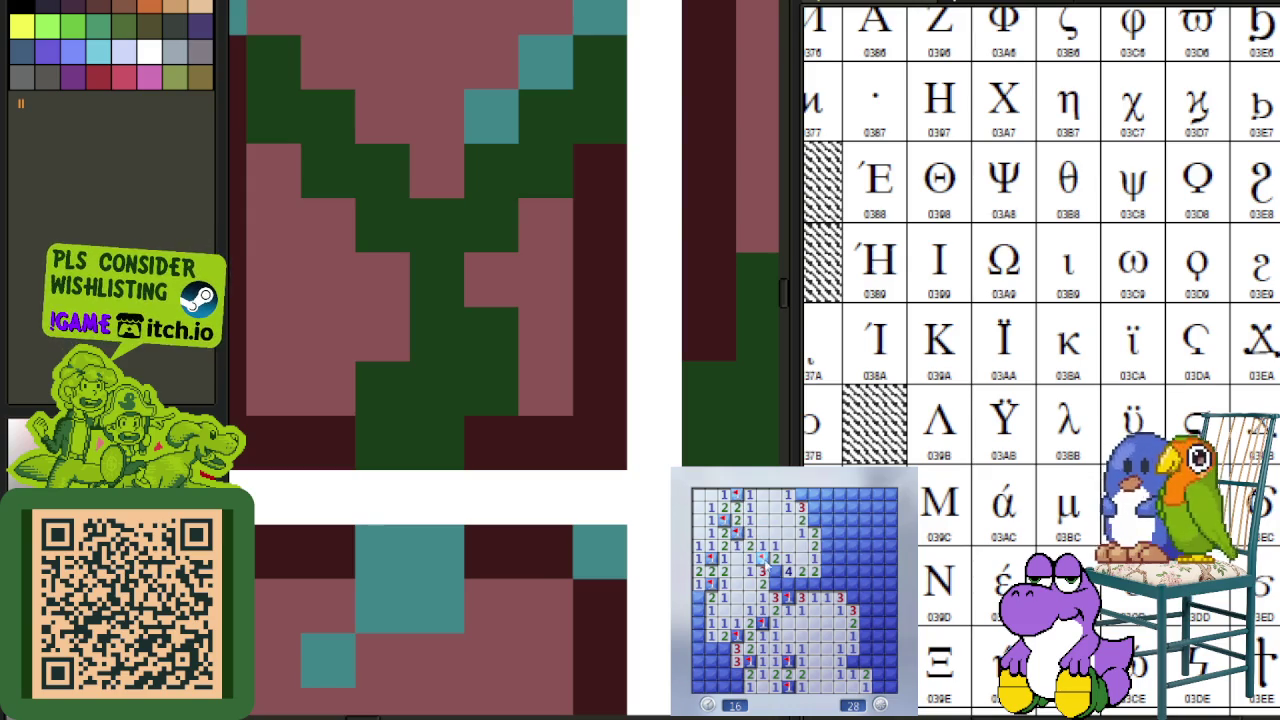
- Flag the mines in the upper middle and open safe top-row and upper-right cells
{"action": "left_click", "coordinate": [816, 588]}
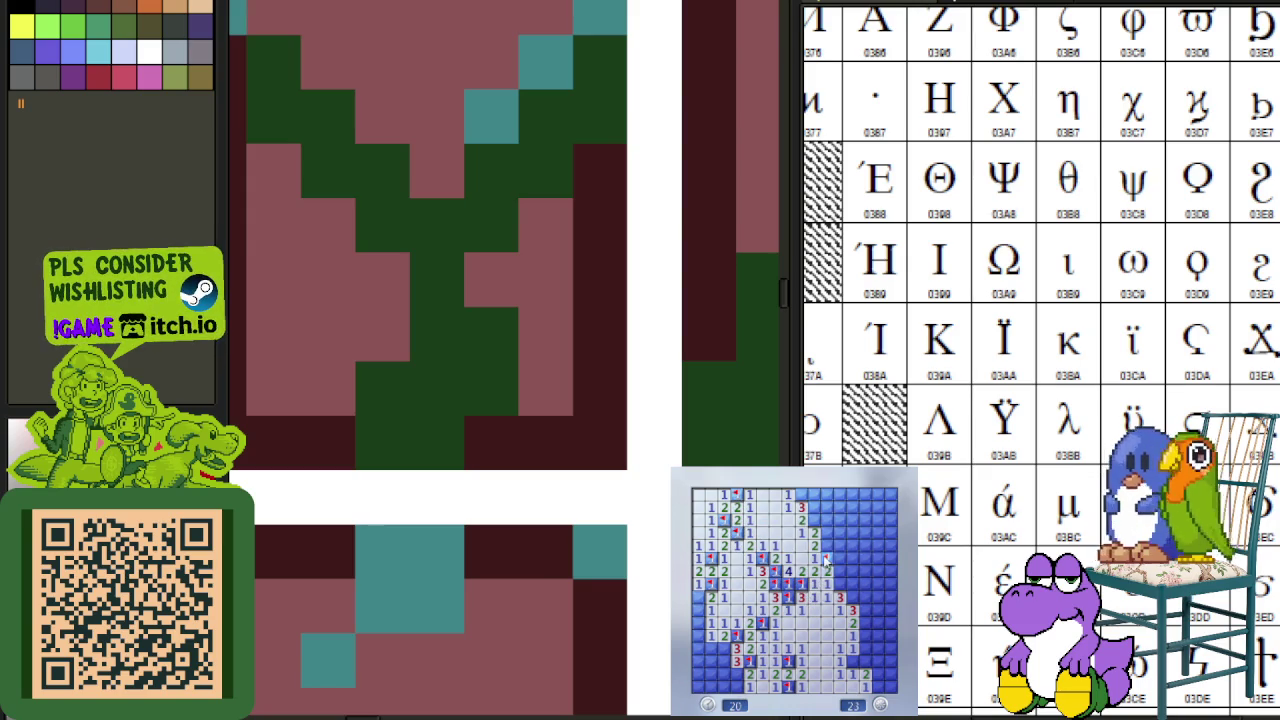
{"action": "right_click", "coordinate": [828, 547]}
{"action": "right_click", "coordinate": [828, 521]}
{"action": "right_click", "coordinate": [812, 508]}
{"action": "right_click", "coordinate": [801, 495]}
{"action": "left_click", "coordinate": [815, 495]}
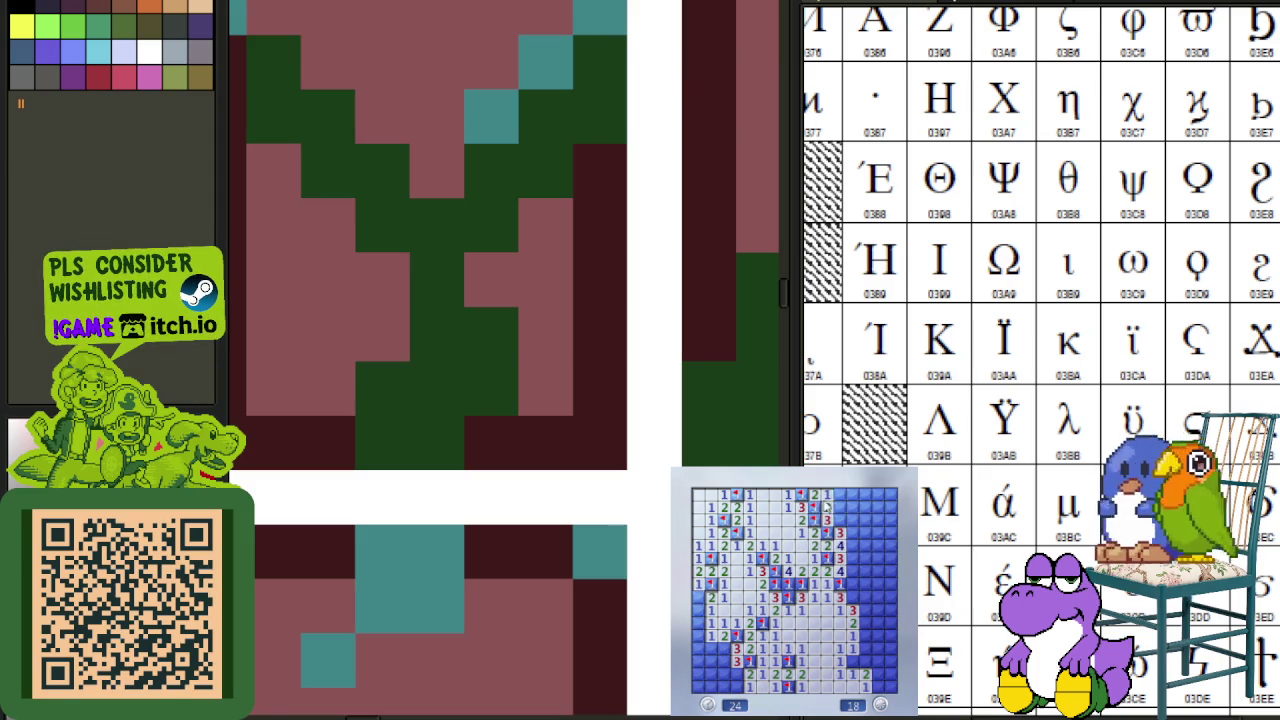
{"action": "left_click", "coordinate": [830, 512]}
- Flag the mines along the right side and reveal the cells beside them
{"action": "right_click", "coordinate": [854, 521]}
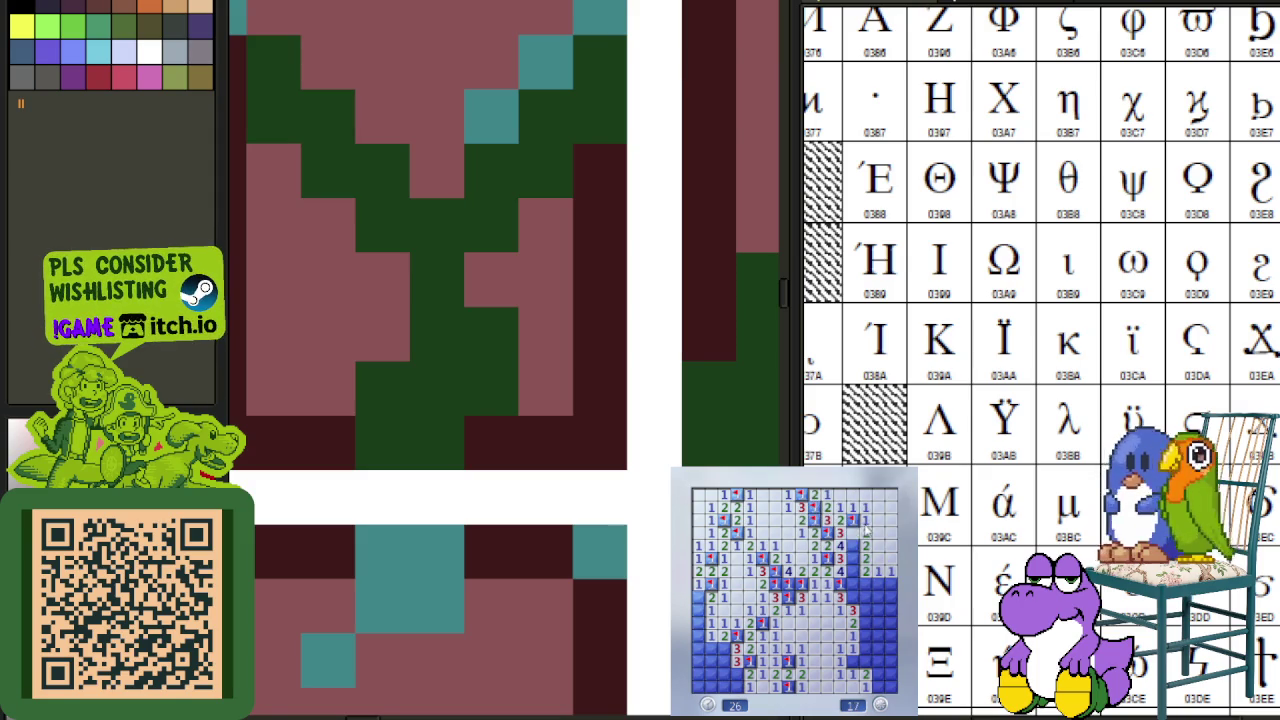
{"action": "right_click", "coordinate": [853, 571]}
{"action": "right_click", "coordinate": [853, 584]}
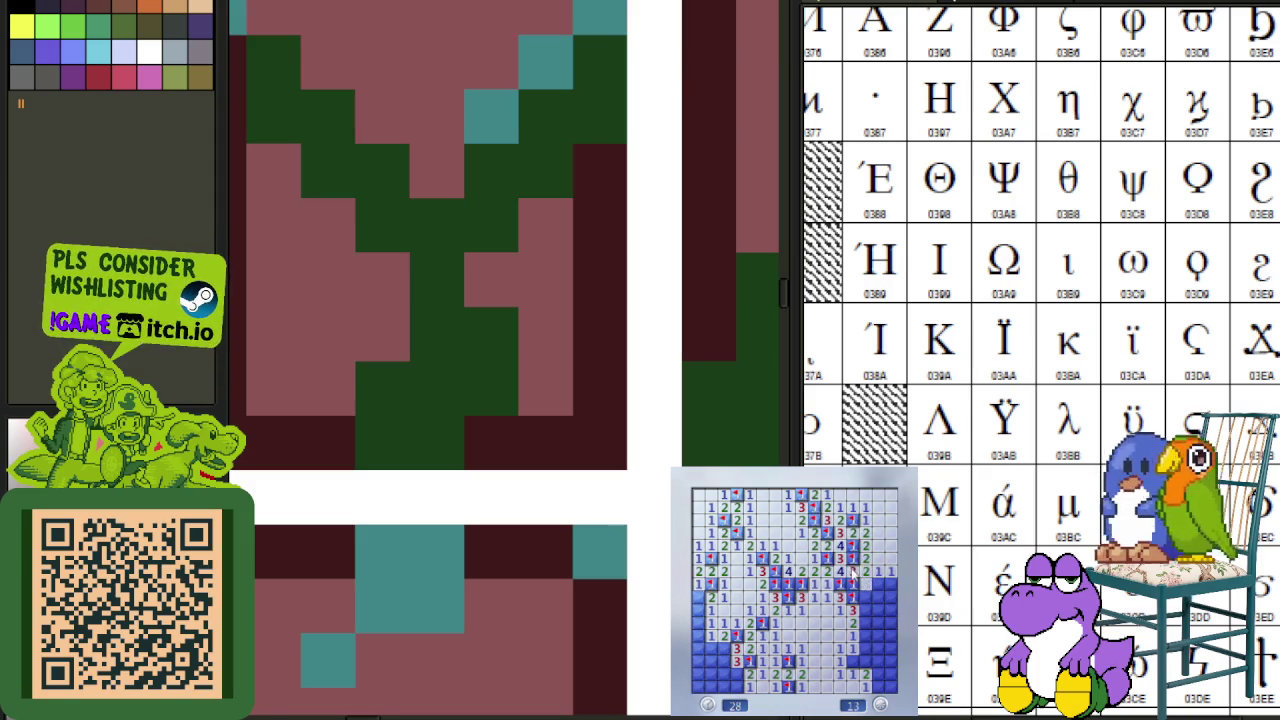
{"action": "right_click", "coordinate": [890, 586]}
{"action": "right_click", "coordinate": [864, 655]}
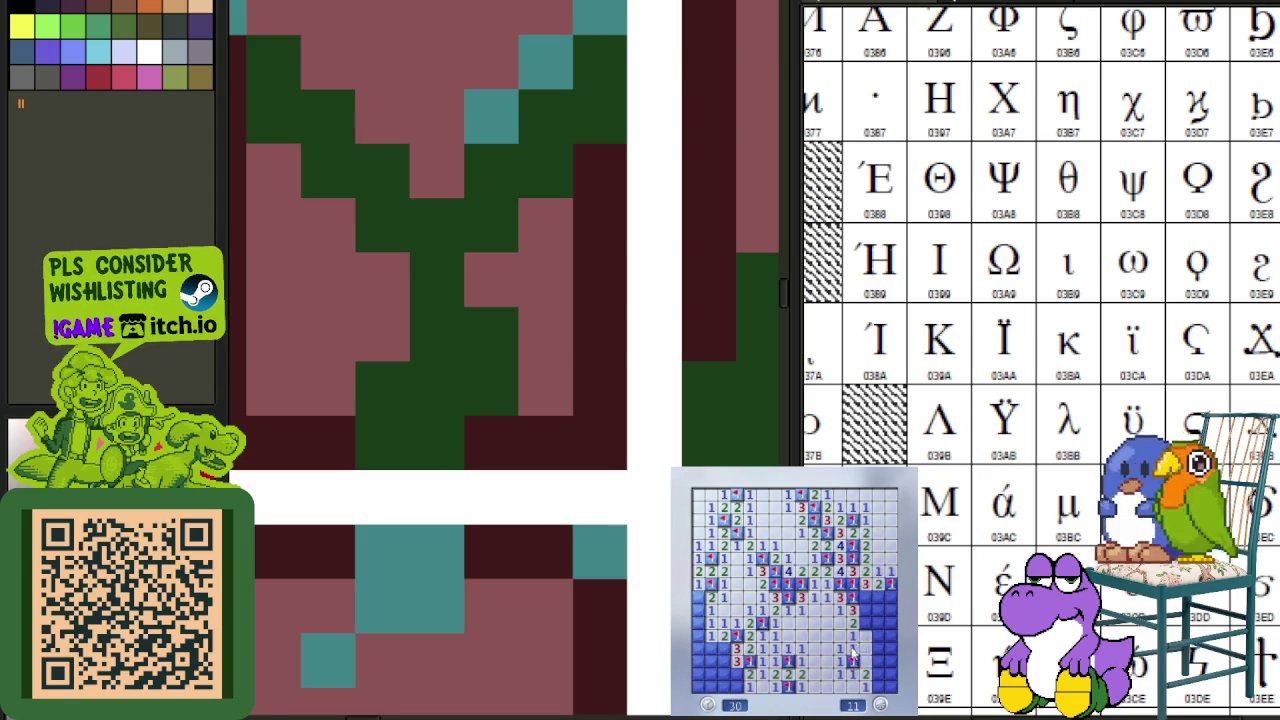
{"action": "left_click", "coordinate": [866, 598]}
{"action": "right_click", "coordinate": [866, 609]}
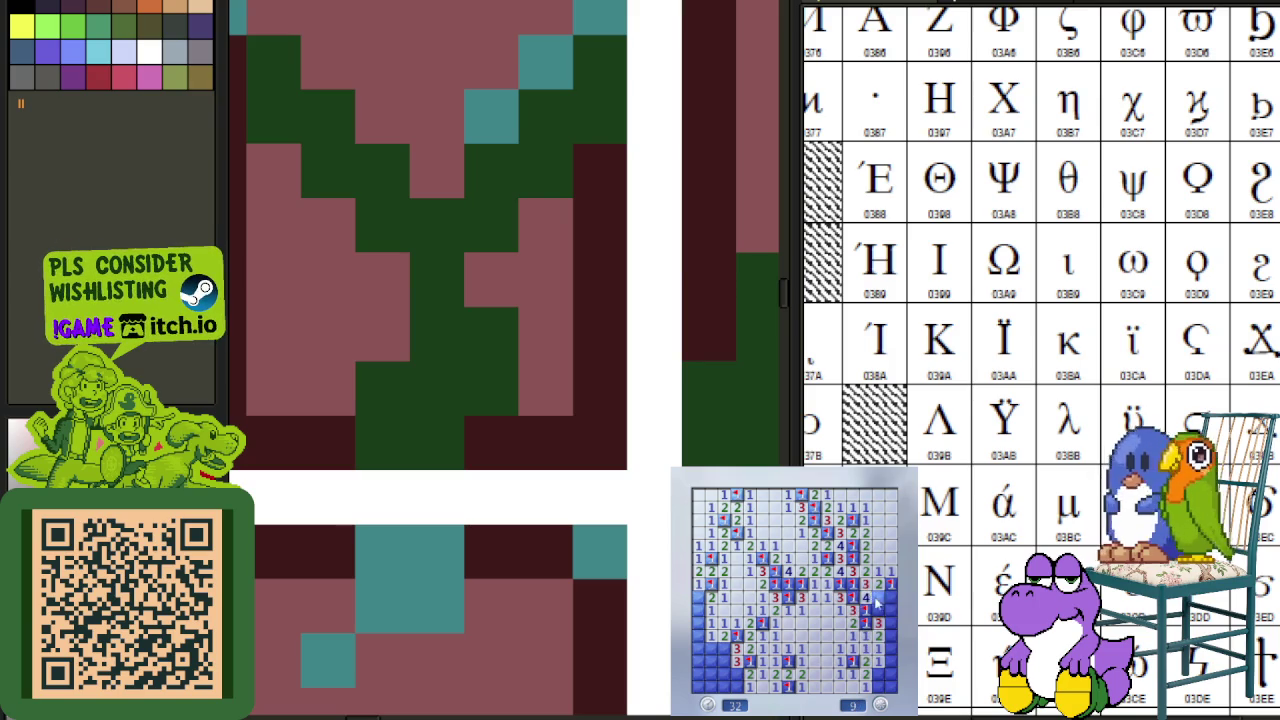
{"action": "right_click", "coordinate": [889, 636]}
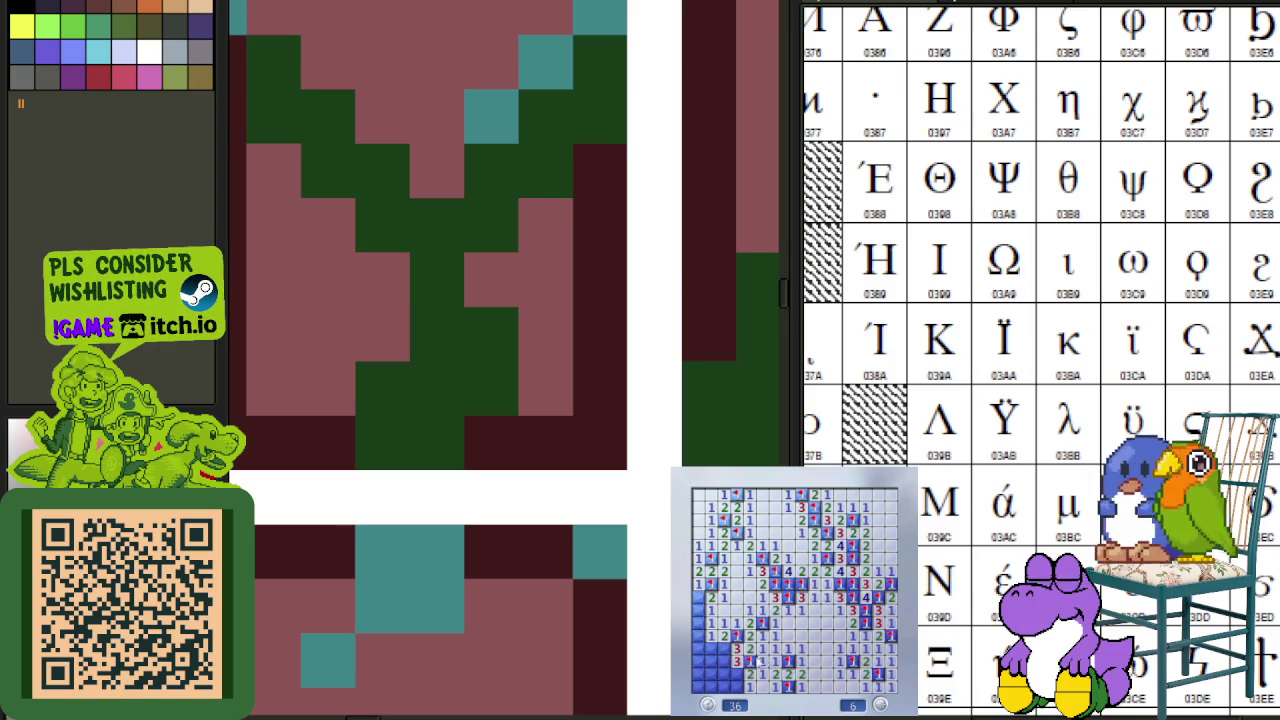
- Flag the last left-column and lower-left mines, then start a new game near the bottom
{"action": "right_click", "coordinate": [697, 609]}
{"action": "right_click", "coordinate": [697, 636]}
{"action": "left_click", "coordinate": [703, 655]}
{"action": "left_click", "coordinate": [702, 664]}
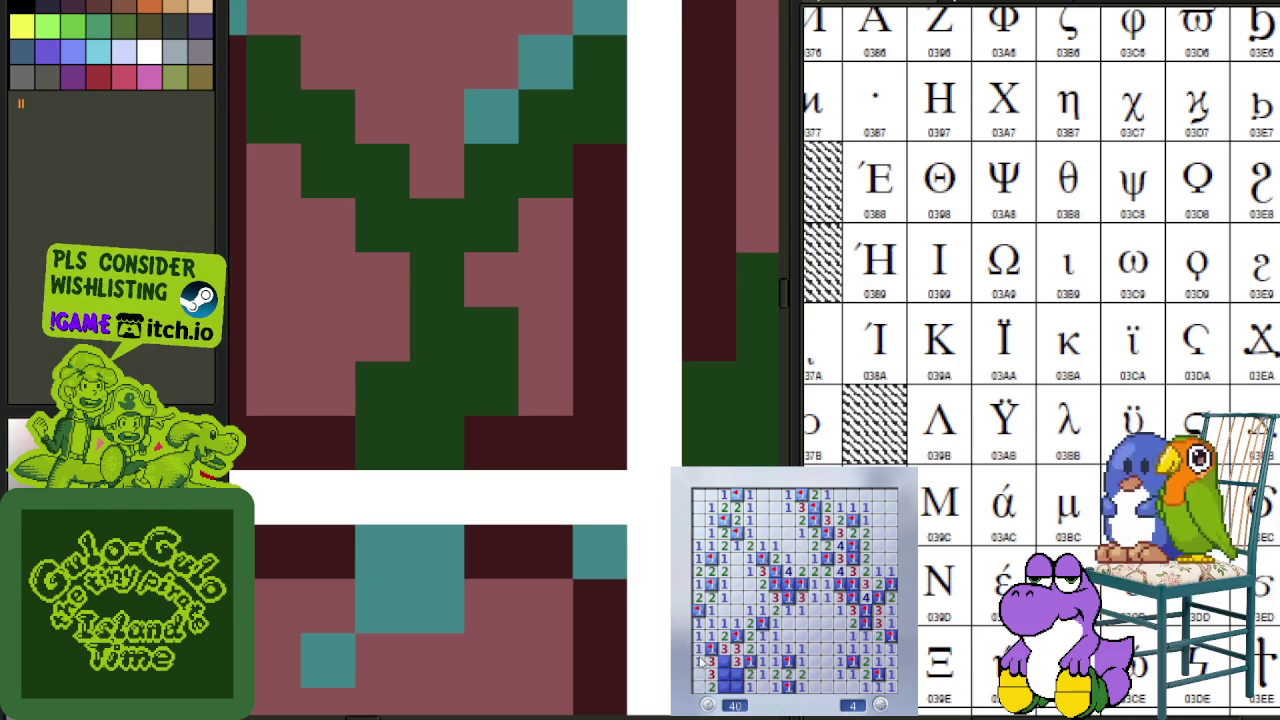
{"action": "right_click", "coordinate": [727, 677]}
{"action": "right_click", "coordinate": [727, 689]}
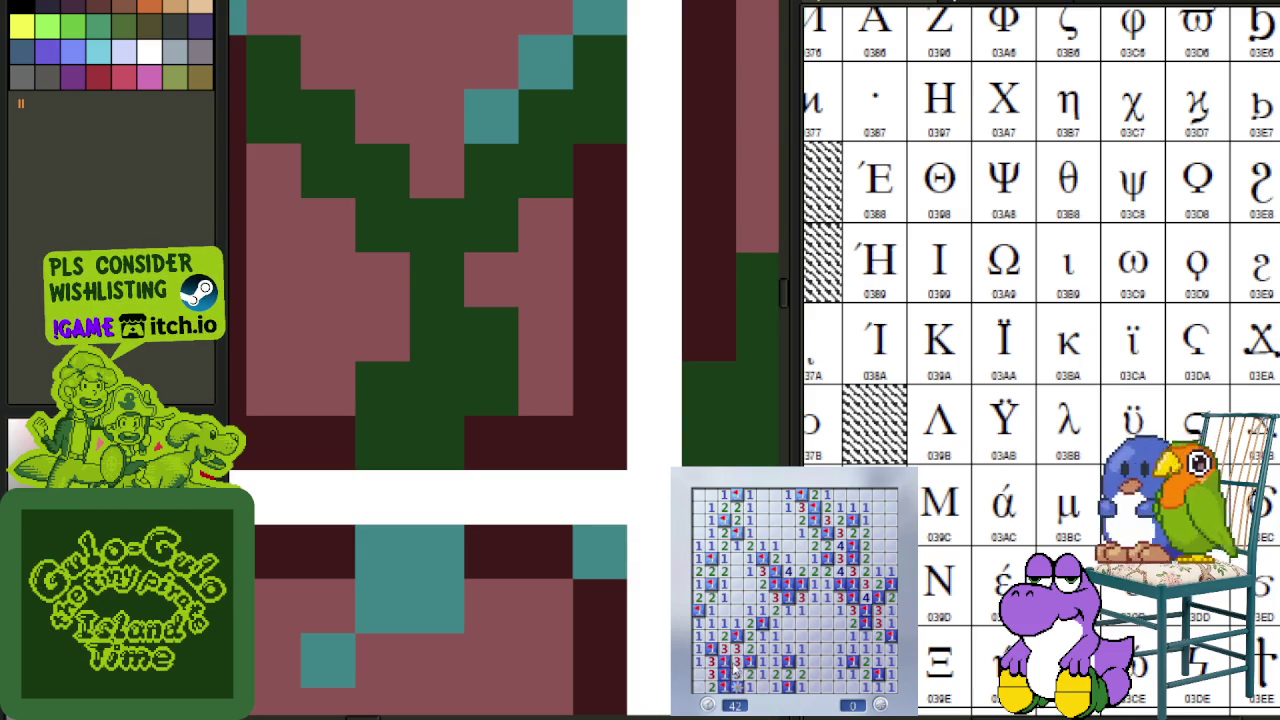
{"action": "key", "text": "F2"}
{"action": "left_click", "coordinate": [806, 618]}
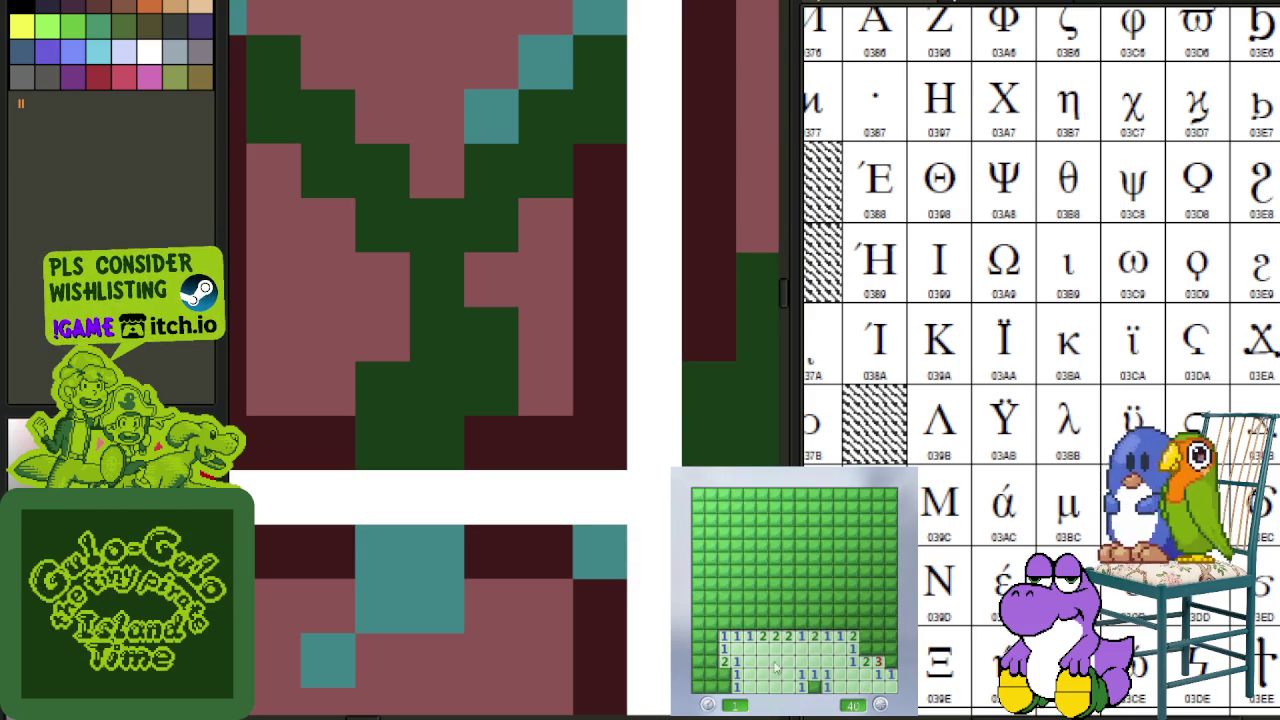
- Open cells across the lower left, left of centre and along the left edge
{"action": "left_click", "coordinate": [710, 688]}
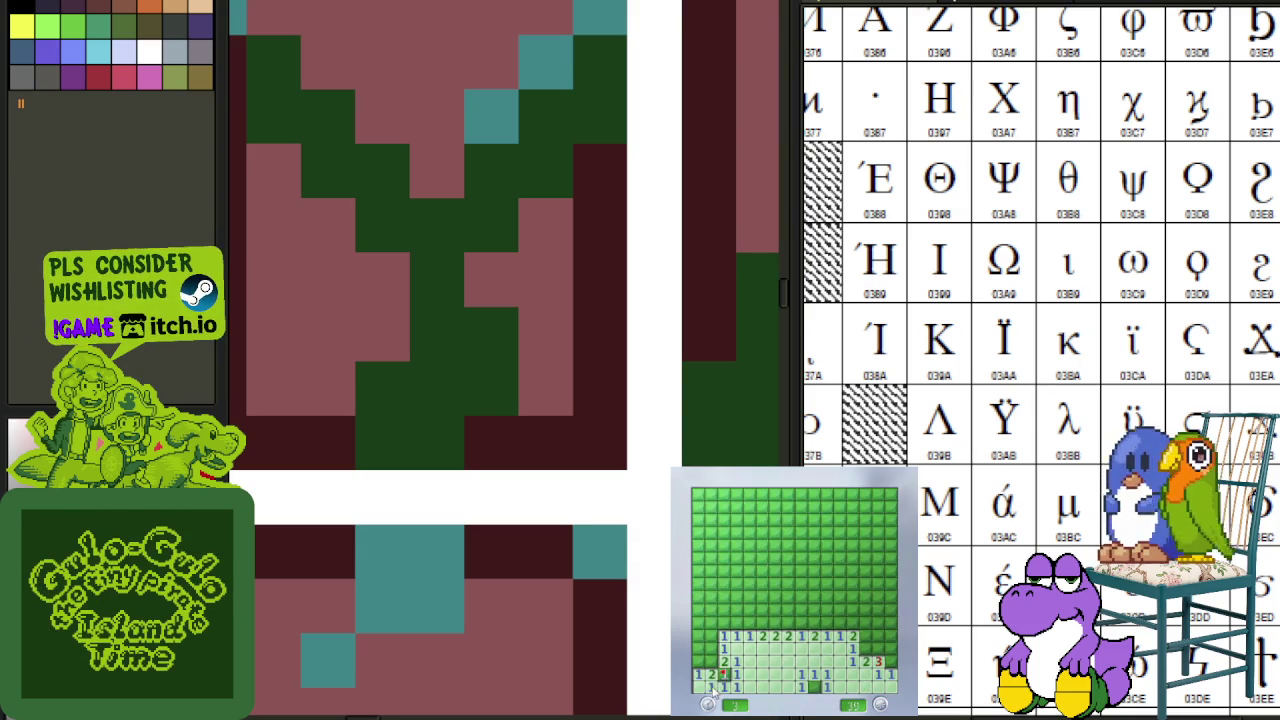
{"action": "left_click", "coordinate": [803, 625]}
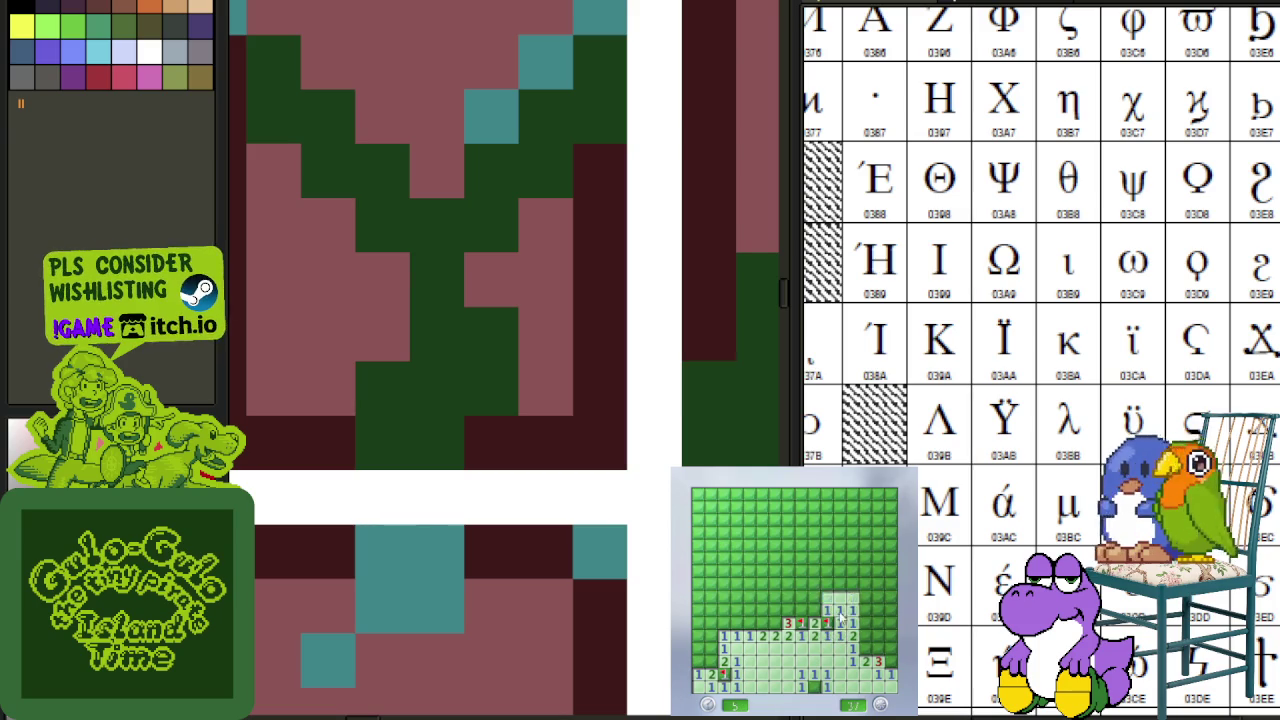
{"action": "left_click", "coordinate": [840, 619]}
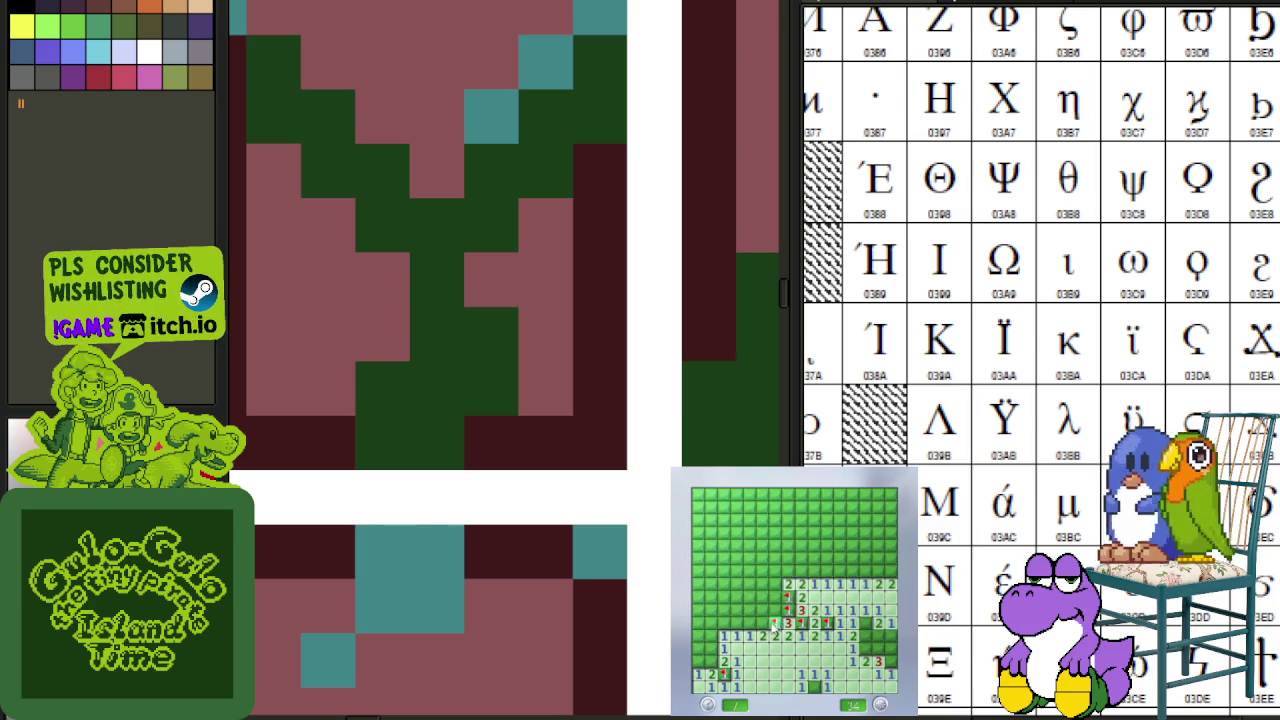
{"action": "left_click", "coordinate": [750, 621]}
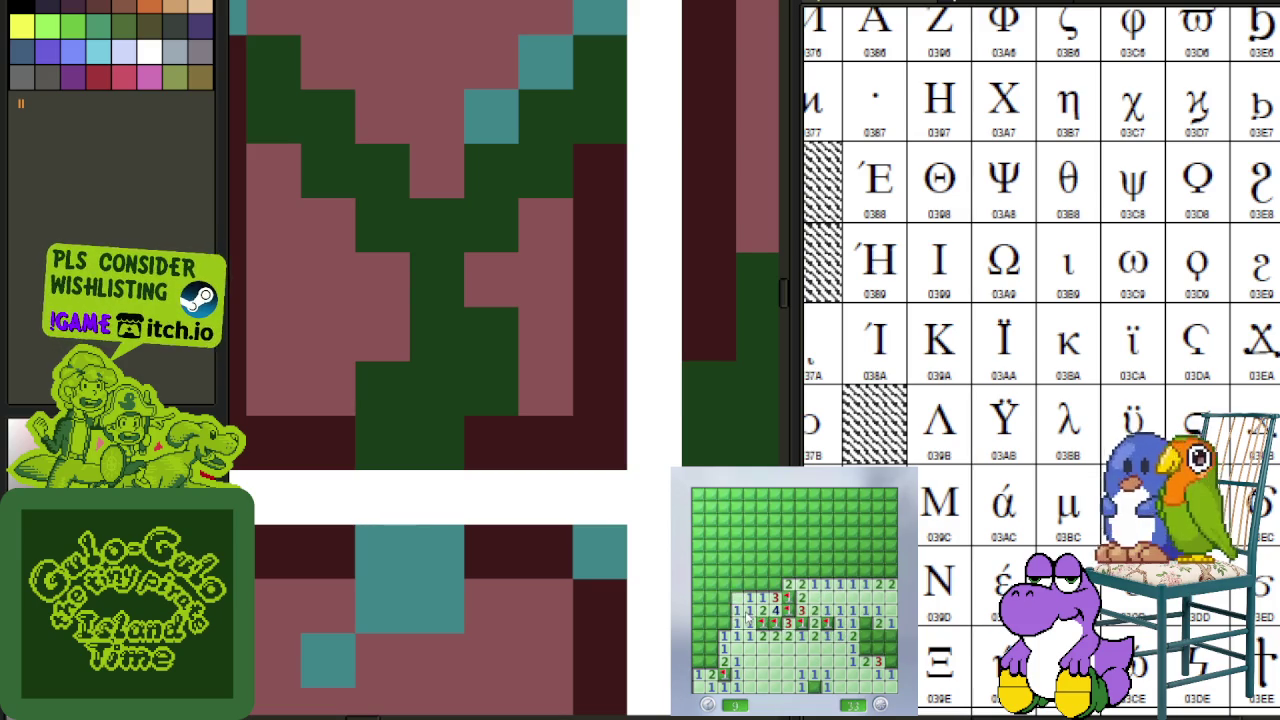
{"action": "left_click", "coordinate": [730, 598]}
{"action": "left_click", "coordinate": [722, 640]}
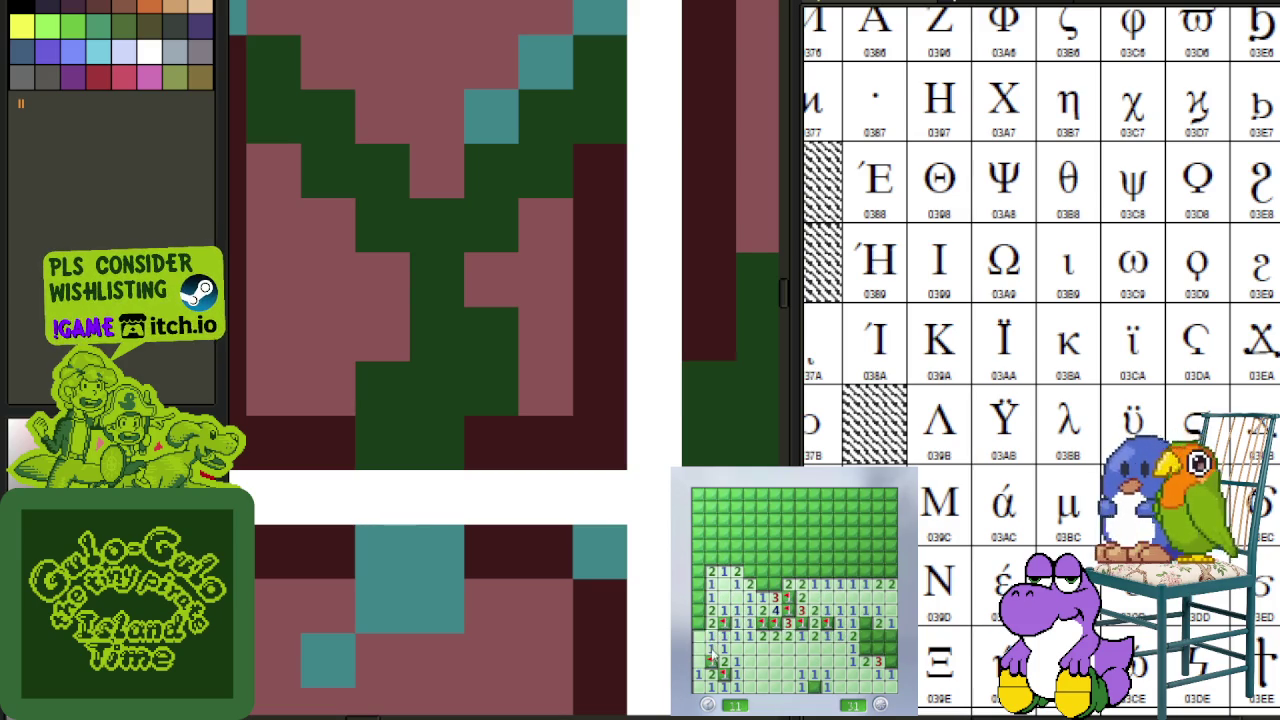
- Flag left-side mines and open the rows and large area above the revealed cells
{"action": "right_click", "coordinate": [704, 609]}
{"action": "right_click", "coordinate": [748, 571]}
{"action": "right_click", "coordinate": [800, 571]}
{"action": "left_click", "coordinate": [795, 584]}
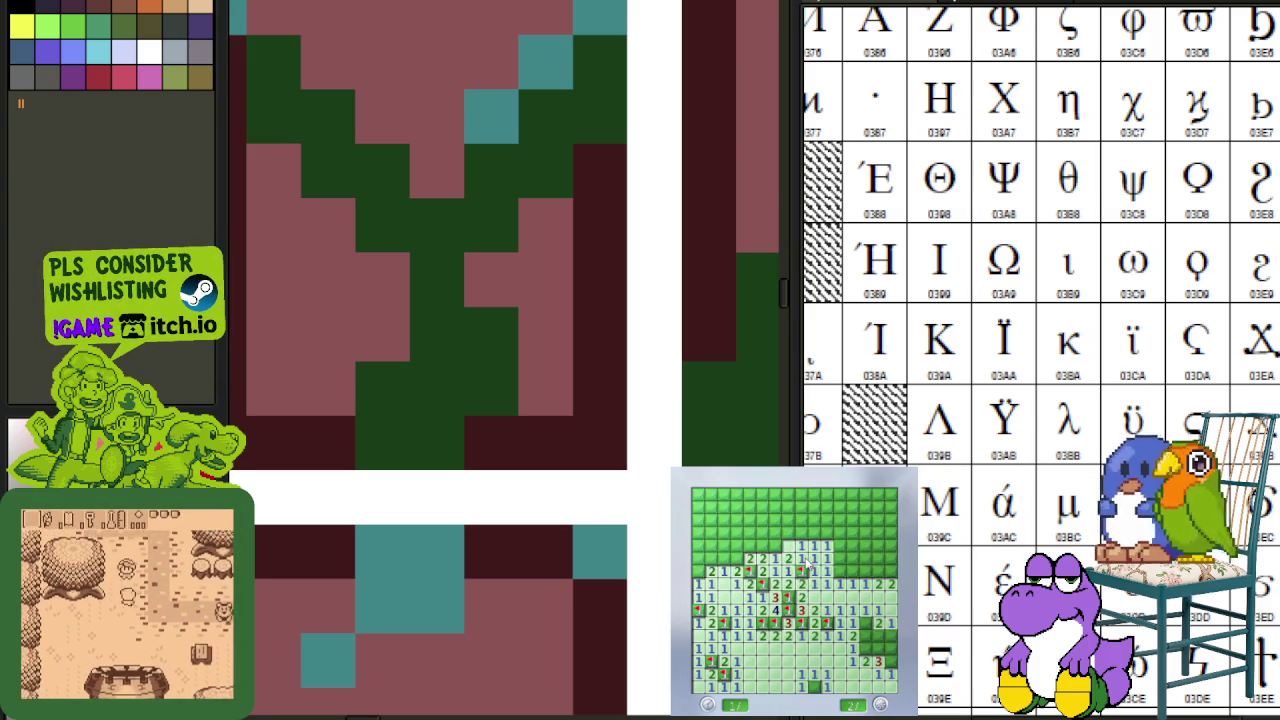
{"action": "left_click", "coordinate": [790, 557]}
{"action": "right_click", "coordinate": [773, 545]}
{"action": "left_click", "coordinate": [787, 536]}
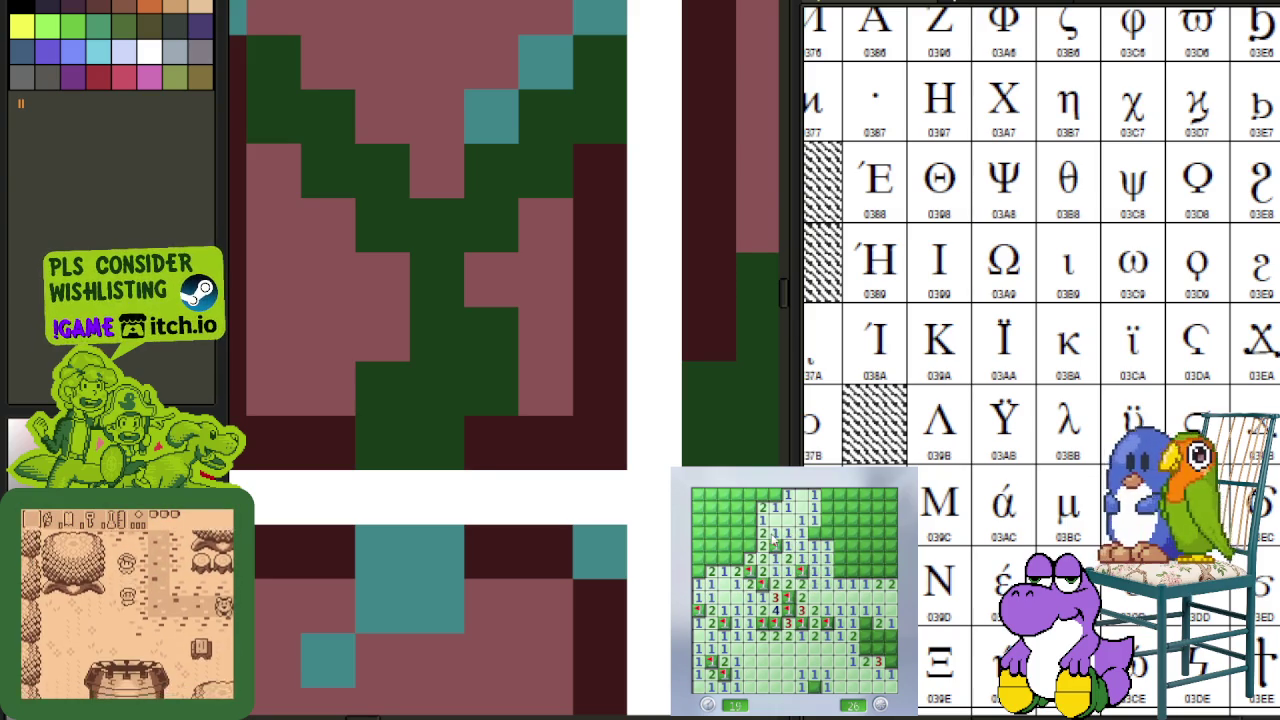
{"action": "left_click", "coordinate": [755, 512]}
{"action": "right_click", "coordinate": [748, 532]}
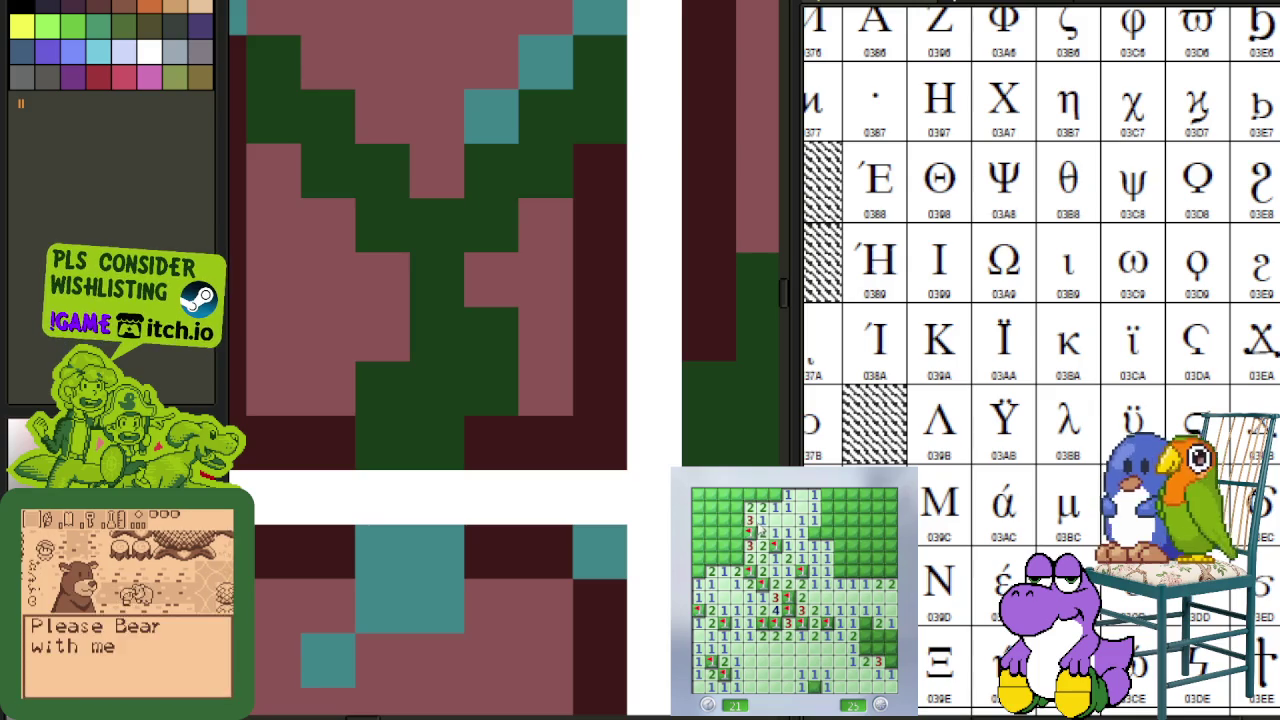
- Flag two more mines near the top, then restart with a fresh opening move
{"action": "left_click", "coordinate": [762, 494]}
{"action": "right_click", "coordinate": [750, 494]}
{"action": "right_click", "coordinate": [699, 570]}
{"action": "key", "text": "F2"}
{"action": "left_click", "coordinate": [760, 571]}
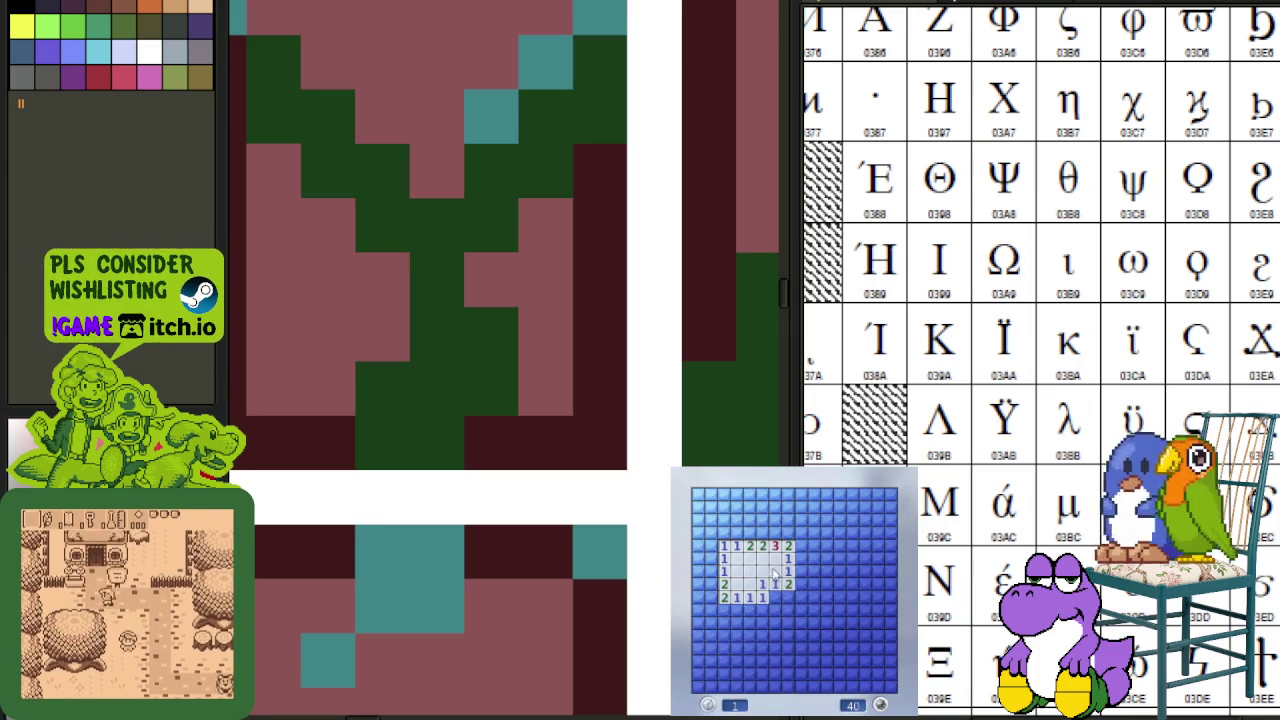
- Clear the cells below and left of the opening, flagging two mines on the left
{"action": "left_click", "coordinate": [763, 621]}
{"action": "left_click", "coordinate": [790, 607]}
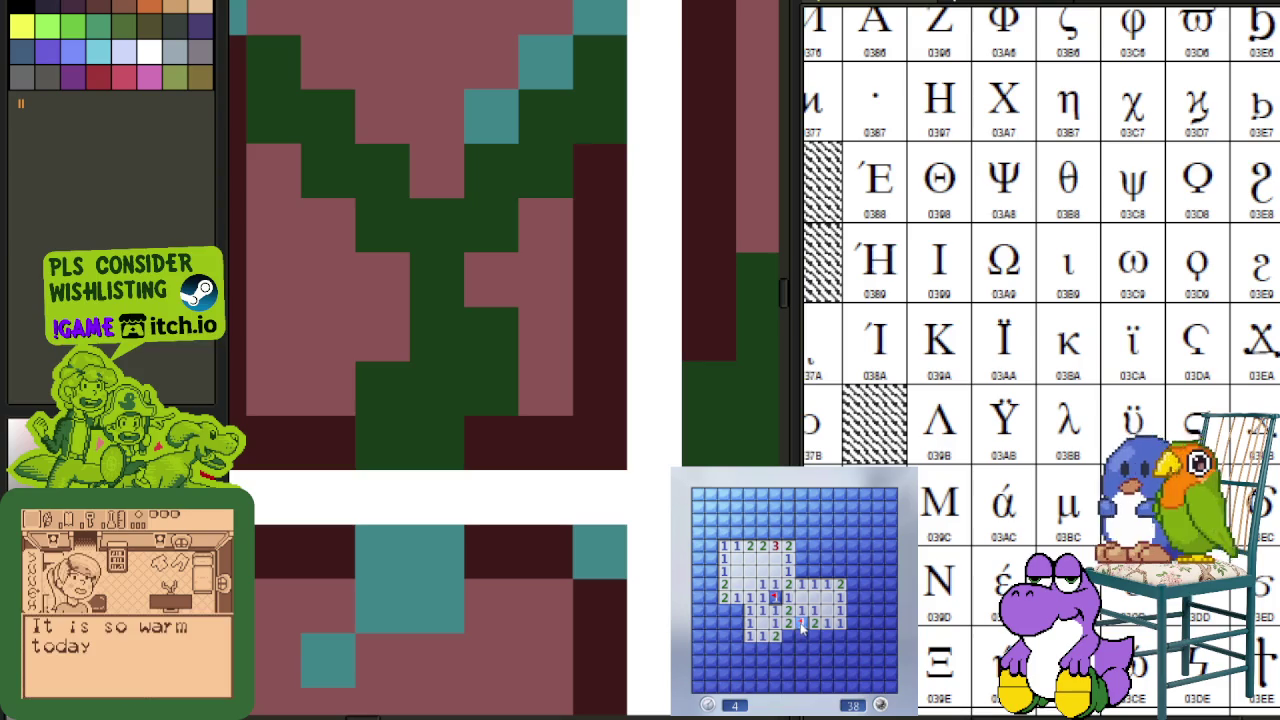
{"action": "right_click", "coordinate": [737, 608]}
{"action": "left_click", "coordinate": [746, 634]}
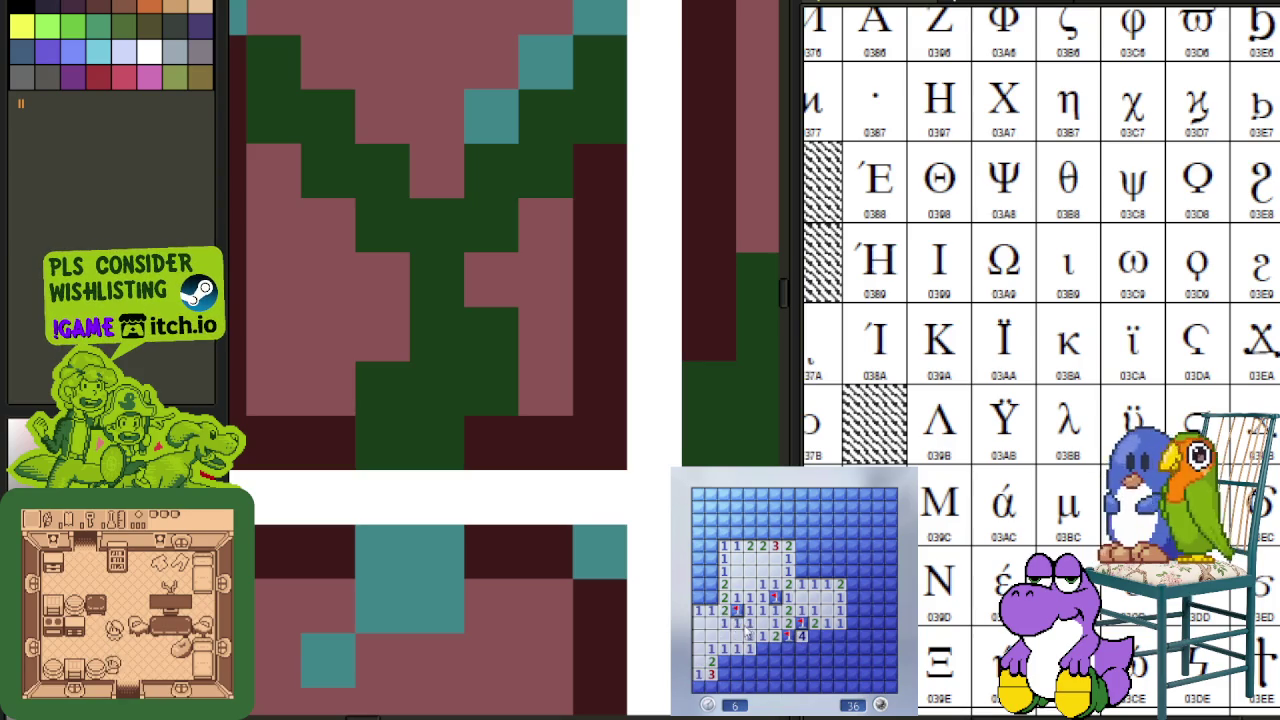
{"action": "right_click", "coordinate": [710, 571]}
{"action": "left_click", "coordinate": [699, 584]}
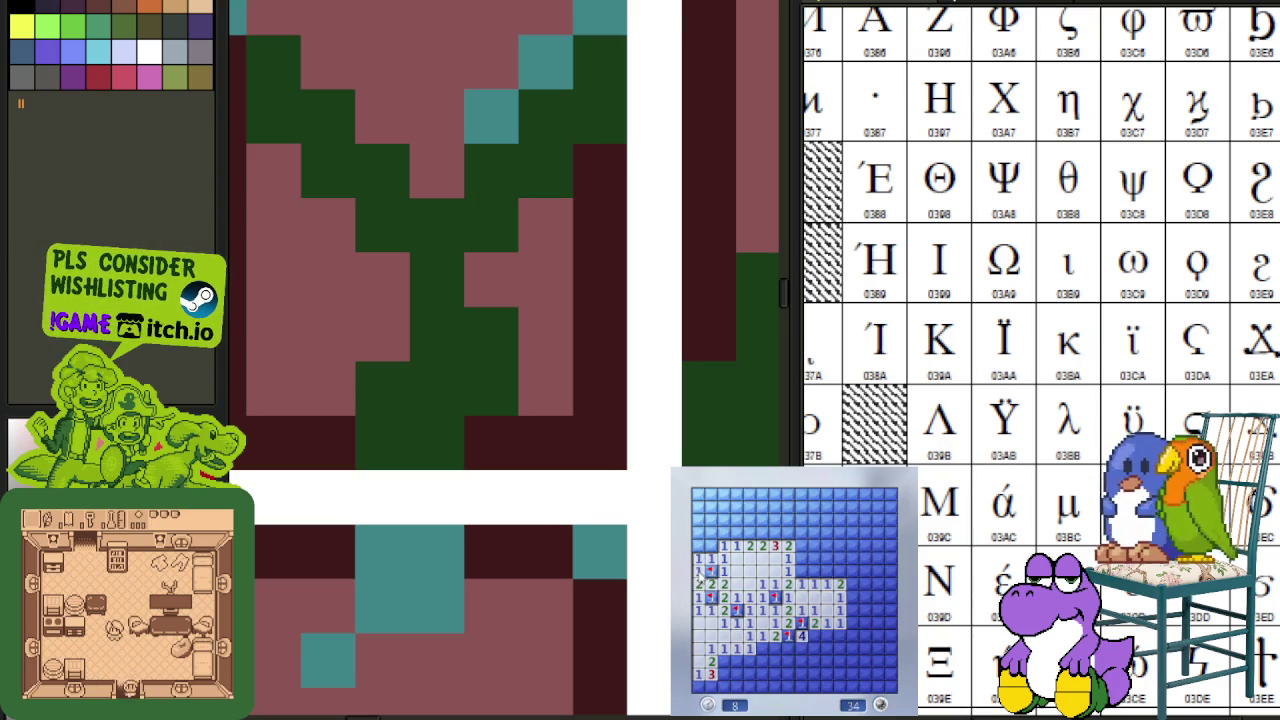
{"action": "left_click", "coordinate": [716, 536]}
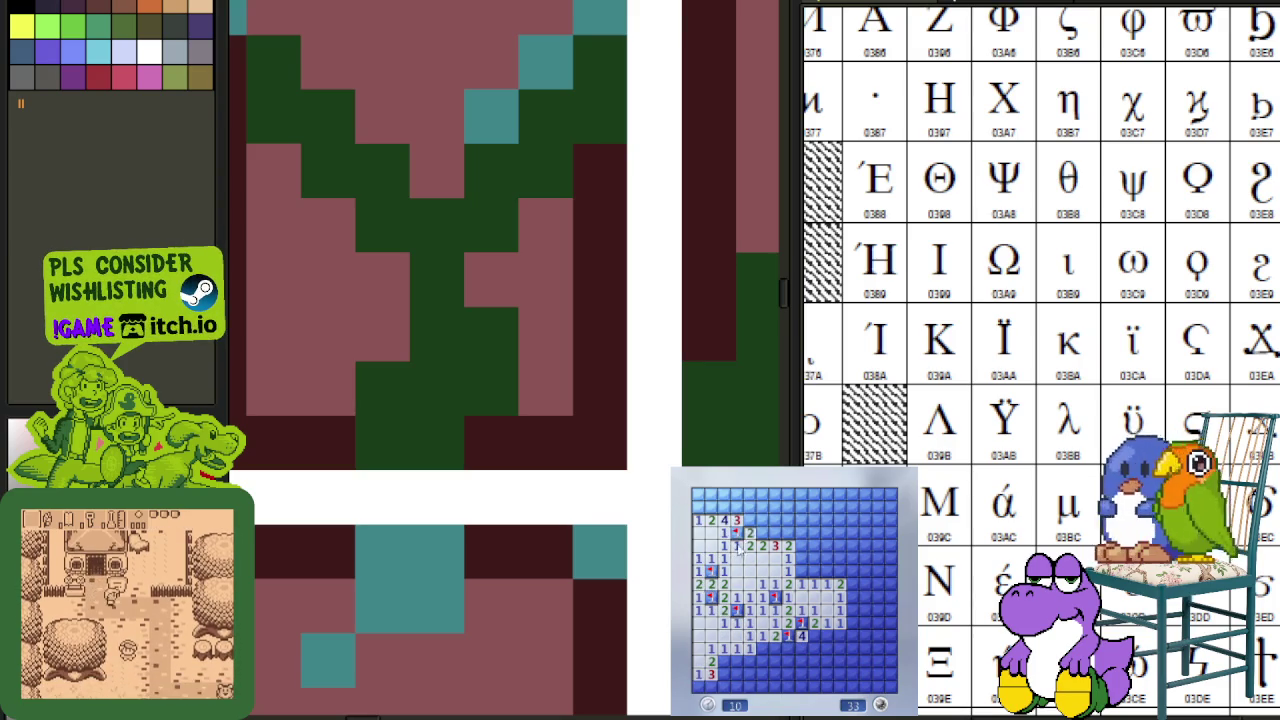
{"action": "left_click", "coordinate": [806, 545]}
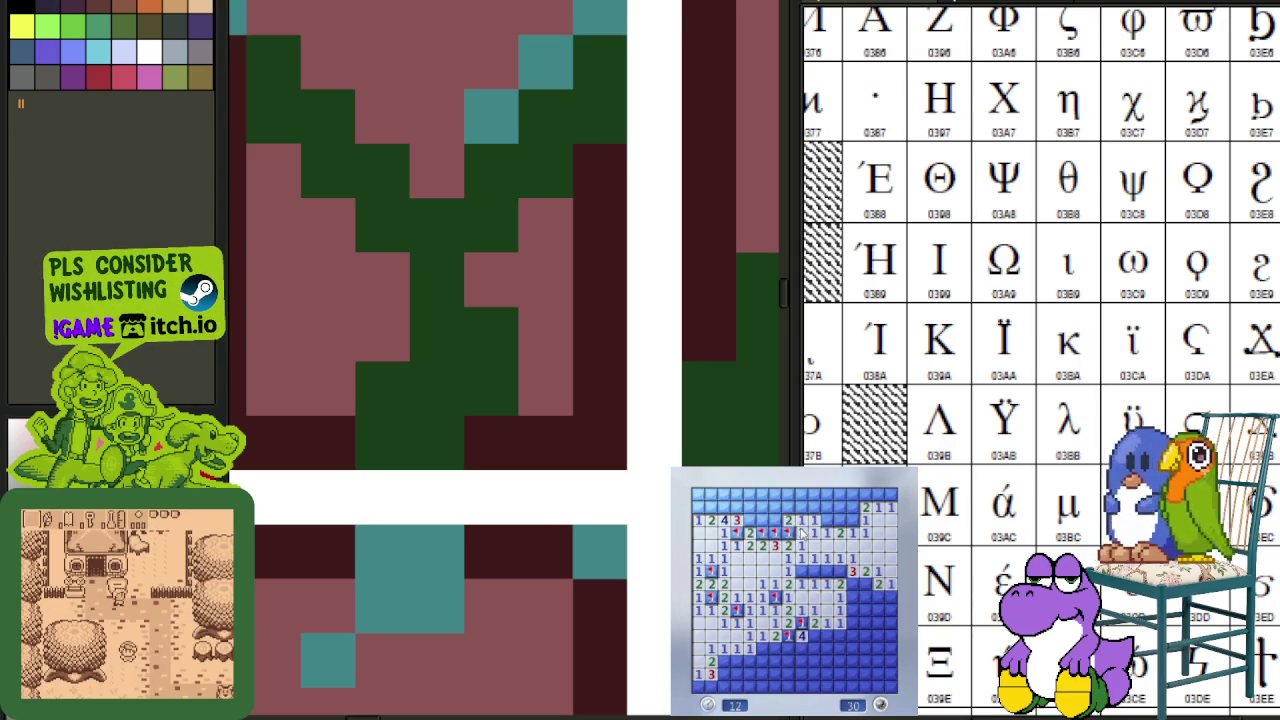
- Flag the mines along the top rows and upper right, opening the safe top-row cells
{"action": "right_click", "coordinate": [711, 507]}
{"action": "right_click", "coordinate": [774, 494]}
{"action": "right_click", "coordinate": [699, 494]}
{"action": "right_click", "coordinate": [750, 494]}
{"action": "left_click", "coordinate": [737, 494]}
{"action": "left_click", "coordinate": [826, 507]}
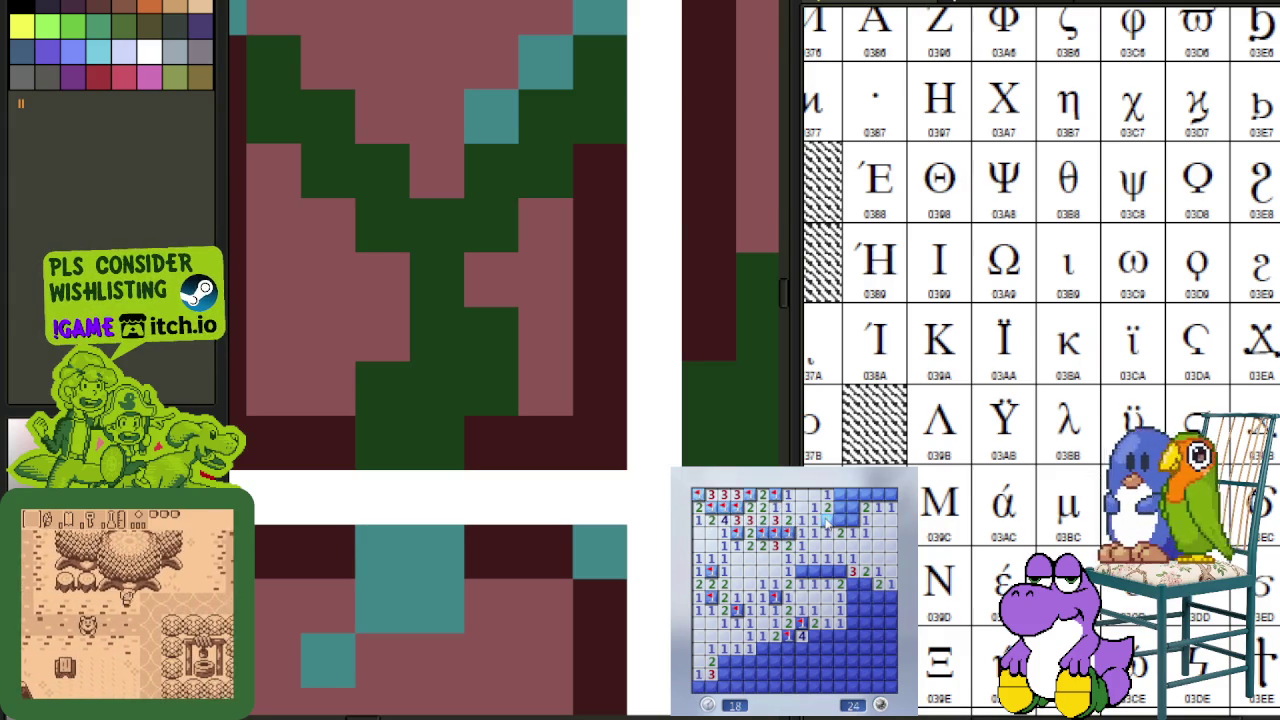
{"action": "right_click", "coordinate": [838, 494]}
{"action": "right_click", "coordinate": [826, 520]}
{"action": "right_click", "coordinate": [850, 520]}
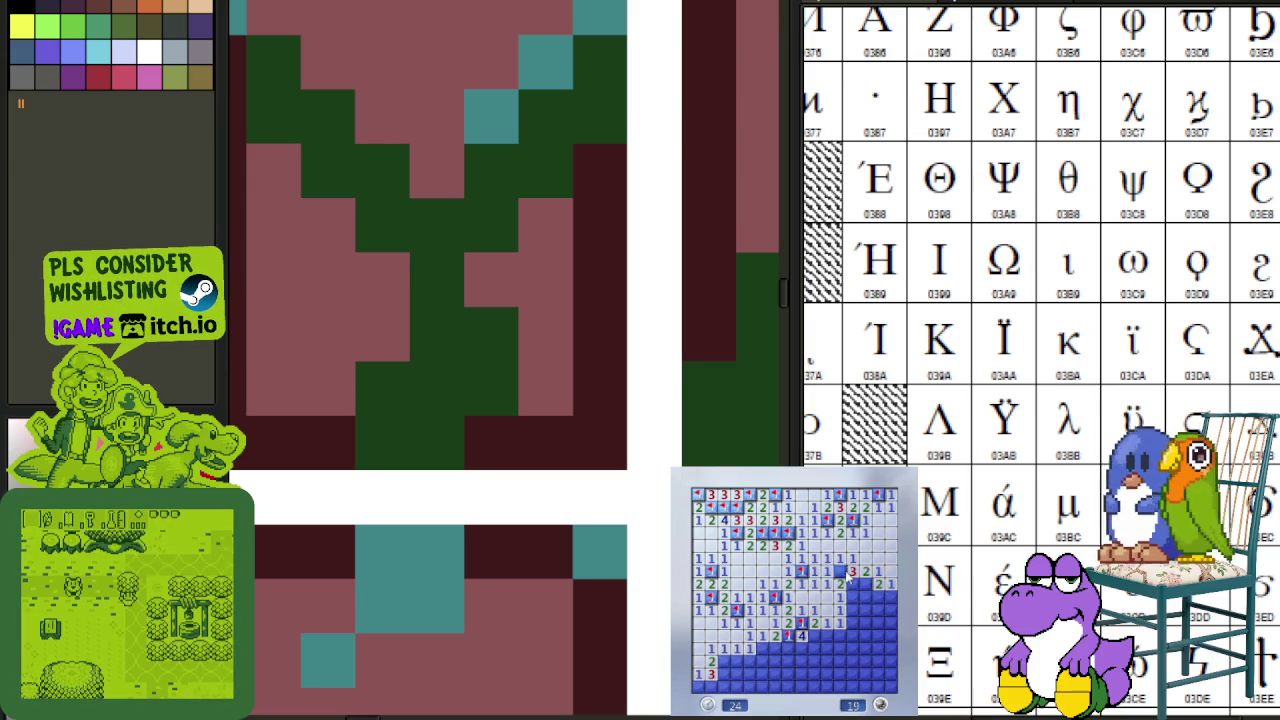
- Clear the lower-right corner, flagging the mines in the rightmost column and bottom rows
{"action": "left_click", "coordinate": [864, 603]}
{"action": "right_click", "coordinate": [853, 622]}
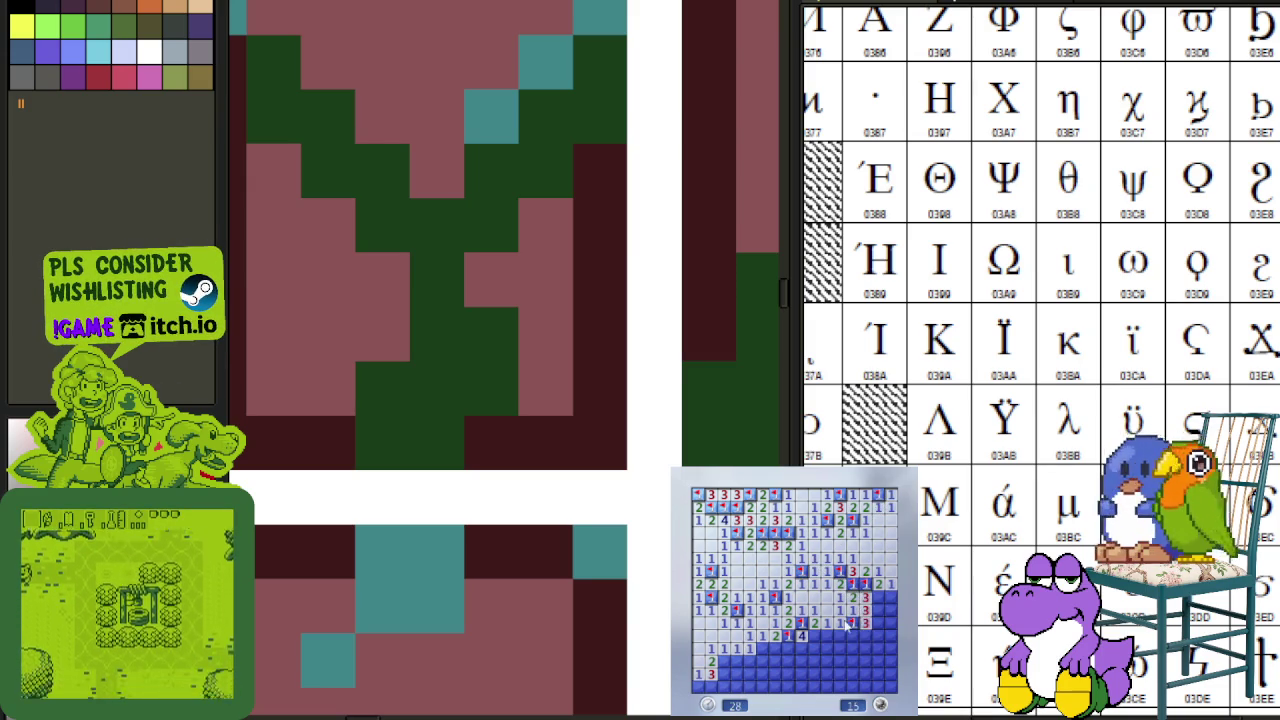
{"action": "left_click", "coordinate": [846, 640]}
{"action": "right_click", "coordinate": [879, 635]}
{"action": "right_click", "coordinate": [879, 622]}
{"action": "right_click", "coordinate": [879, 609]}
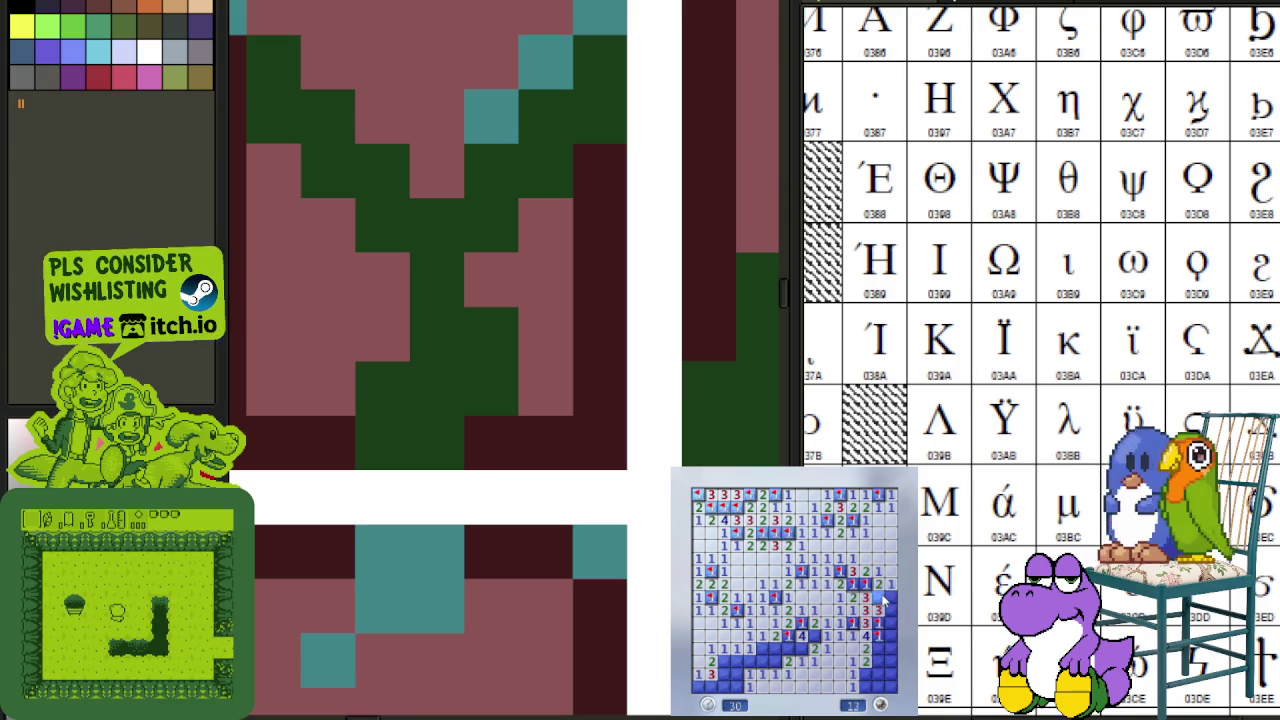
{"action": "left_click", "coordinate": [891, 628]}
{"action": "left_click", "coordinate": [885, 648]}
{"action": "right_click", "coordinate": [891, 655]}
{"action": "left_click", "coordinate": [866, 661]}
{"action": "right_click", "coordinate": [866, 674]}
{"action": "left_click", "coordinate": [885, 674]}
{"action": "right_click", "coordinate": [866, 687]}
- Flag the last mines in the lower middle and open the remaining safe cells
{"action": "right_click", "coordinate": [801, 649]}
{"action": "right_click", "coordinate": [811, 636]}
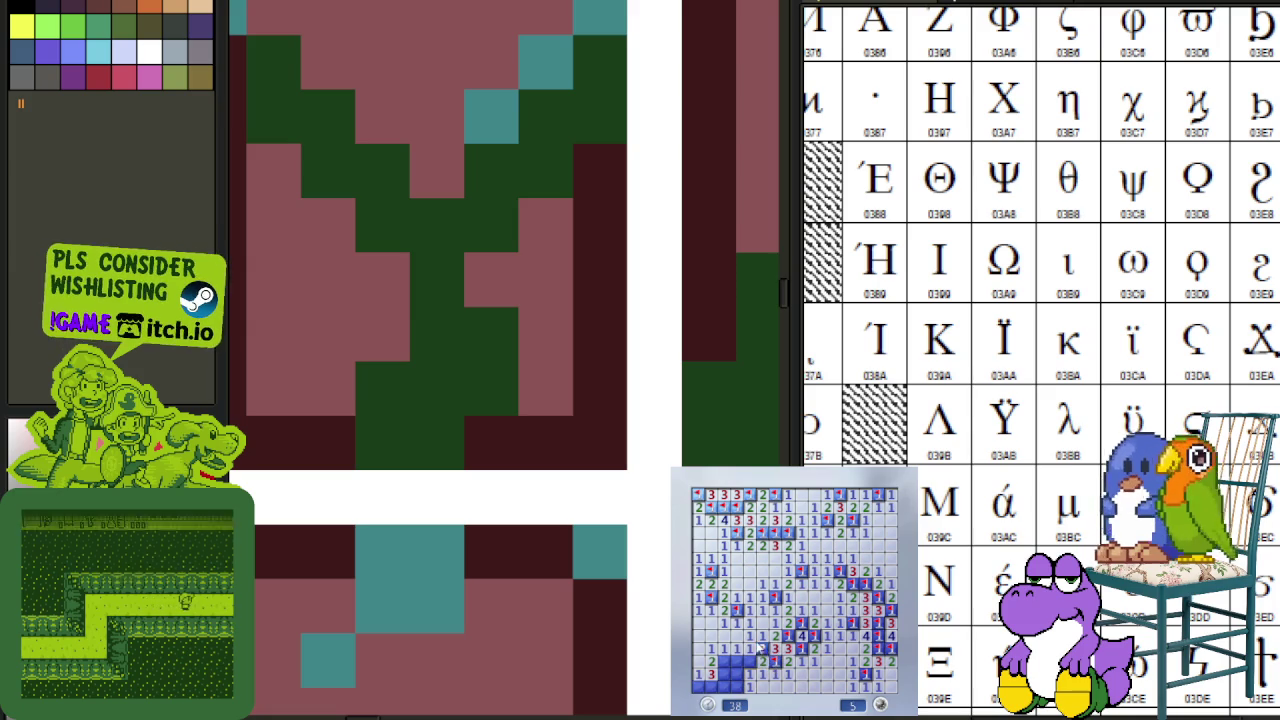
{"action": "right_click", "coordinate": [763, 649]}
{"action": "right_click", "coordinate": [763, 660]}
{"action": "left_click", "coordinate": [748, 662]}
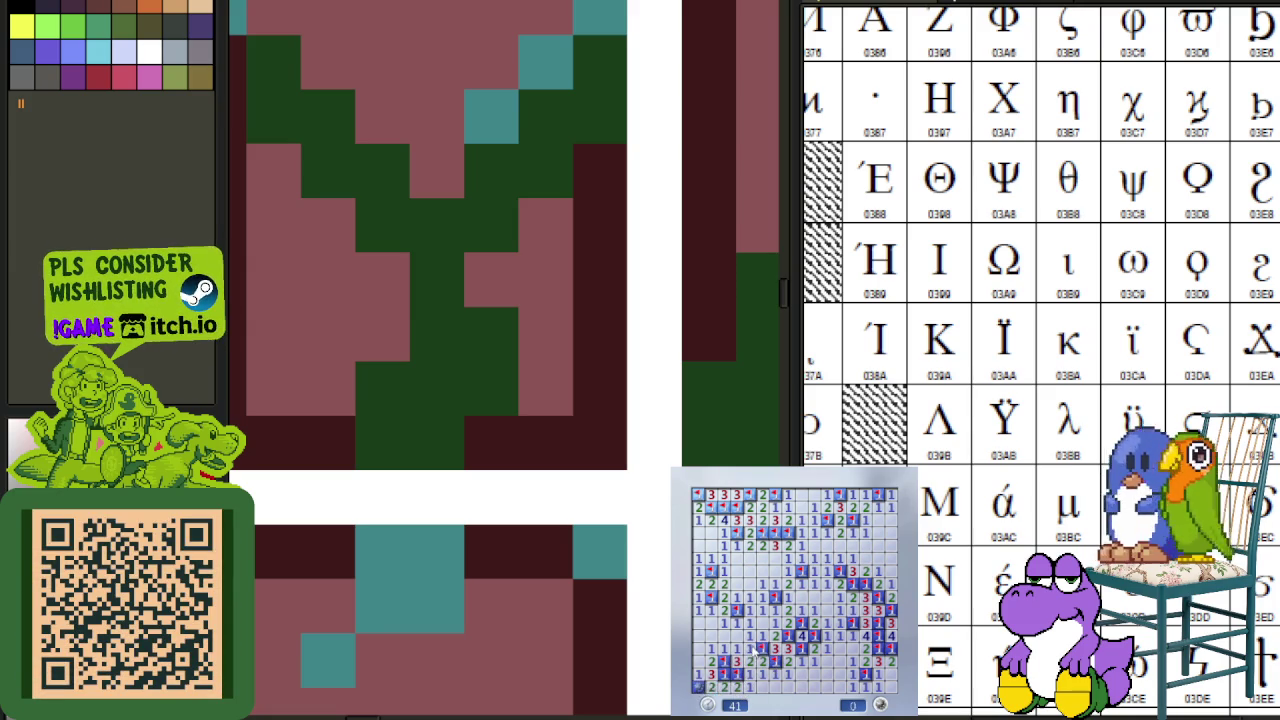
{"action": "scroll", "coordinate": [543, 334], "scroll_direction": "down", "scroll_amount": 5}
- Show the layer list, view Greek Layer 1's letters alone, then restore the tile grid
{"action": "scroll", "coordinate": [537, 349], "scroll_direction": "down", "scroll_amount": 1}
{"action": "scroll", "coordinate": [526, 349], "scroll_direction": "up", "scroll_amount": 1}
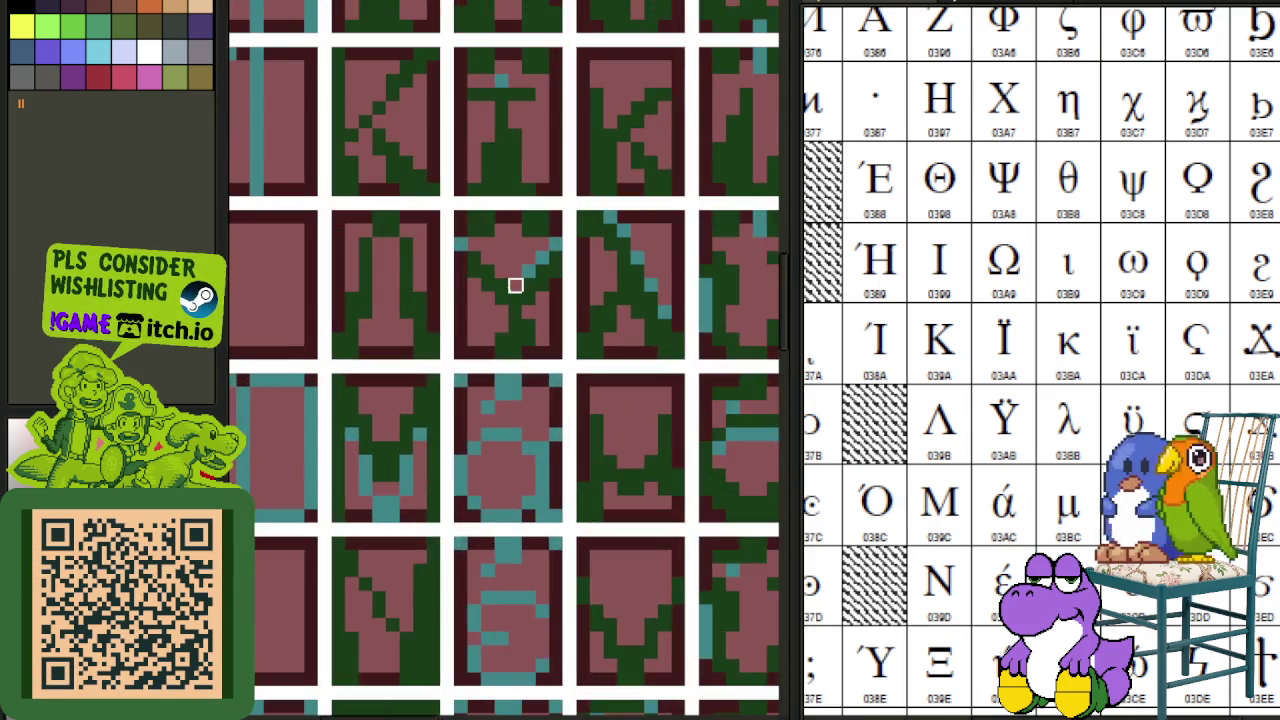
{"action": "scroll", "coordinate": [515, 286], "scroll_direction": "up", "scroll_amount": 2}
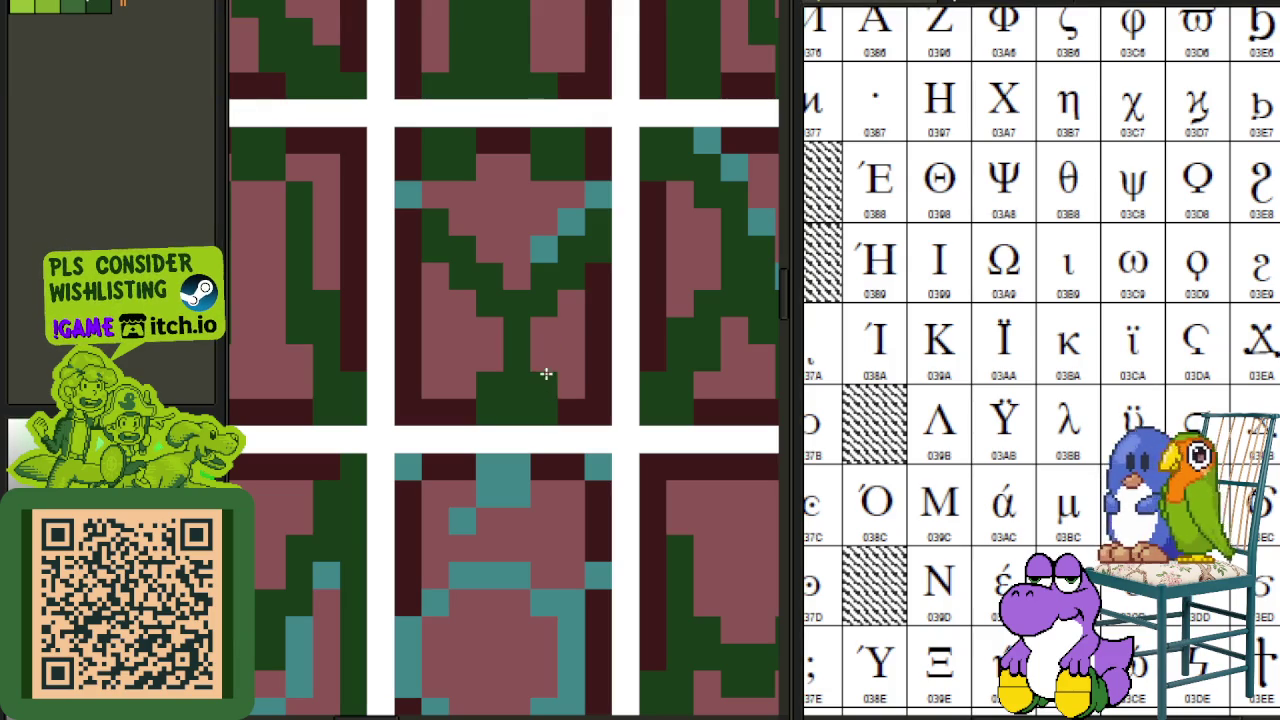
{"action": "scroll", "coordinate": [519, 366], "scroll_direction": "down", "scroll_amount": 3}
{"action": "key", "text": "Tab"}
{"action": "left_click", "coordinate": [330, 636]}
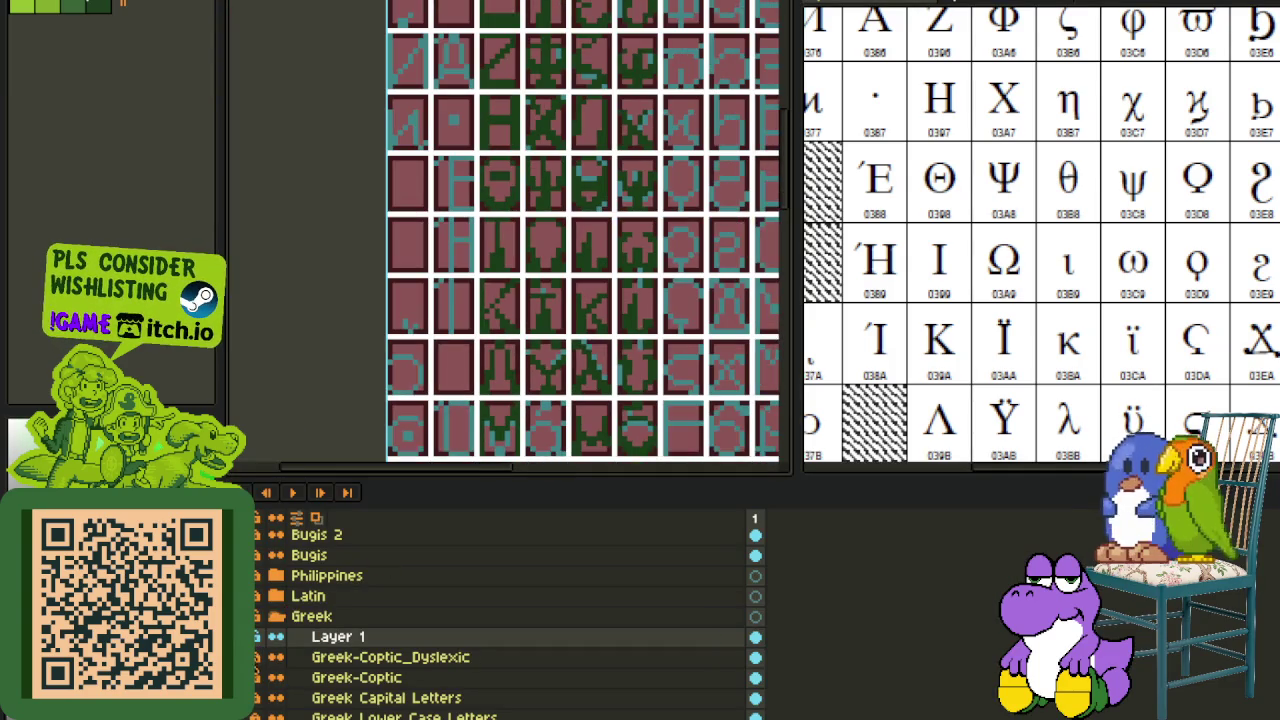
{"action": "scroll", "coordinate": [425, 438], "scroll_direction": "down", "scroll_amount": 3}
{"action": "scroll", "coordinate": [560, 355], "scroll_direction": "up", "scroll_amount": 1}
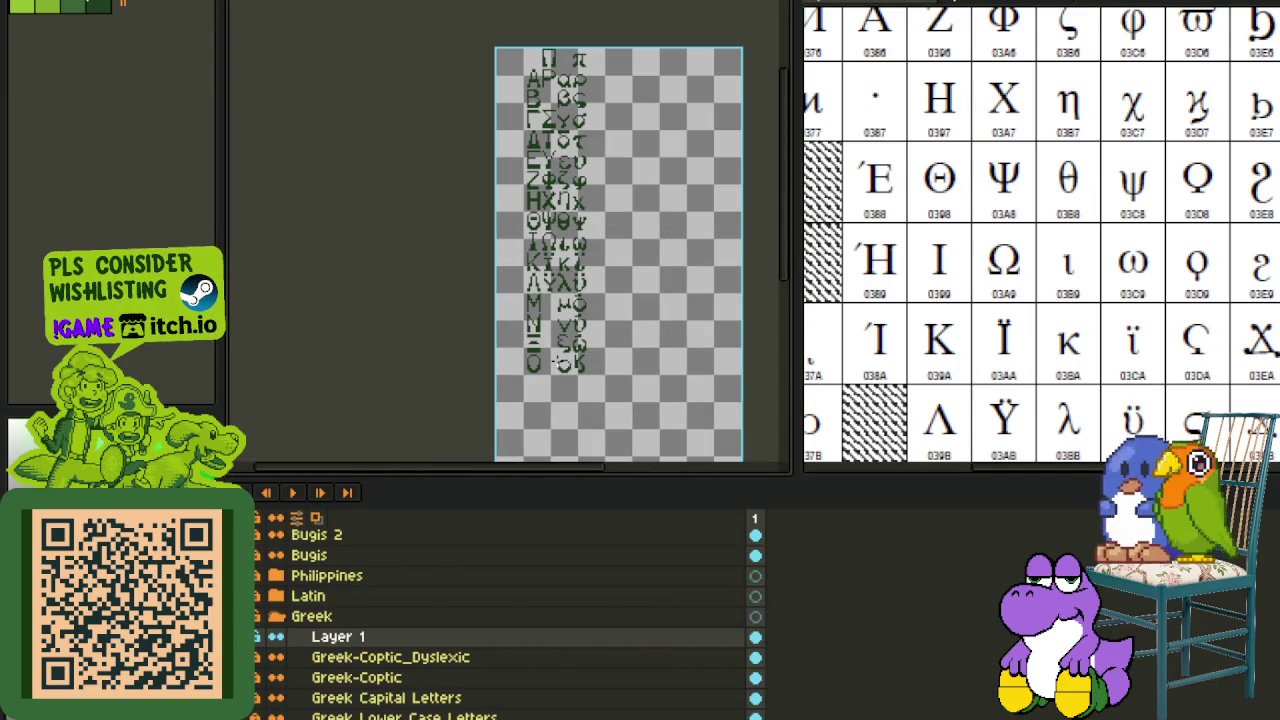
{"action": "scroll", "coordinate": [524, 290], "scroll_direction": "up", "scroll_amount": 1}
{"action": "scroll", "coordinate": [524, 290], "scroll_direction": "up", "scroll_amount": 1}
{"action": "scroll", "coordinate": [524, 290], "scroll_direction": "up", "scroll_amount": 1}
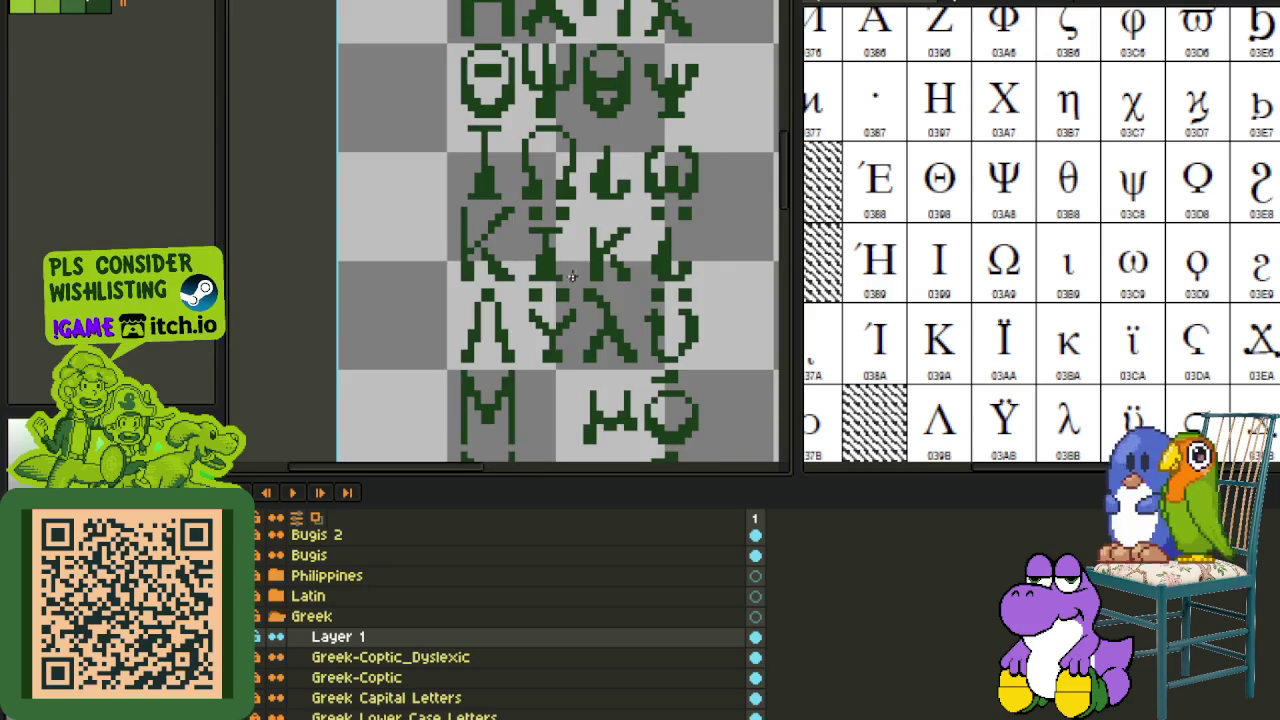
{"action": "scroll", "coordinate": [524, 290], "scroll_direction": "down", "scroll_amount": 3}
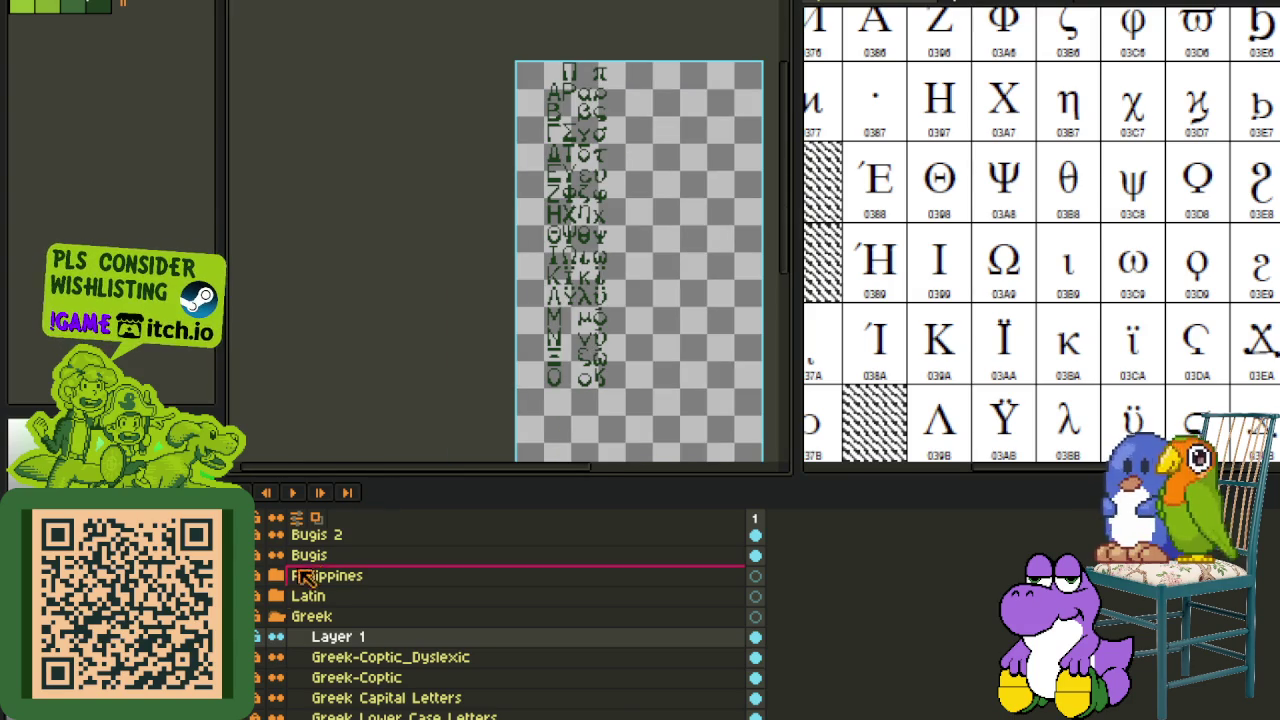
{"action": "left_click", "coordinate": [262, 657]}
- Hide the timeline and zoom in on the glyph tile sheet
{"action": "key", "text": "Tab"}
{"action": "scroll", "coordinate": [507, 335], "scroll_direction": "up", "scroll_amount": 1}
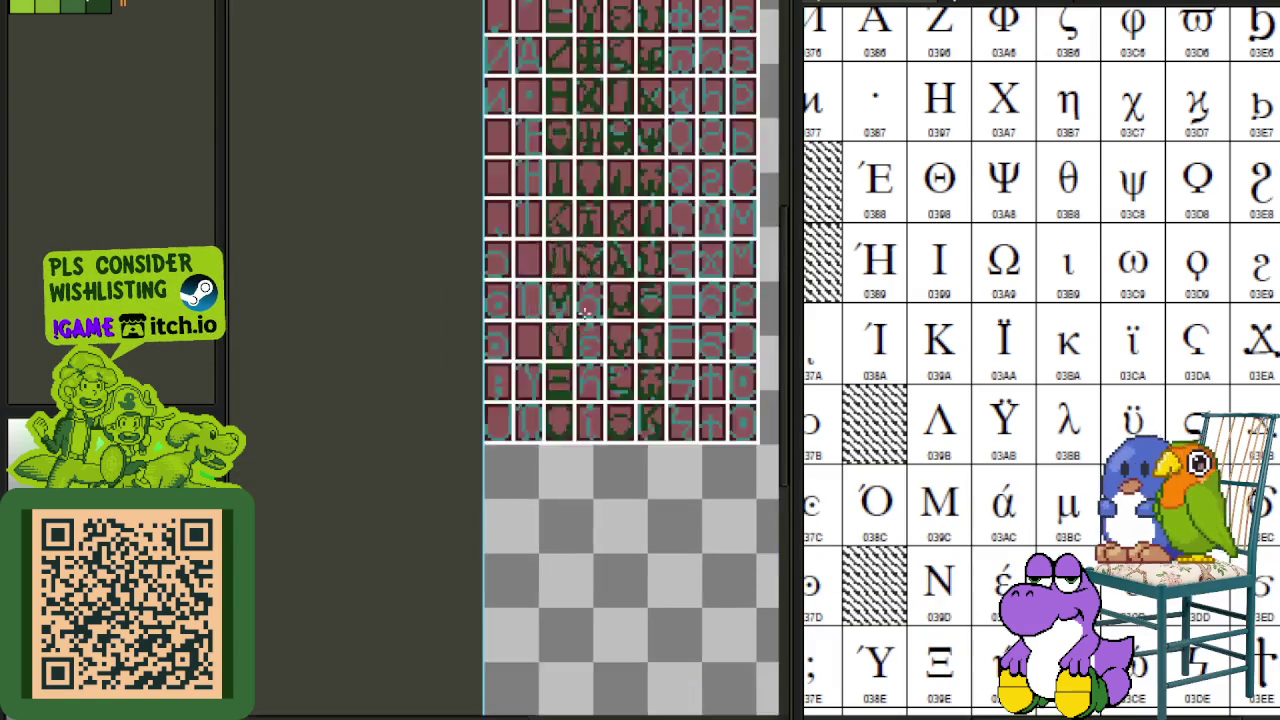
{"action": "scroll", "coordinate": [494, 346], "scroll_direction": "up", "scroll_amount": 1}
{"action": "scroll", "coordinate": [452, 300], "scroll_direction": "up", "scroll_amount": 1}
{"action": "scroll", "coordinate": [603, 470], "scroll_direction": "up", "scroll_amount": 2}
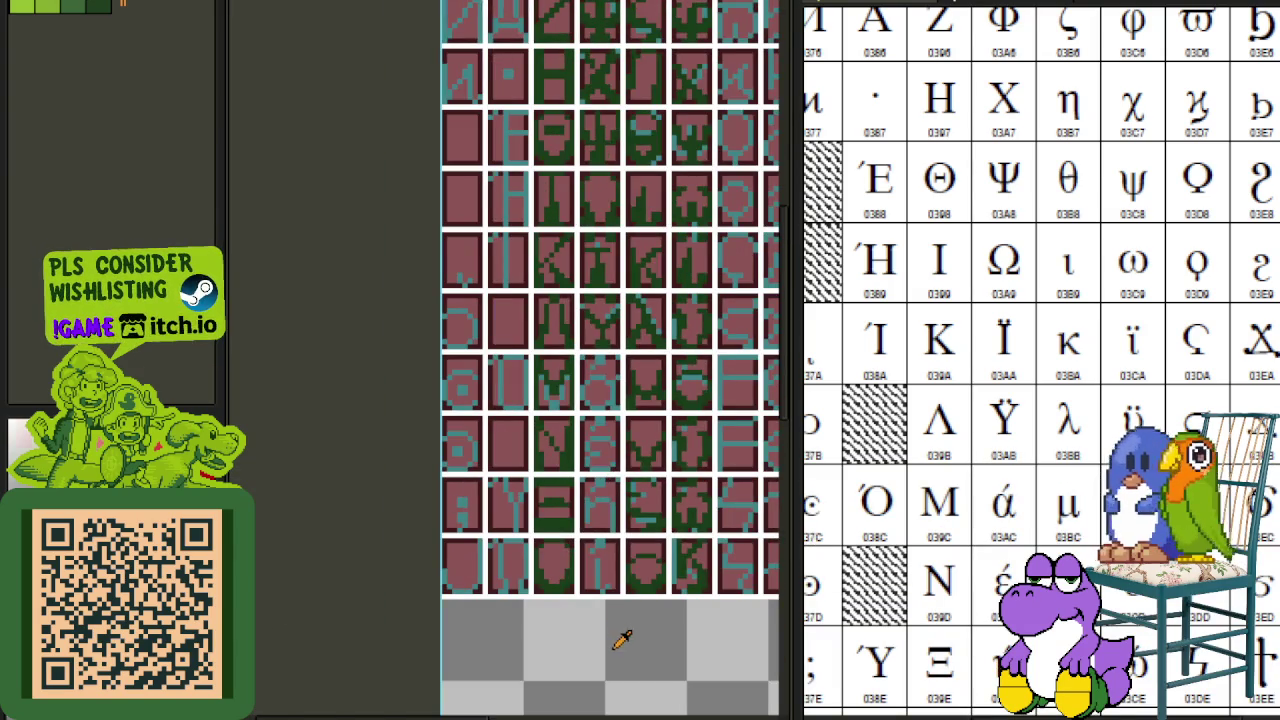
{"action": "mouse_move", "coordinate": [674, 366]}
{"action": "left_mouse_down"}
{"action": "mouse_move", "coordinate": [591, 451]}
{"action": "mouse_move", "coordinate": [590, 340]}
{"action": "left_mouse_up"}
{"action": "scroll", "coordinate": [600, 348], "scroll_direction": "down", "scroll_amount": 1}
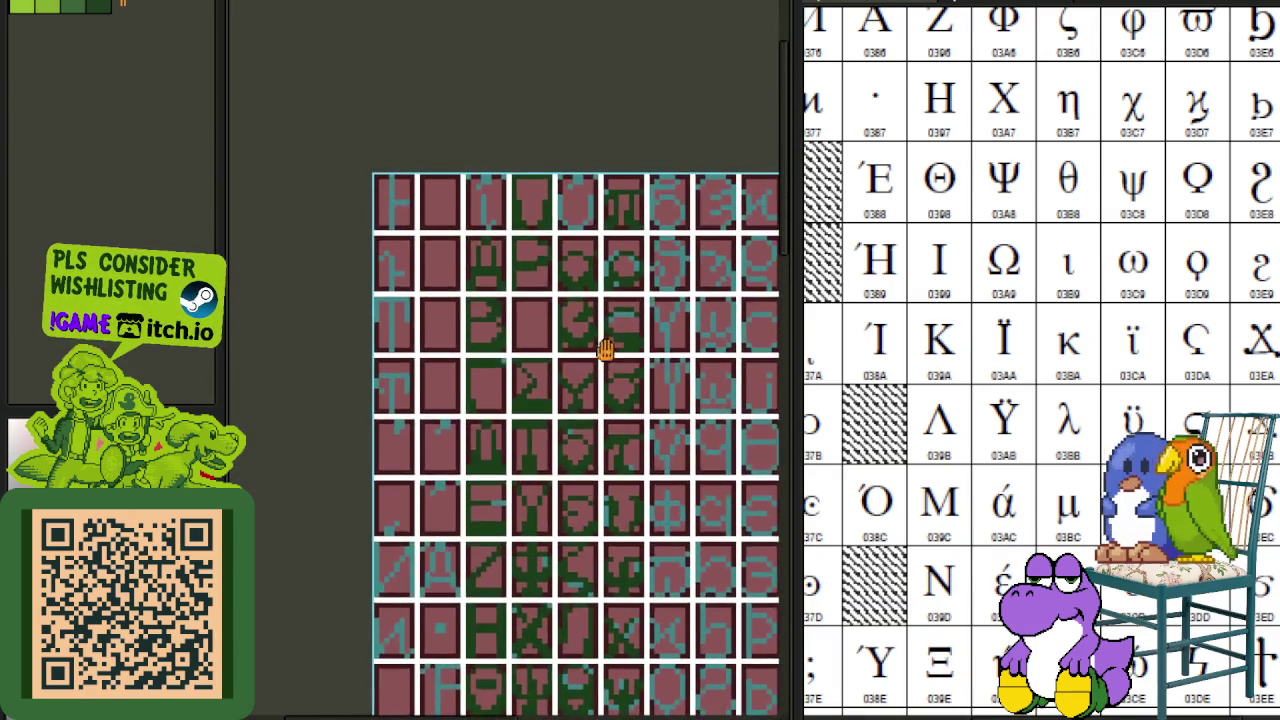
{"action": "scroll", "coordinate": [595, 300], "scroll_direction": "up", "scroll_amount": 2}
{"action": "scroll", "coordinate": [580, 320], "scroll_direction": "up", "scroll_amount": 2}
{"action": "scroll", "coordinate": [560, 320], "scroll_direction": "up", "scroll_amount": 1}
- Select a glyph block and move it up into an empty cell
{"action": "left_click", "coordinate": [553, 322]}
{"action": "scroll", "coordinate": [553, 322], "scroll_direction": "down", "scroll_amount": 2}
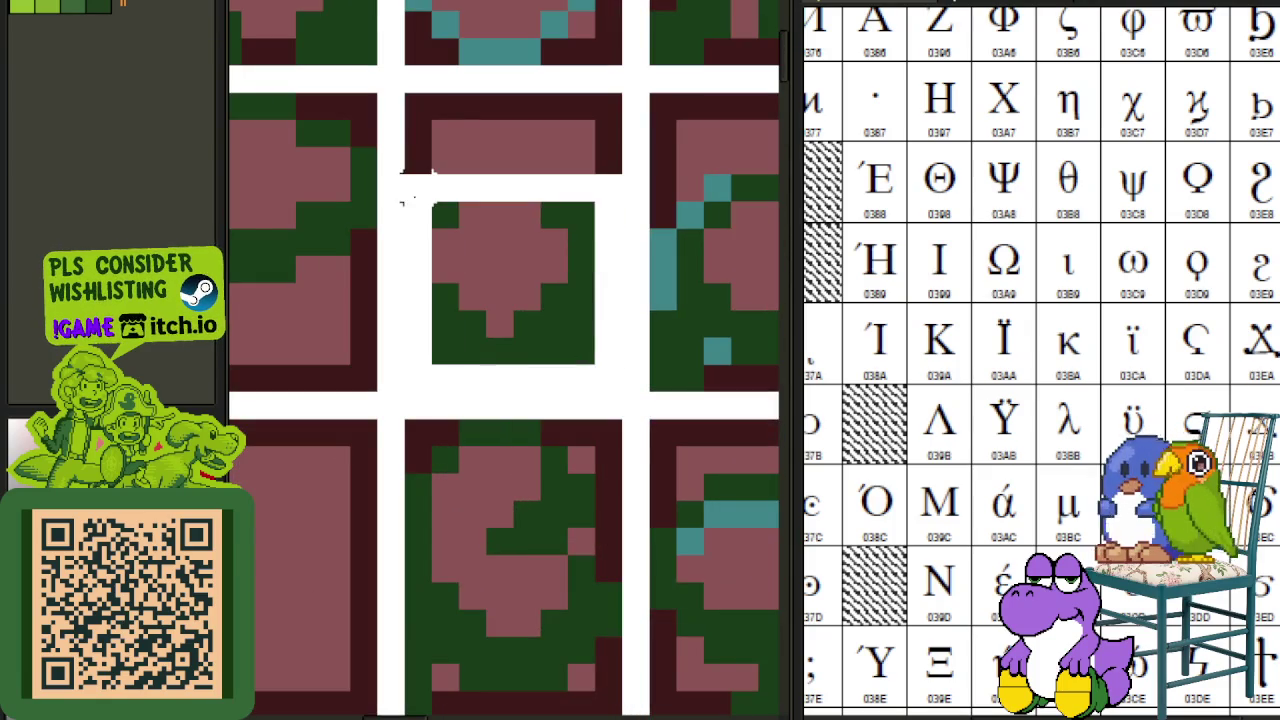
{"action": "scroll", "coordinate": [403, 194], "scroll_direction": "down", "scroll_amount": 2}
{"action": "scroll", "coordinate": [448, 208], "scroll_direction": "down", "scroll_amount": 1}
{"action": "scroll", "coordinate": [305, 706], "scroll_direction": "down", "scroll_amount": 3}
{"action": "left_click_drag", "start_coordinate": [314, 690], "coordinate": [425, 278]}
{"action": "left_click", "coordinate": [549, 273]}
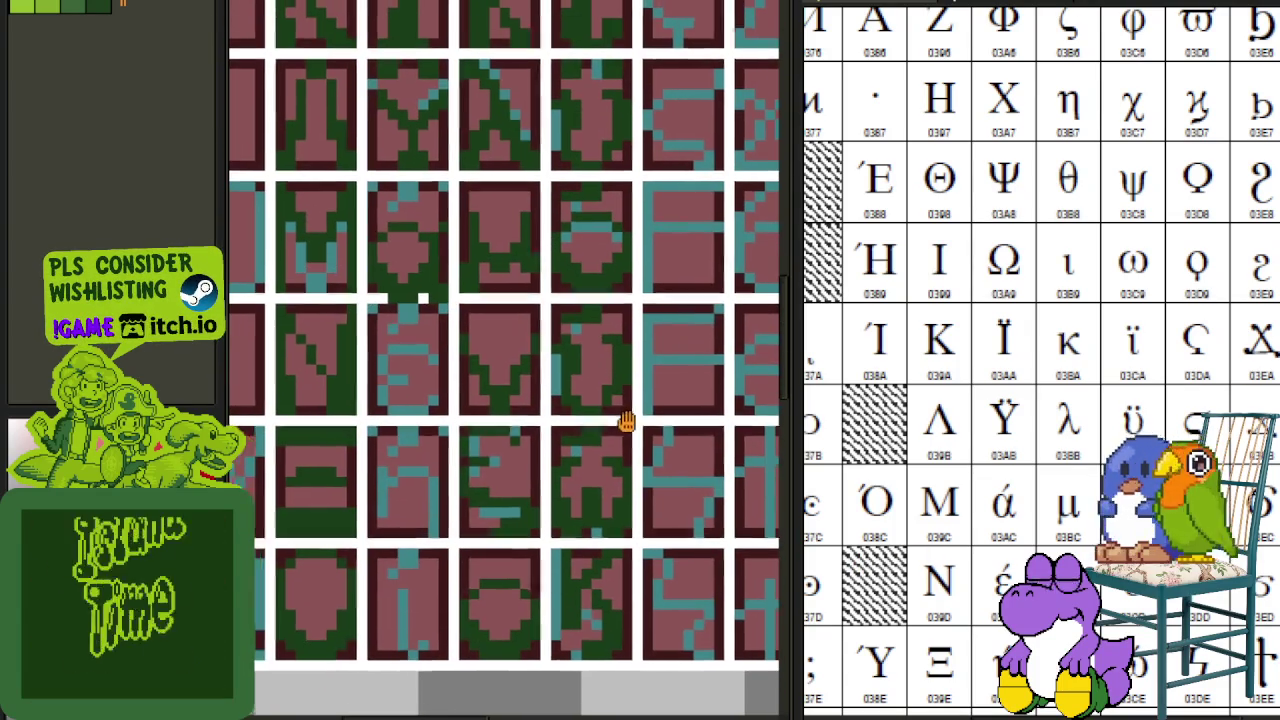
- Paste the theta-like glyph into its cell, checking reference chart rows 6 to E
{"action": "scroll", "coordinate": [626, 423], "scroll_direction": "up", "scroll_amount": 2}
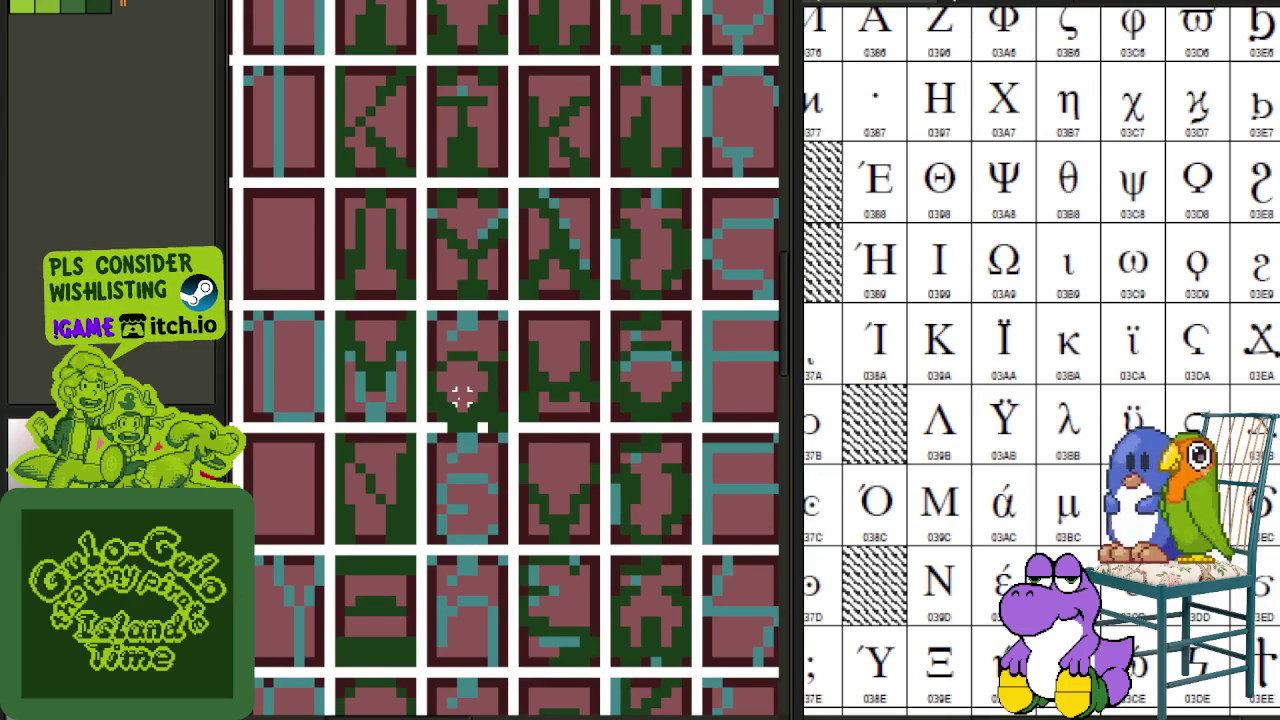
{"action": "left_click_drag", "start_coordinate": [1017, 503], "coordinate": [1125, 529]}
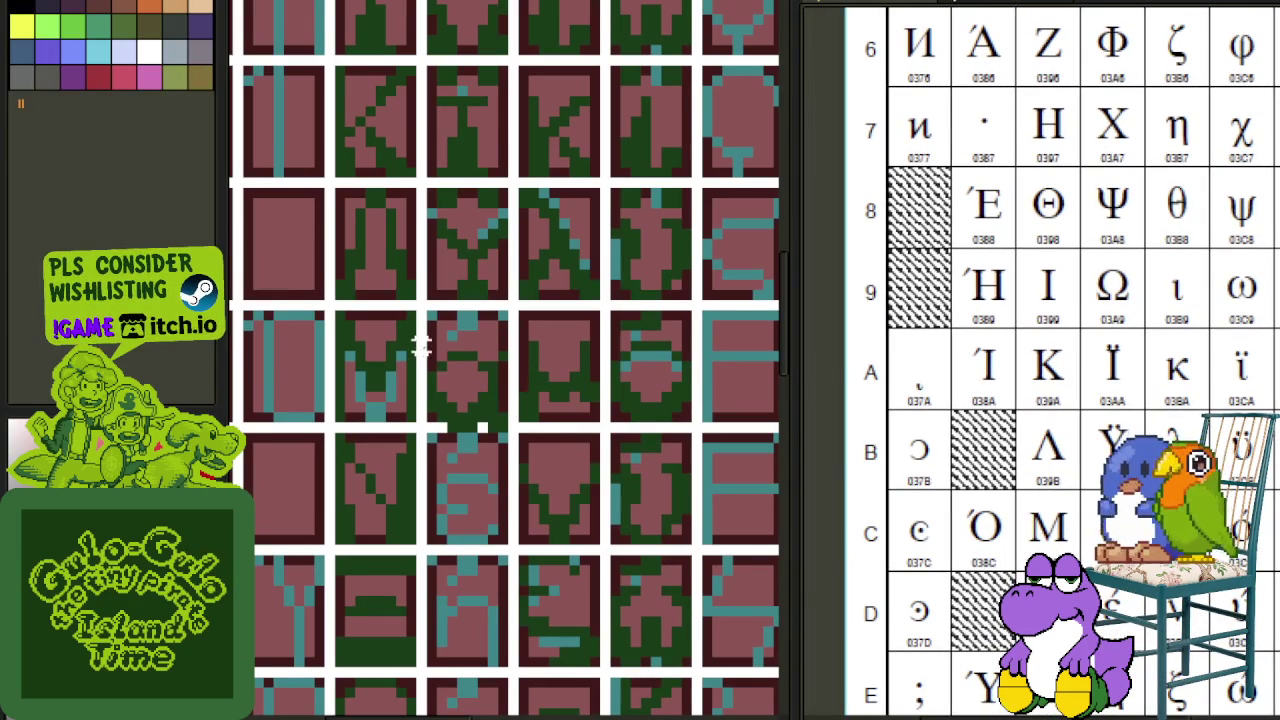
{"action": "key", "text": "ctrl+v"}
{"action": "left_click", "coordinate": [766, 488]}
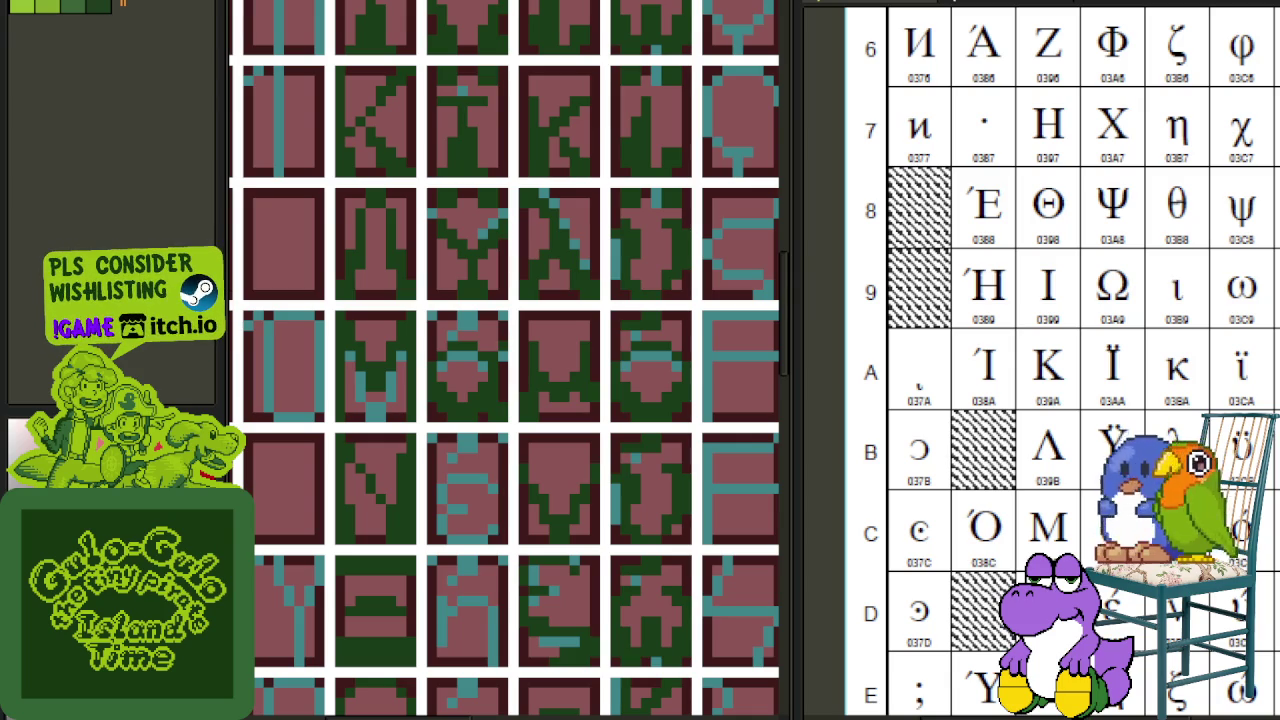
- Mark a small tile area and select the ά glyph in the reference chart
{"action": "mouse_move", "coordinate": [1140, 605]}
{"action": "left_mouse_down"}
{"action": "mouse_move", "coordinate": [875, 488]}
{"action": "mouse_move", "coordinate": [1095, 512]}
{"action": "left_mouse_up"}
{"action": "scroll", "coordinate": [1056, 530], "scroll_direction": "up", "scroll_amount": 3}
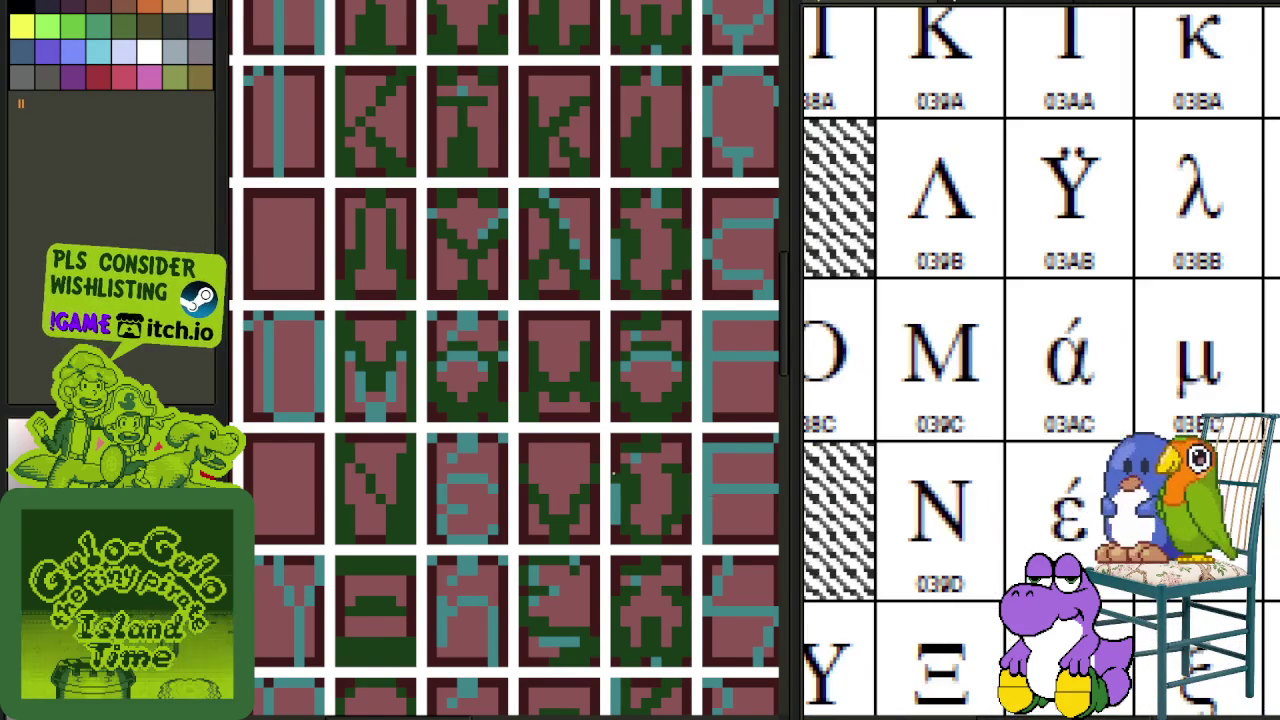
{"action": "scroll", "coordinate": [607, 477], "scroll_direction": "down", "scroll_amount": 1}
{"action": "scroll", "coordinate": [470, 345], "scroll_direction": "up", "scroll_amount": 2}
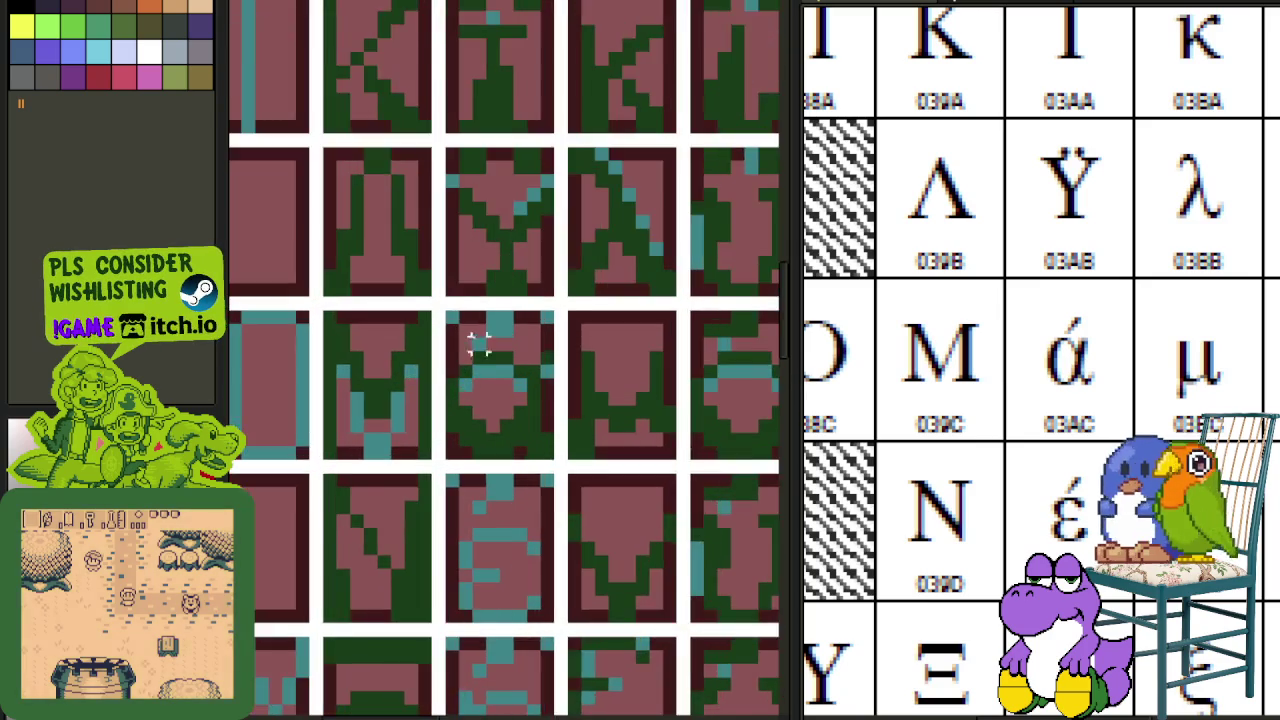
{"action": "scroll", "coordinate": [437, 303], "scroll_direction": "up", "scroll_amount": 1}
{"action": "left_click_drag", "start_coordinate": [566, 290], "coordinate": [620, 325]}
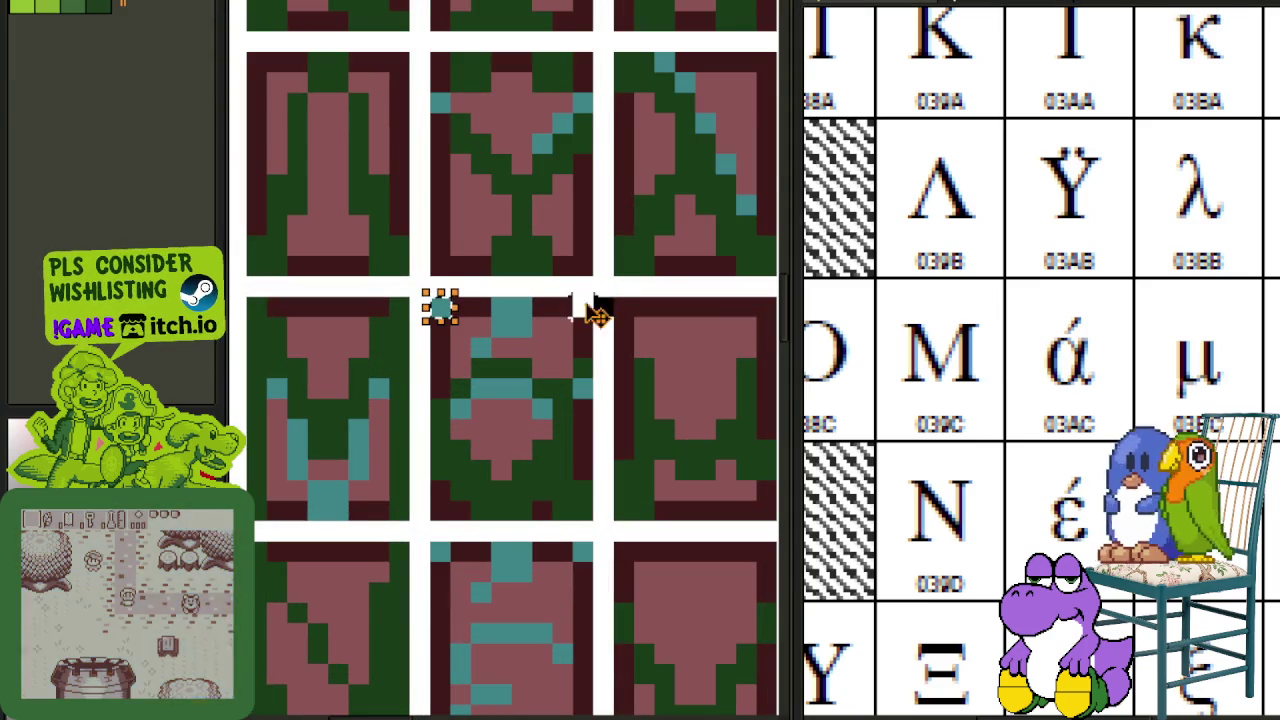
{"action": "left_click_drag", "start_coordinate": [1028, 301], "coordinate": [1118, 368]}
{"action": "scroll", "coordinate": [1118, 368], "scroll_direction": "down", "scroll_amount": 2}
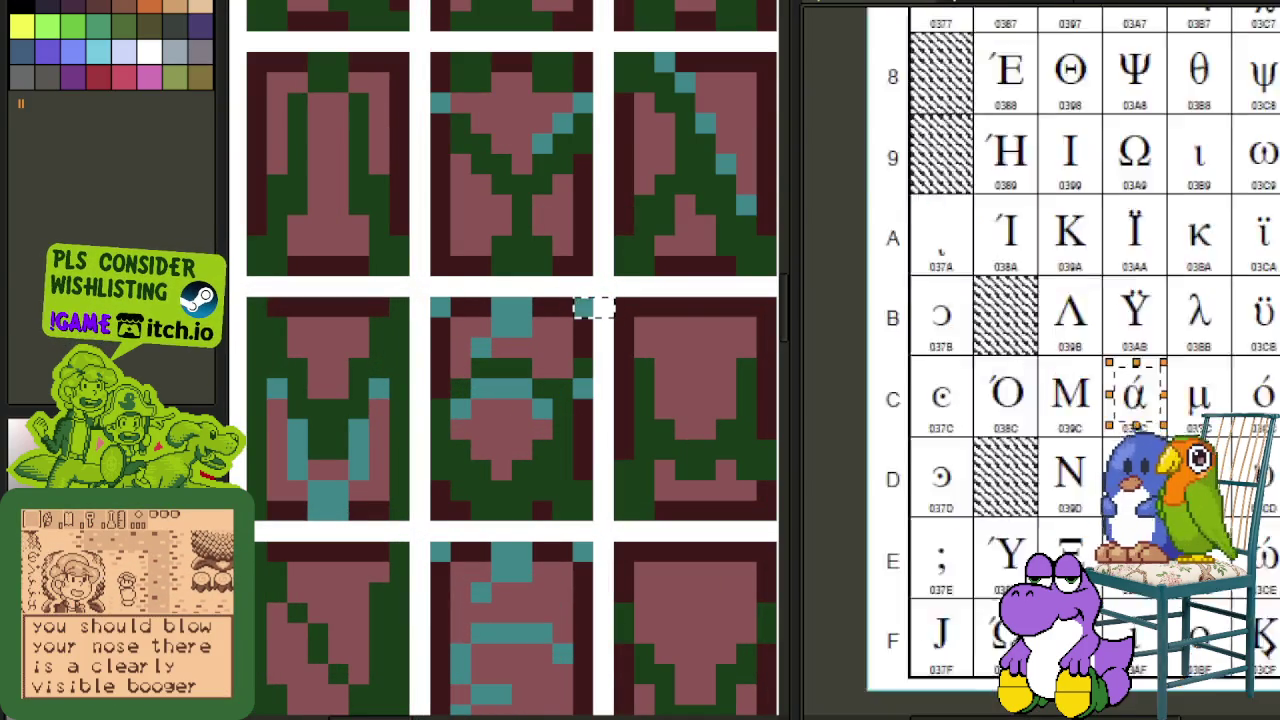
{"action": "scroll", "coordinate": [1000, 420], "scroll_direction": "down", "scroll_amount": 2}
{"action": "scroll", "coordinate": [665, 470], "scroll_direction": "down", "scroll_amount": 2}
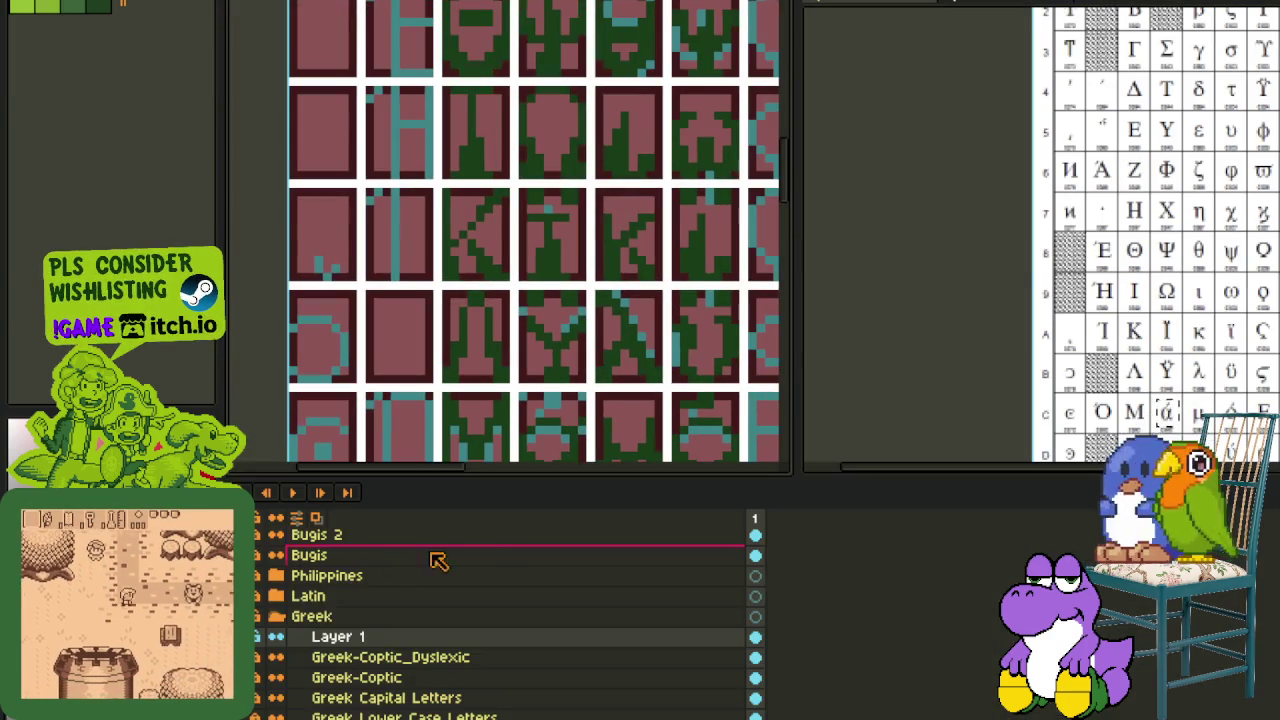
- Hide the green glyph layer and zoom around the tile sheet
{"action": "scroll", "coordinate": [523, 437], "scroll_direction": "up", "scroll_amount": 2}
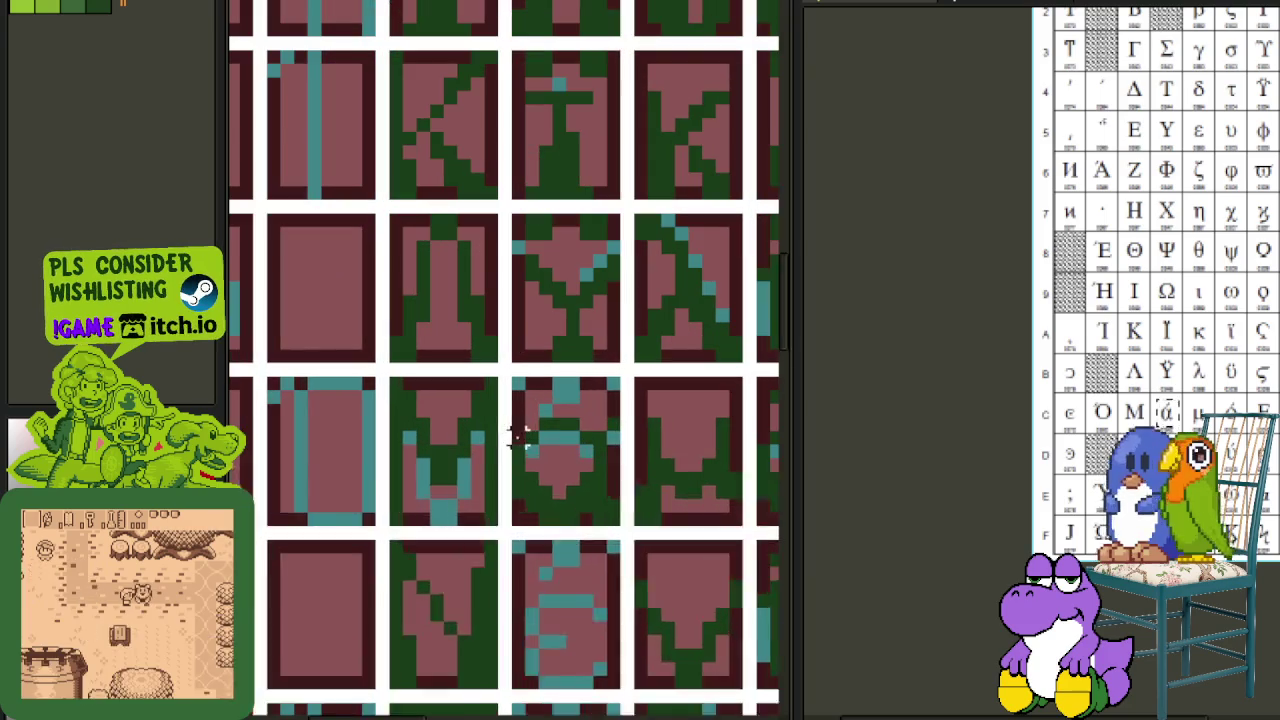
{"action": "left_click", "coordinate": [274, 657]}
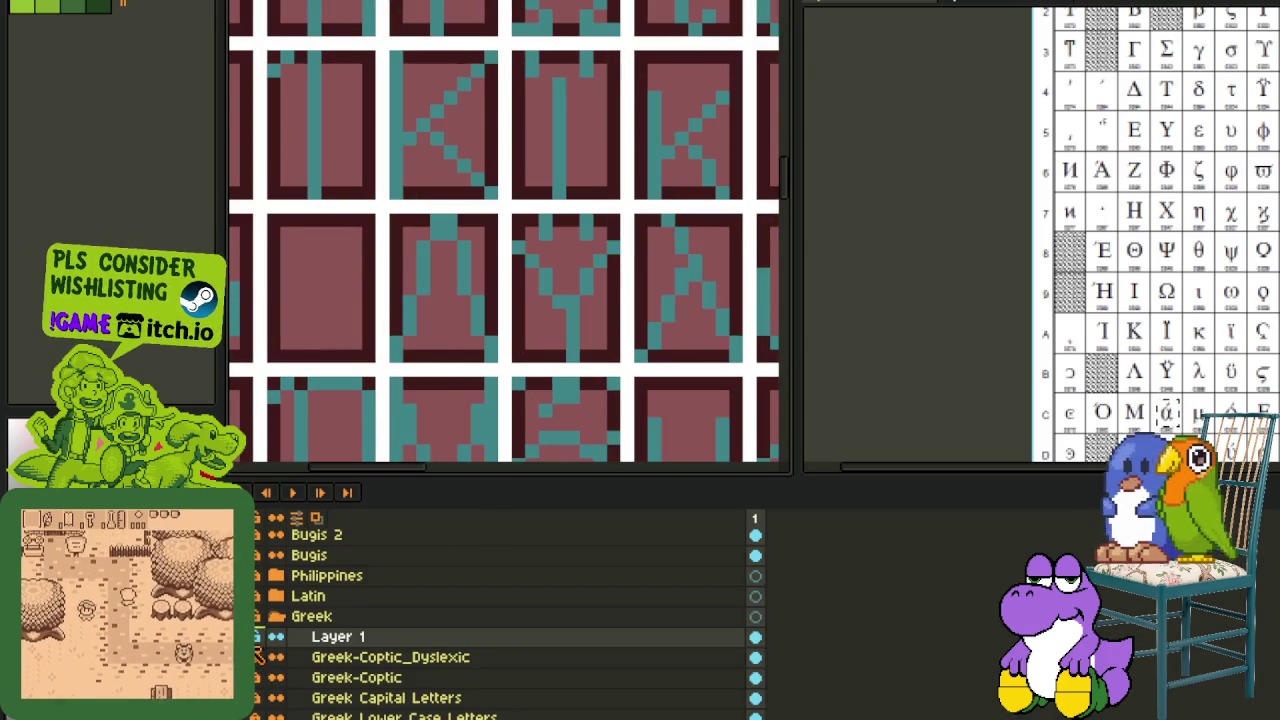
{"action": "scroll", "coordinate": [521, 426], "scroll_direction": "up", "scroll_amount": 1}
{"action": "scroll", "coordinate": [571, 366], "scroll_direction": "up", "scroll_amount": 1}
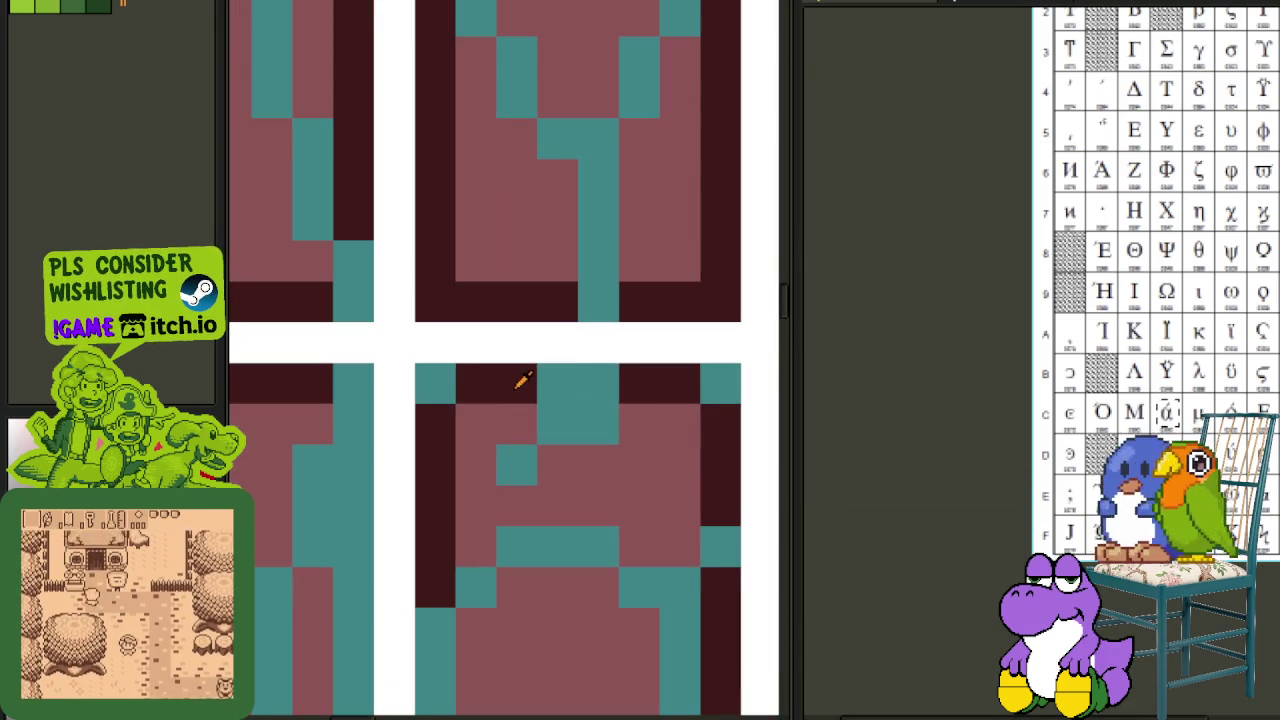
{"action": "scroll", "coordinate": [1216, 383], "scroll_direction": "up", "scroll_amount": 2}
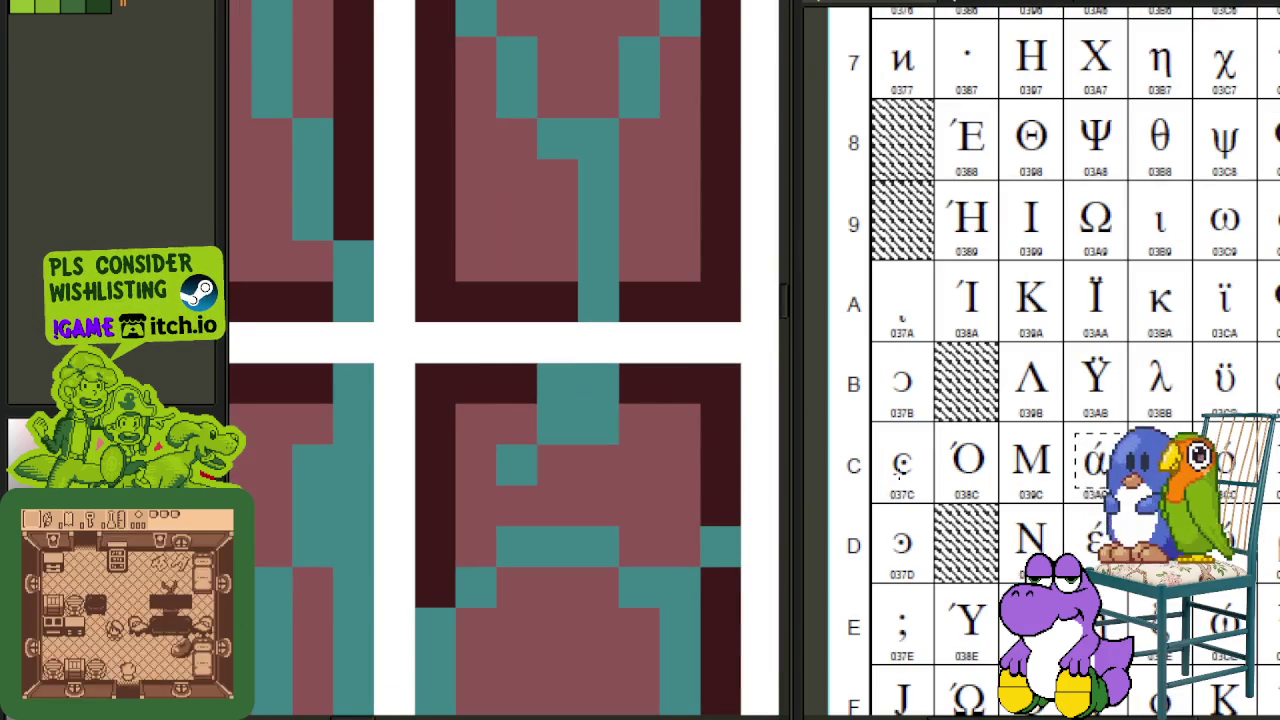
{"action": "scroll", "coordinate": [580, 500], "scroll_direction": "down", "scroll_amount": 2}
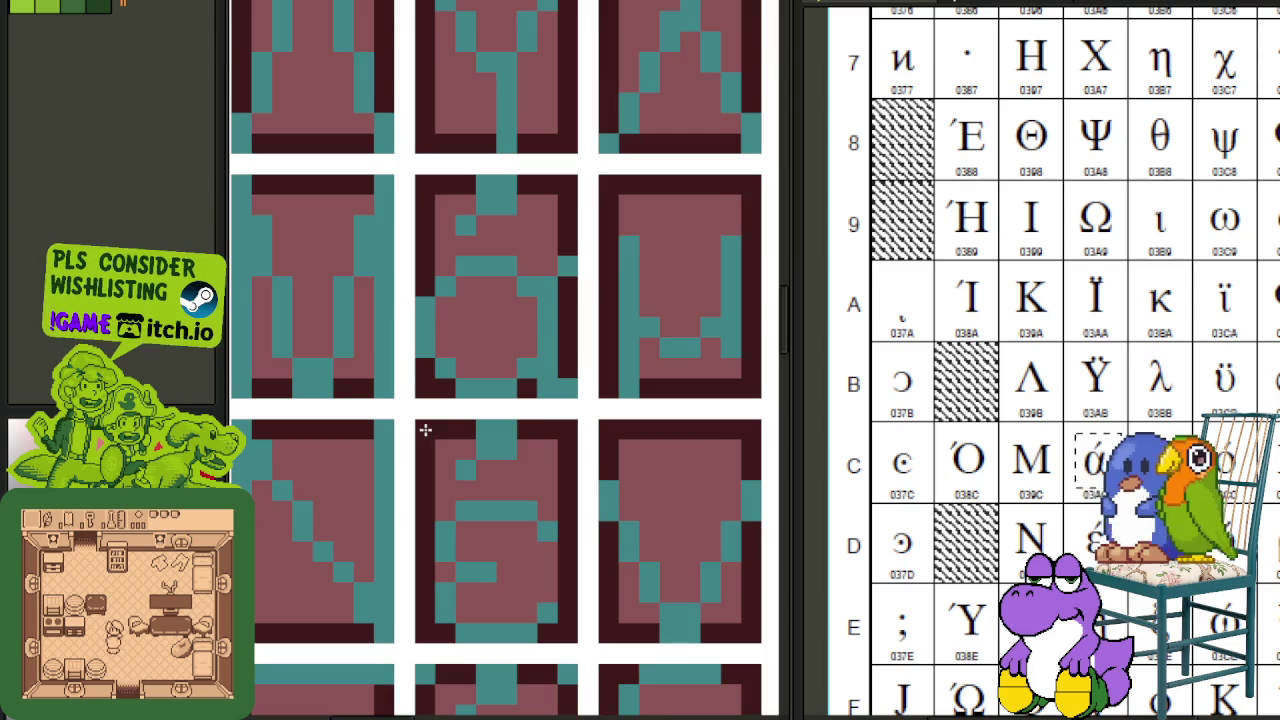
{"action": "scroll", "coordinate": [425, 430], "scroll_direction": "down", "scroll_amount": 3}
{"action": "scroll", "coordinate": [457, 457], "scroll_direction": "down", "scroll_amount": 1}
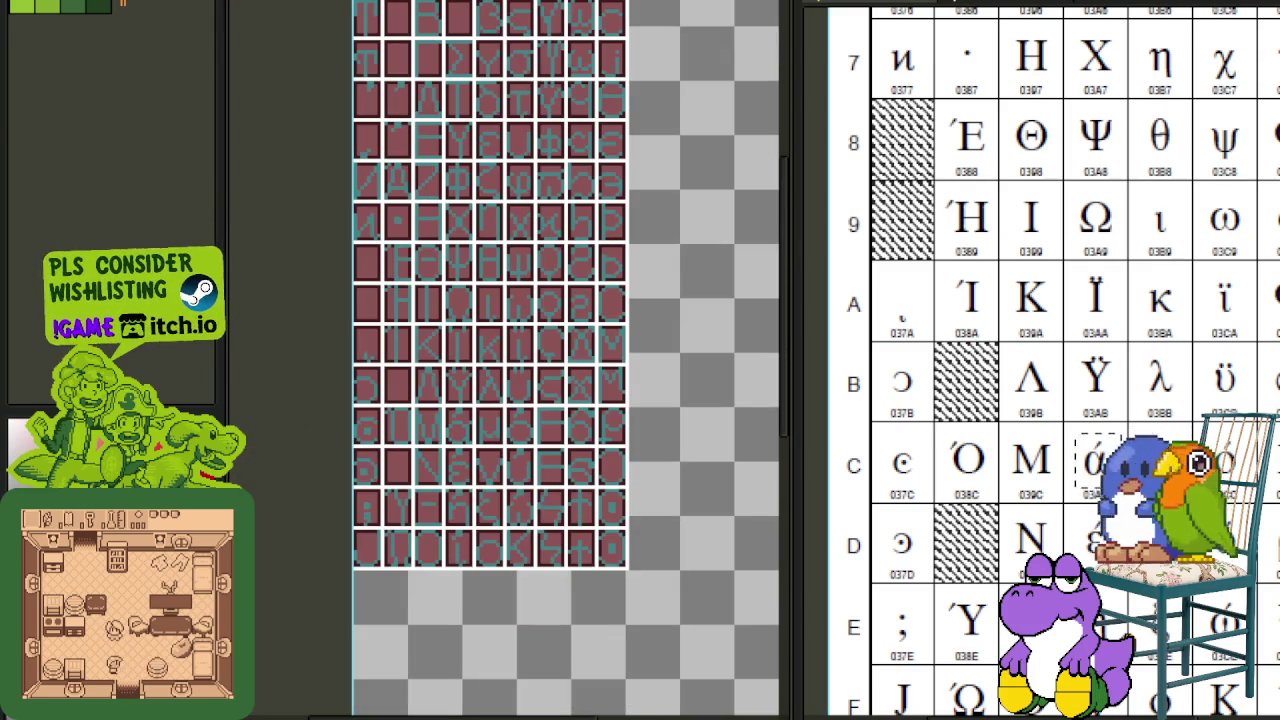
{"action": "scroll", "coordinate": [600, 457], "scroll_direction": "up", "scroll_amount": 1}
{"action": "scroll", "coordinate": [590, 455], "scroll_direction": "up", "scroll_amount": 2}
{"action": "scroll", "coordinate": [408, 443], "scroll_direction": "up", "scroll_amount": 1}
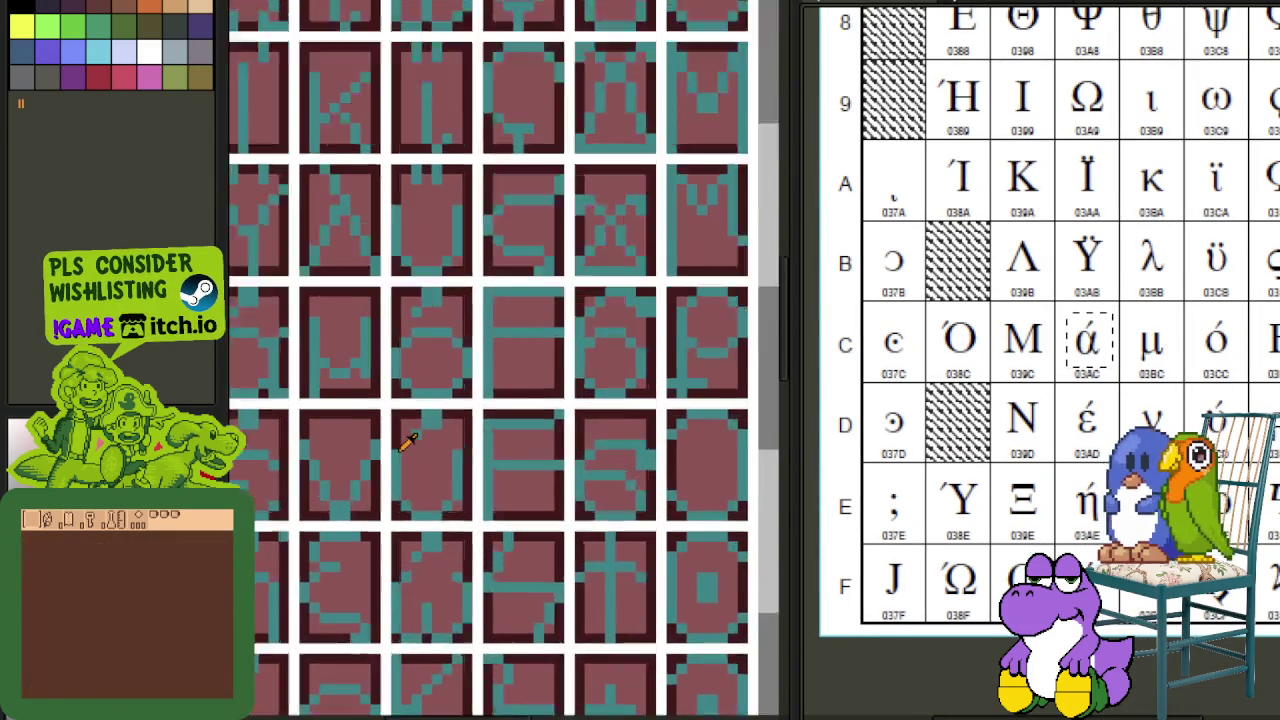
{"action": "scroll", "coordinate": [408, 443], "scroll_direction": "down", "scroll_amount": 1}
{"action": "scroll", "coordinate": [690, 410], "scroll_direction": "down", "scroll_amount": 1}
{"action": "scroll", "coordinate": [570, 462], "scroll_direction": "up", "scroll_amount": 1}
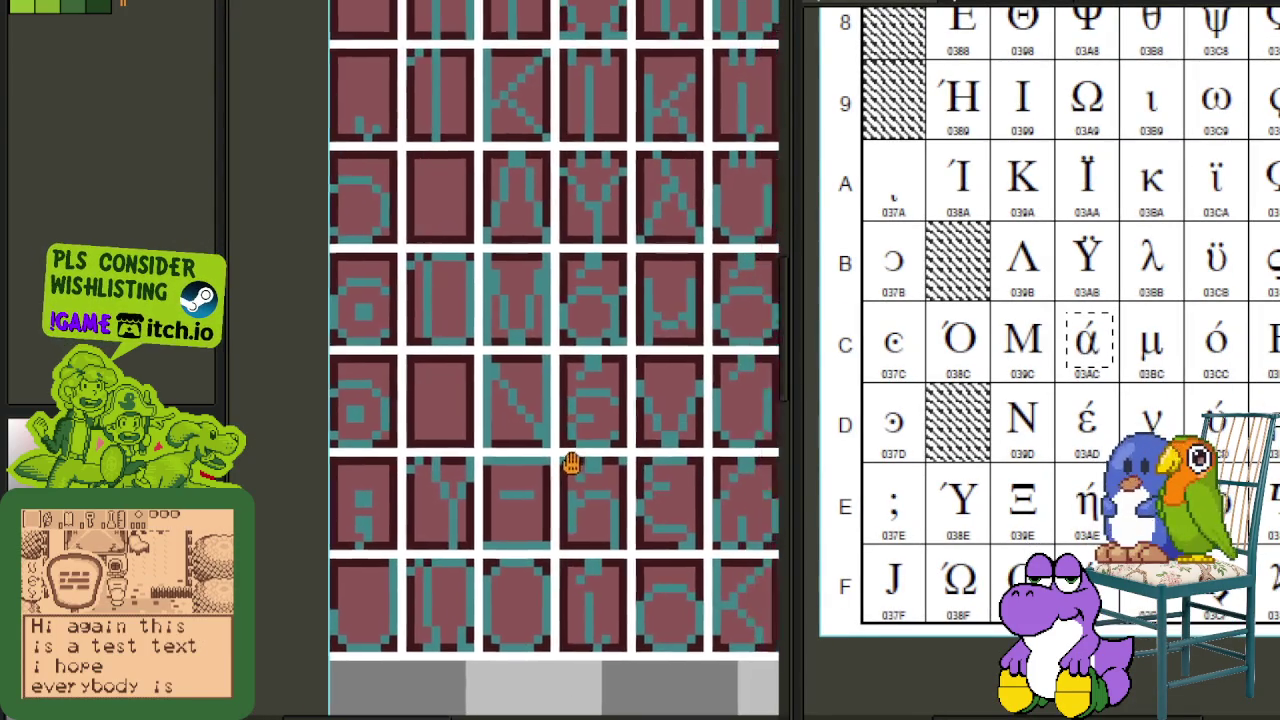
{"action": "scroll", "coordinate": [570, 462], "scroll_direction": "up", "scroll_amount": 2}
{"action": "scroll", "coordinate": [521, 464], "scroll_direction": "down", "scroll_amount": 2}
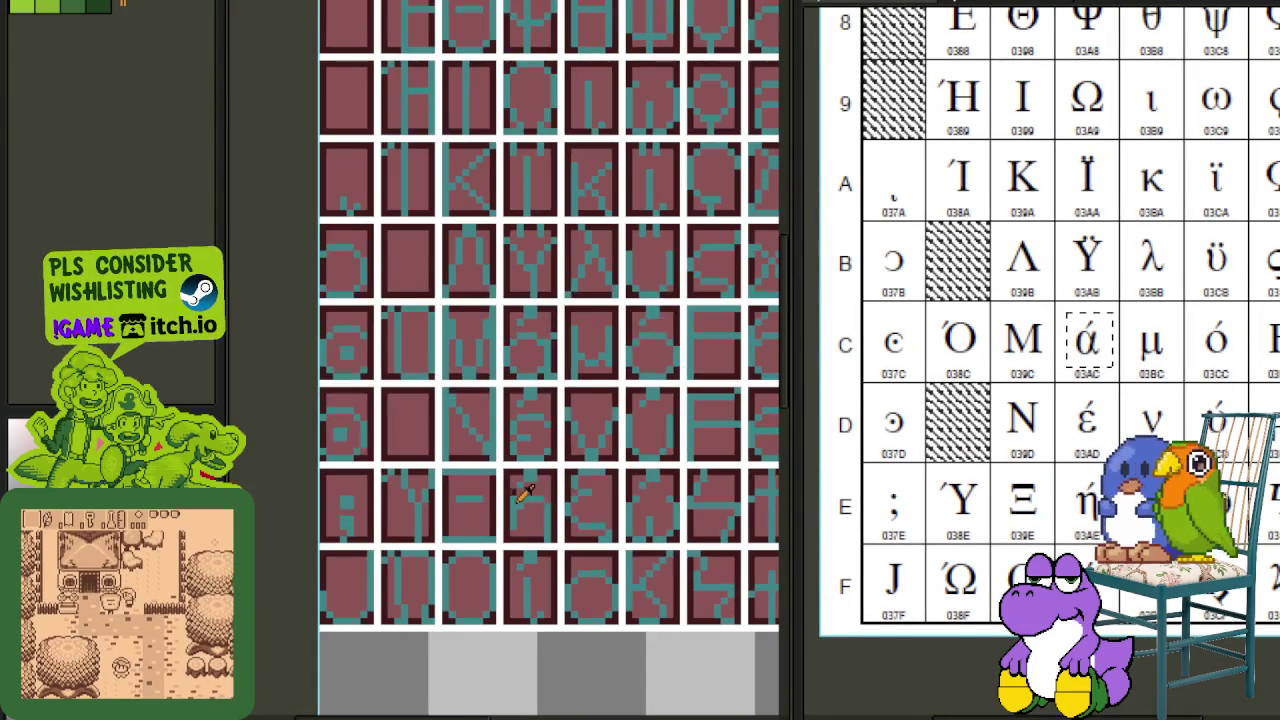
{"action": "scroll", "coordinate": [112, 100], "scroll_direction": "up", "scroll_amount": 2}
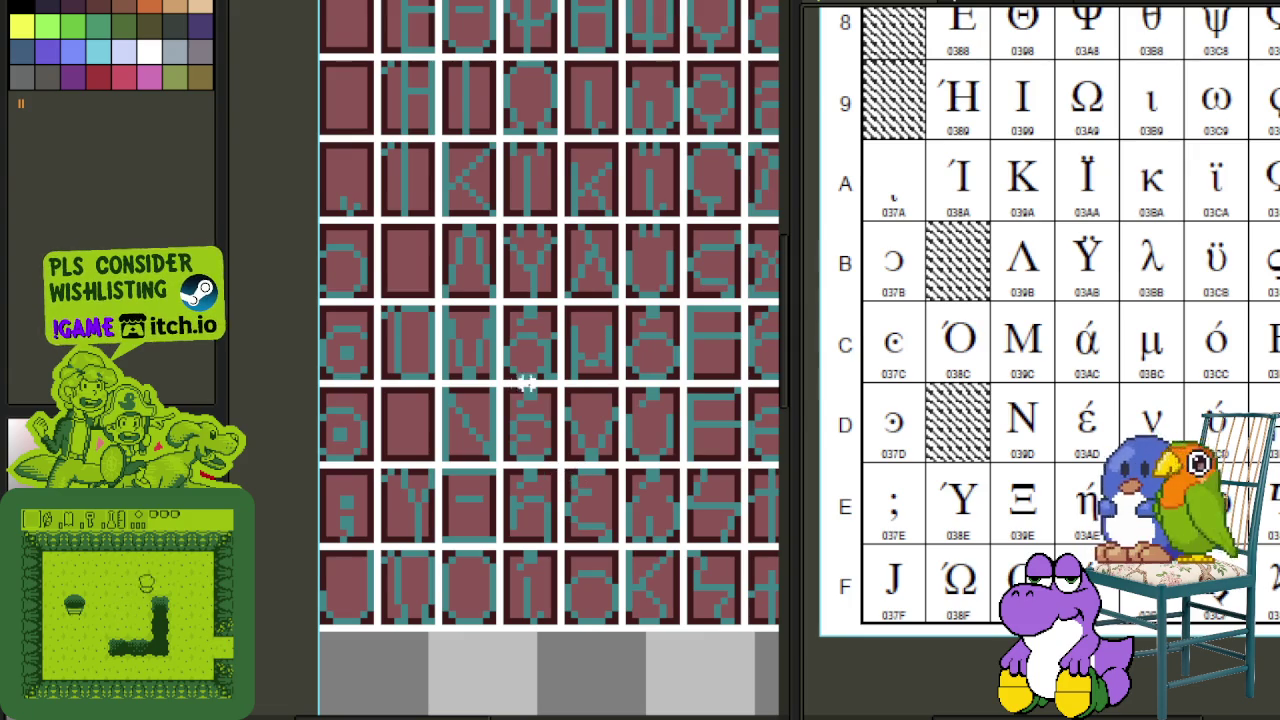
- After briefly viewing Layer 1, undo back to the red-and-cyan tile sheet and hide the timeline
{"action": "key", "text": "alt+Tab"}
{"action": "key", "text": "alt+Tab"}
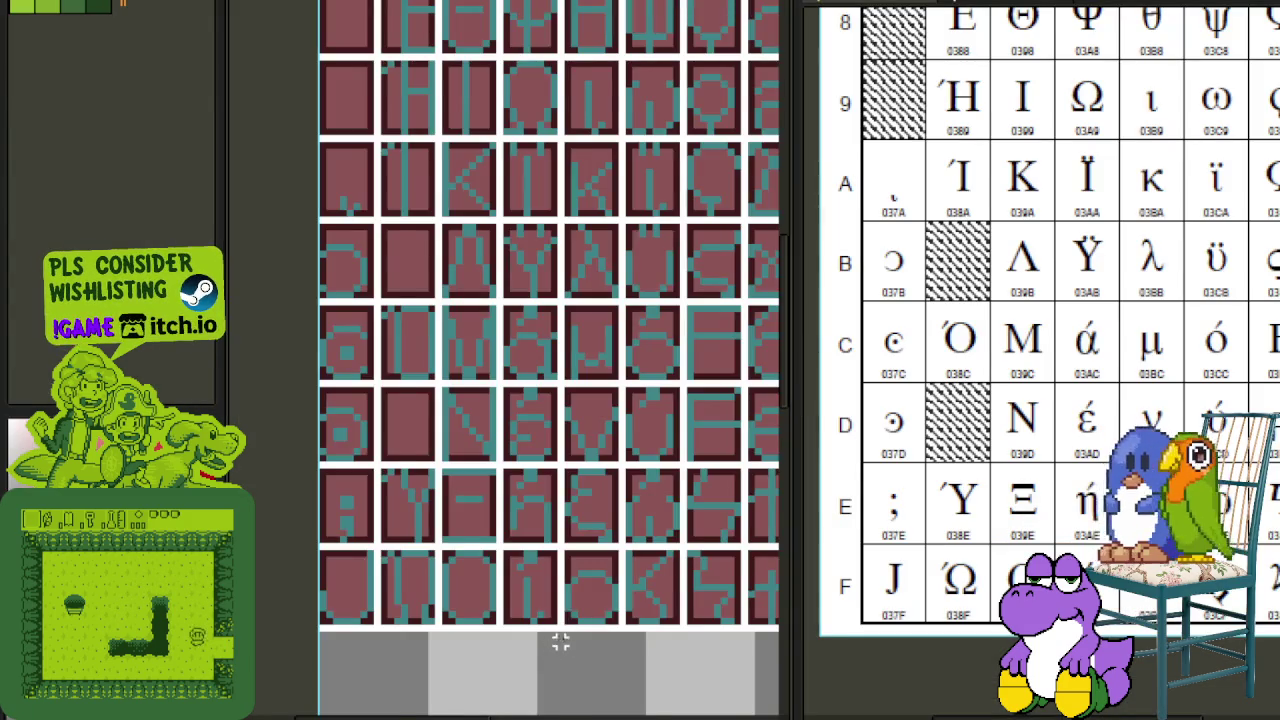
{"action": "scroll", "coordinate": [560, 641], "scroll_direction": "down", "scroll_amount": 2}
{"action": "left_click_drag", "start_coordinate": [591, 594], "coordinate": [537, 535]}
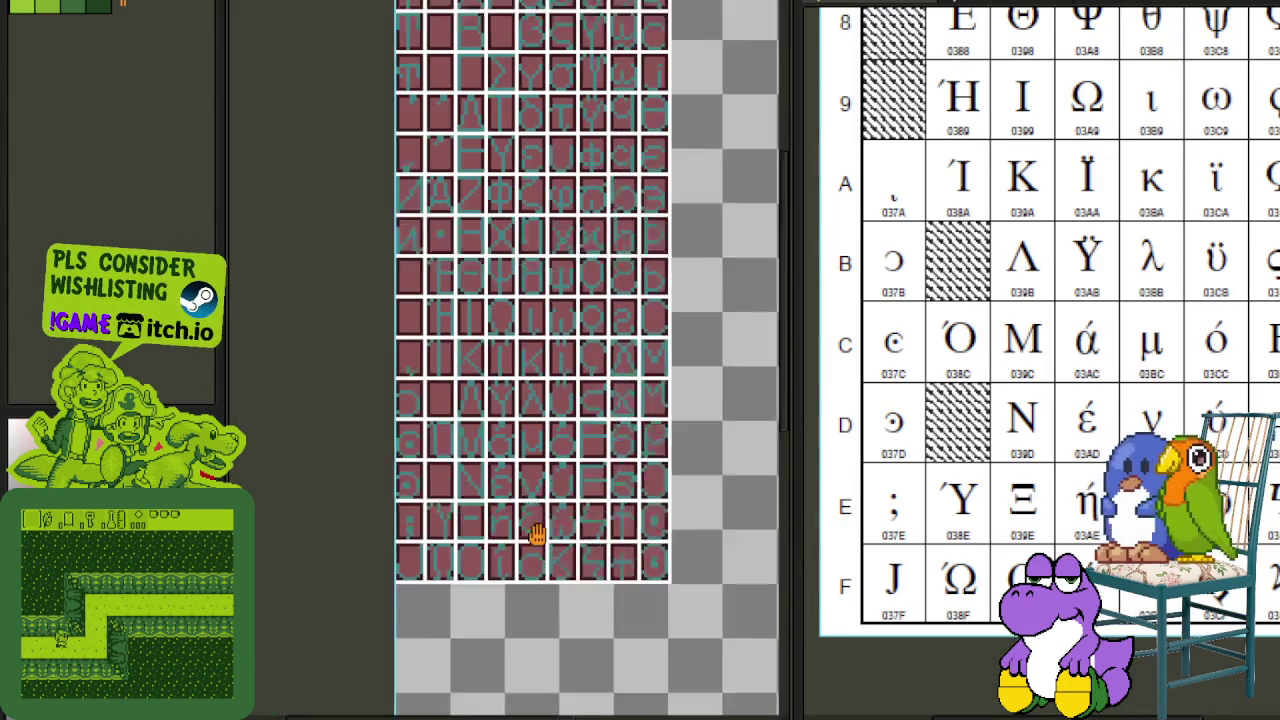
{"action": "key", "text": "Tab"}
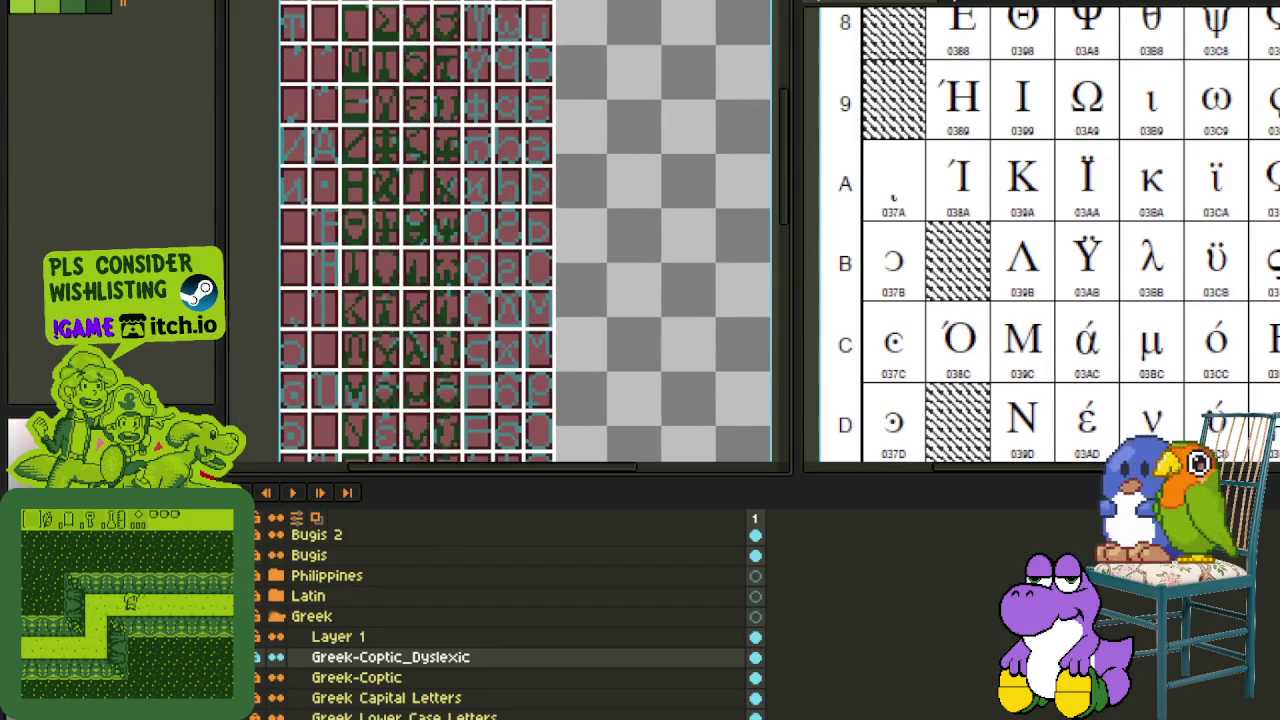
{"action": "left_click", "coordinate": [338, 636]}
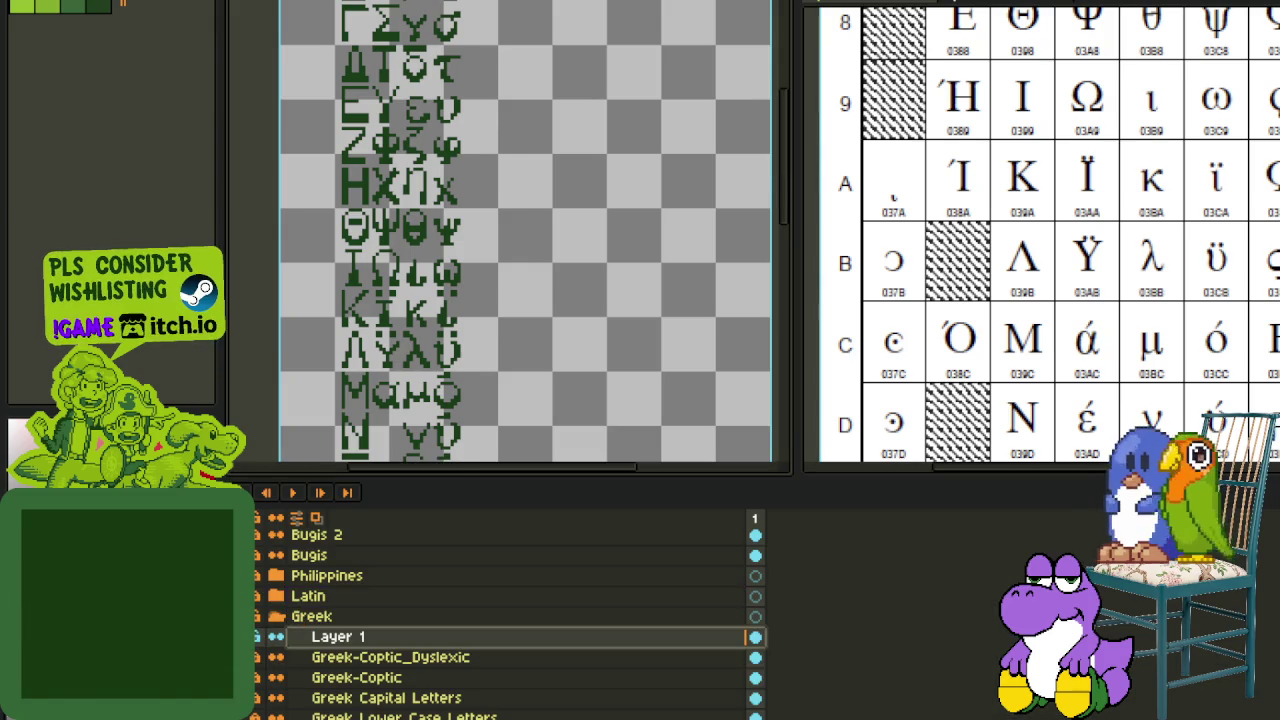
{"action": "key", "text": "ctrl+z"}
{"action": "key", "text": "Tab"}
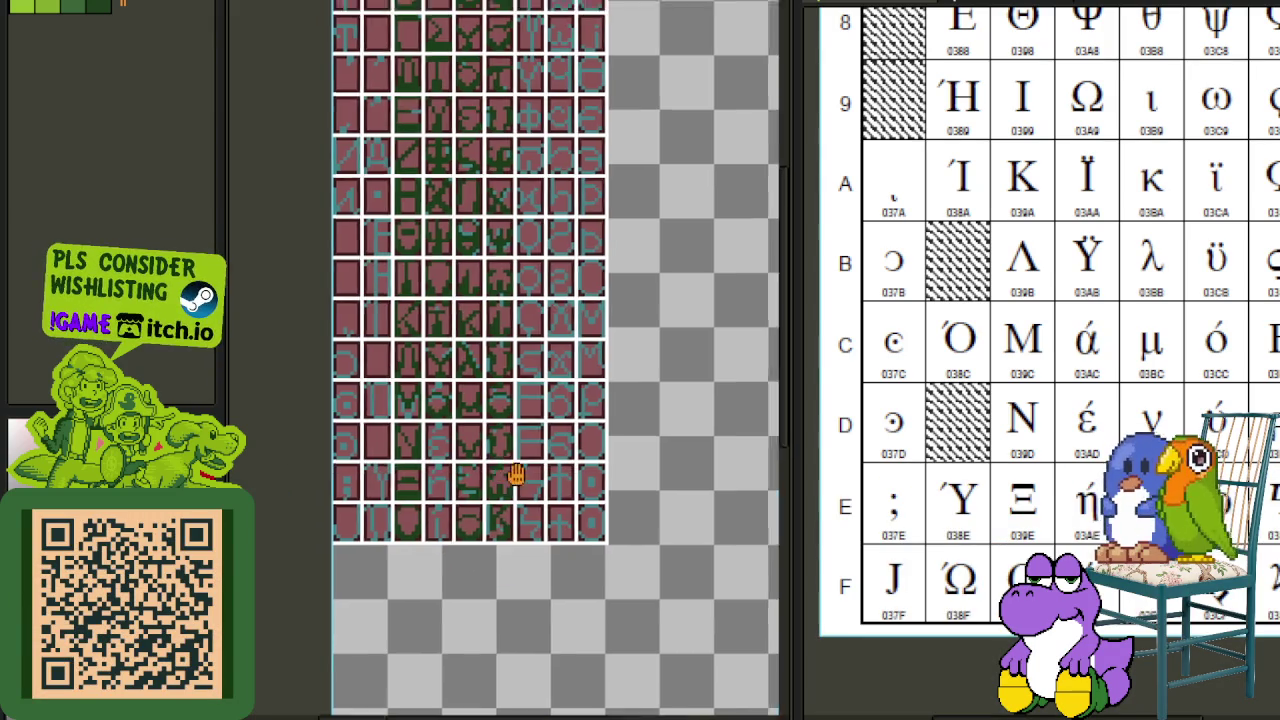
- Paste the copied pixels into the middle glyph tile and move the piece to a lower tile
{"action": "left_click_drag", "start_coordinate": [514, 471], "coordinate": [620, 451]}
{"action": "scroll", "coordinate": [547, 417], "scroll_direction": "up", "scroll_amount": 1}
{"action": "mouse_move", "coordinate": [563, 403]}
{"action": "left_mouse_down"}
{"action": "mouse_move", "coordinate": [523, 463]}
{"action": "mouse_move", "coordinate": [571, 414]}
{"action": "mouse_move", "coordinate": [563, 503]}
{"action": "left_mouse_up"}
{"action": "left_click_drag", "start_coordinate": [535, 461], "coordinate": [535, 479]}
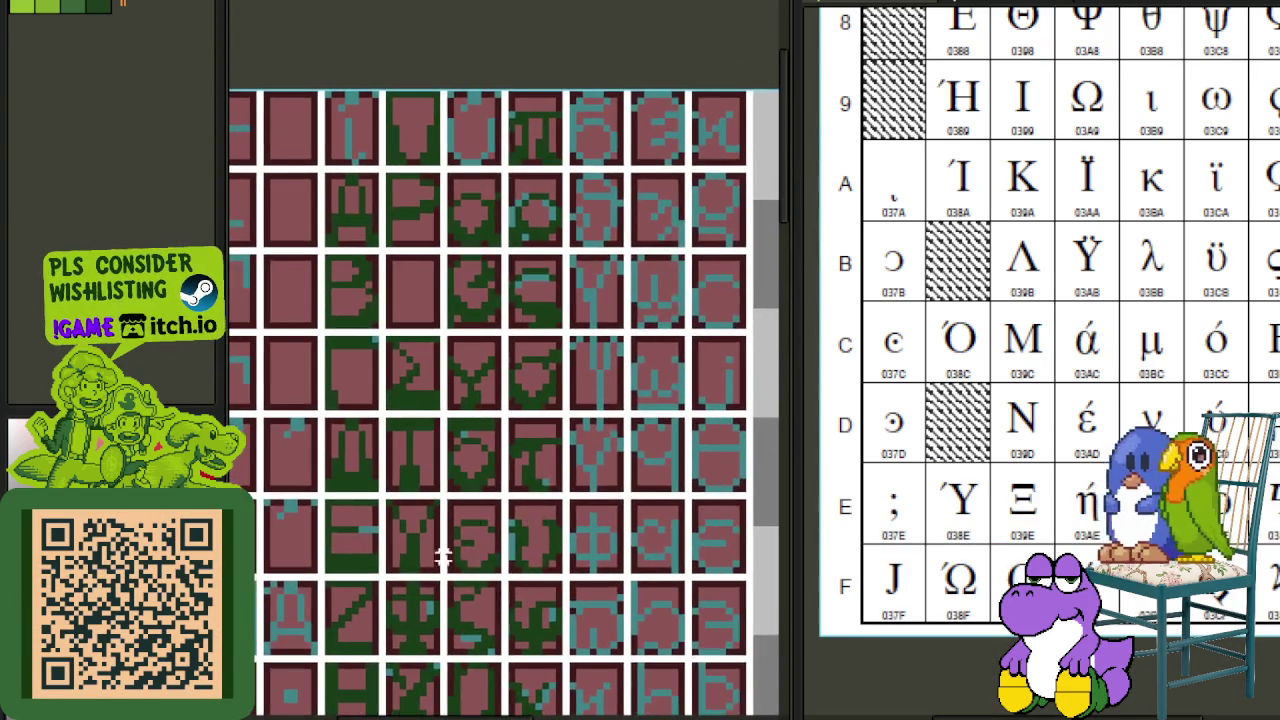
{"action": "scroll", "coordinate": [521, 568], "scroll_direction": "up", "scroll_amount": 2}
{"action": "left_click_drag", "start_coordinate": [560, 585], "coordinate": [443, 457]}
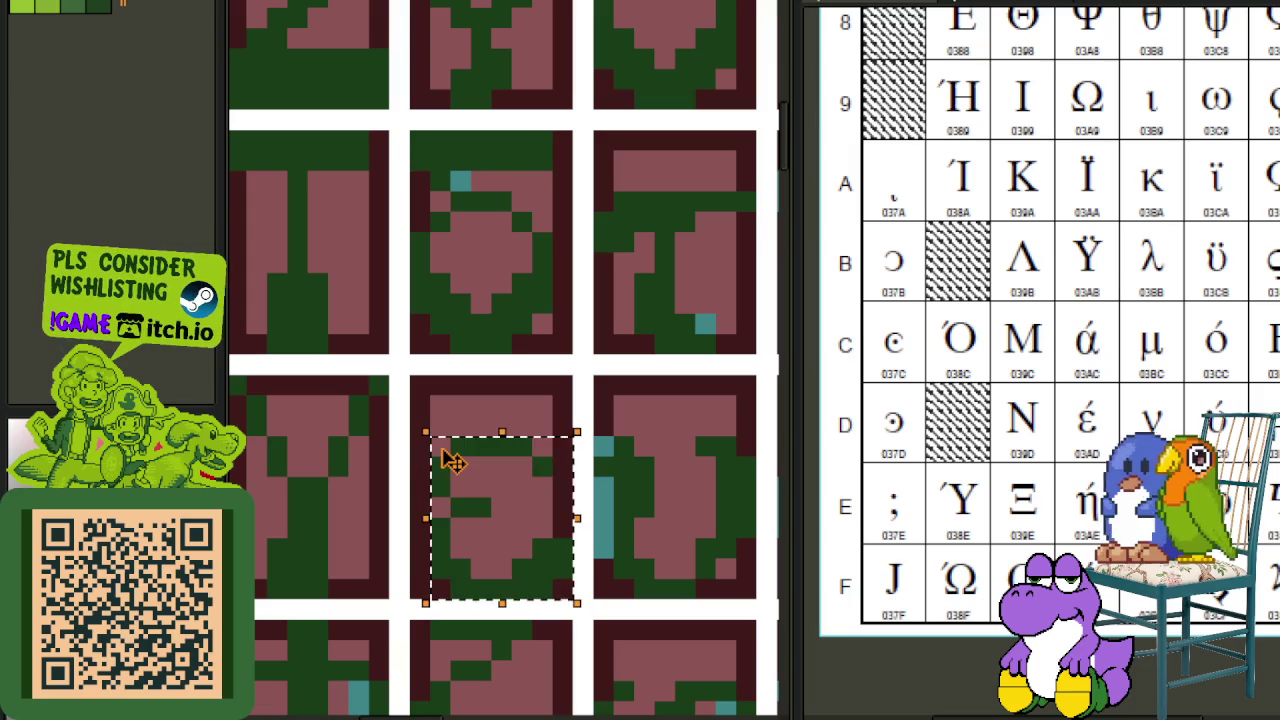
{"action": "key", "text": "ctrl+v"}
{"action": "scroll", "coordinate": [582, 340], "scroll_direction": "down", "scroll_amount": 1}
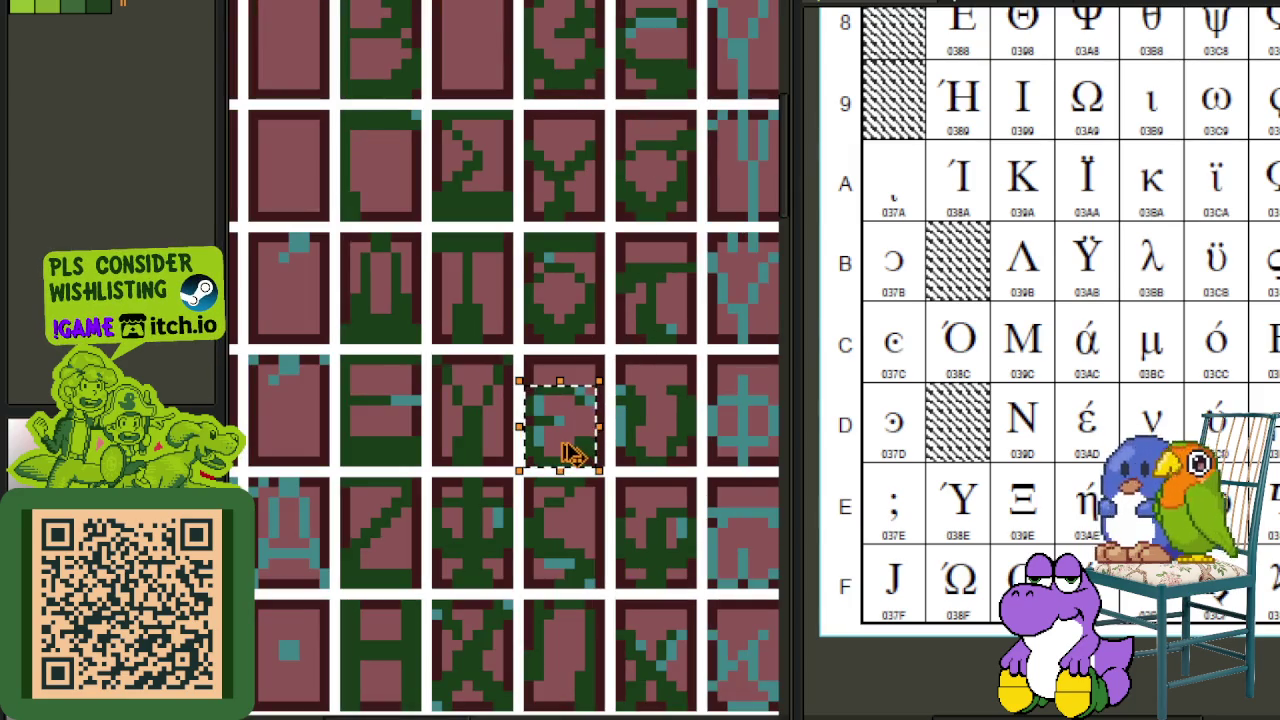
{"action": "mouse_move", "coordinate": [566, 471]}
{"action": "left_mouse_down"}
{"action": "mouse_move", "coordinate": [420, 710]}
{"action": "mouse_move", "coordinate": [478, 355]}
{"action": "left_mouse_up"}
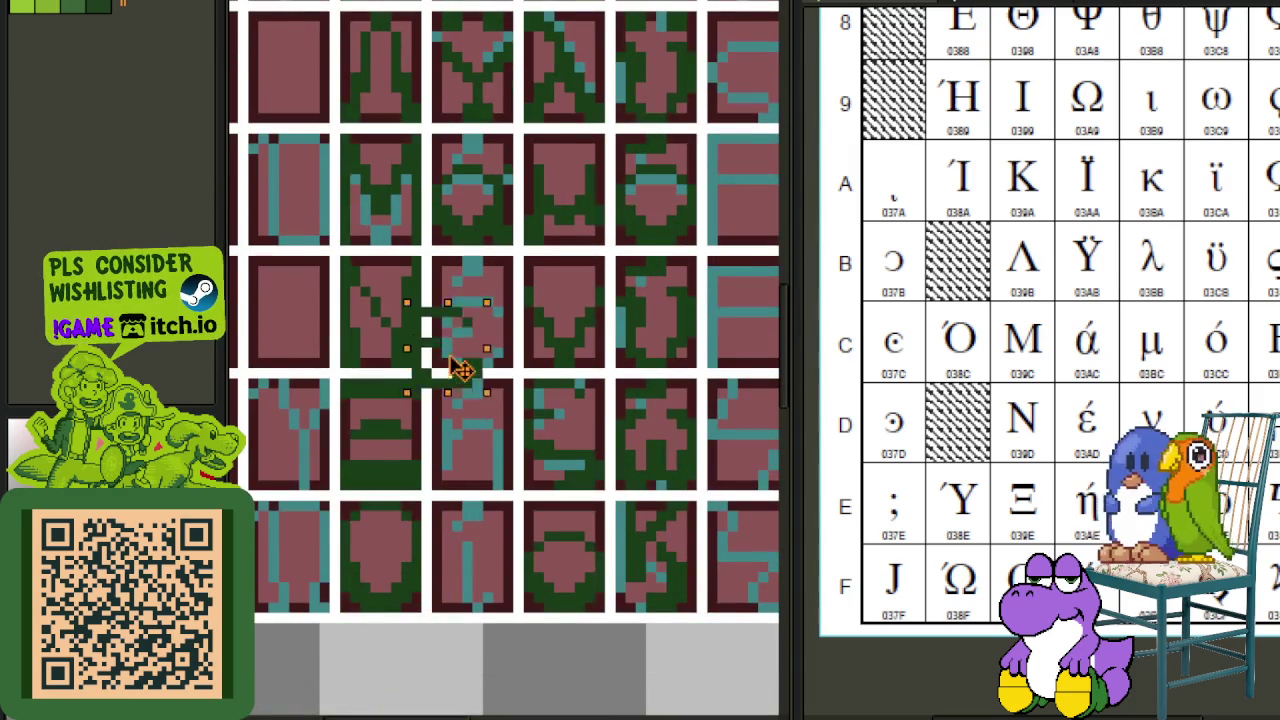
{"action": "key", "text": "ctrl+d"}
- Move a selected part of an upper glyph tile onto a lower tile
{"action": "mouse_move", "coordinate": [563, 320]}
{"action": "left_mouse_down"}
{"action": "mouse_move", "coordinate": [524, 371]}
{"action": "mouse_move", "coordinate": [500, 323]}
{"action": "left_mouse_up"}
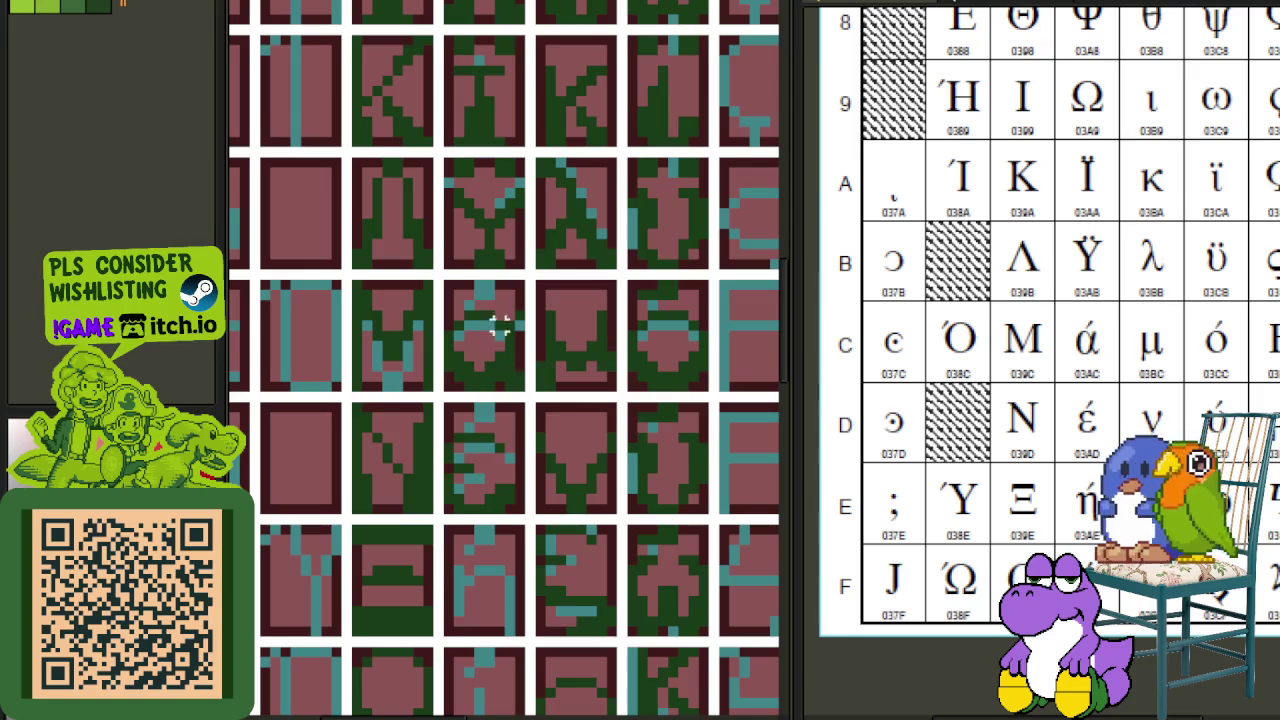
{"action": "scroll", "coordinate": [505, 330], "scroll_direction": "up", "scroll_amount": 1}
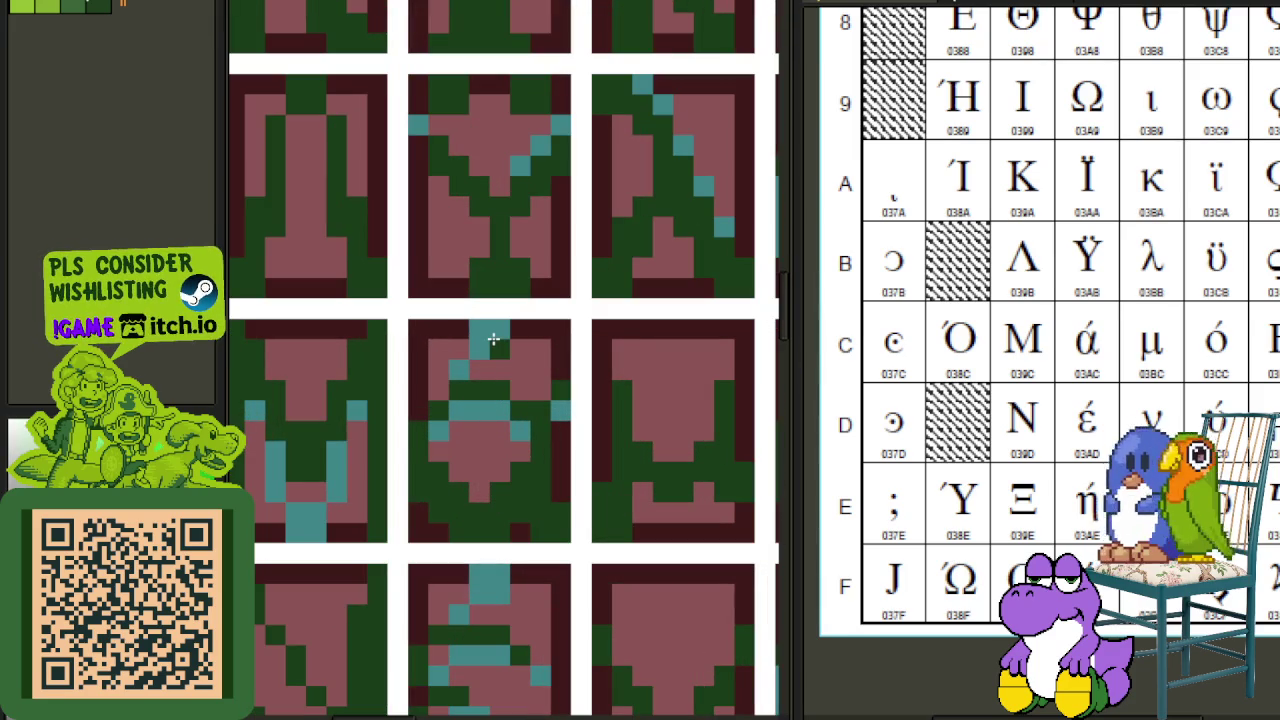
{"action": "scroll", "coordinate": [560, 350], "scroll_direction": "down", "scroll_amount": 2}
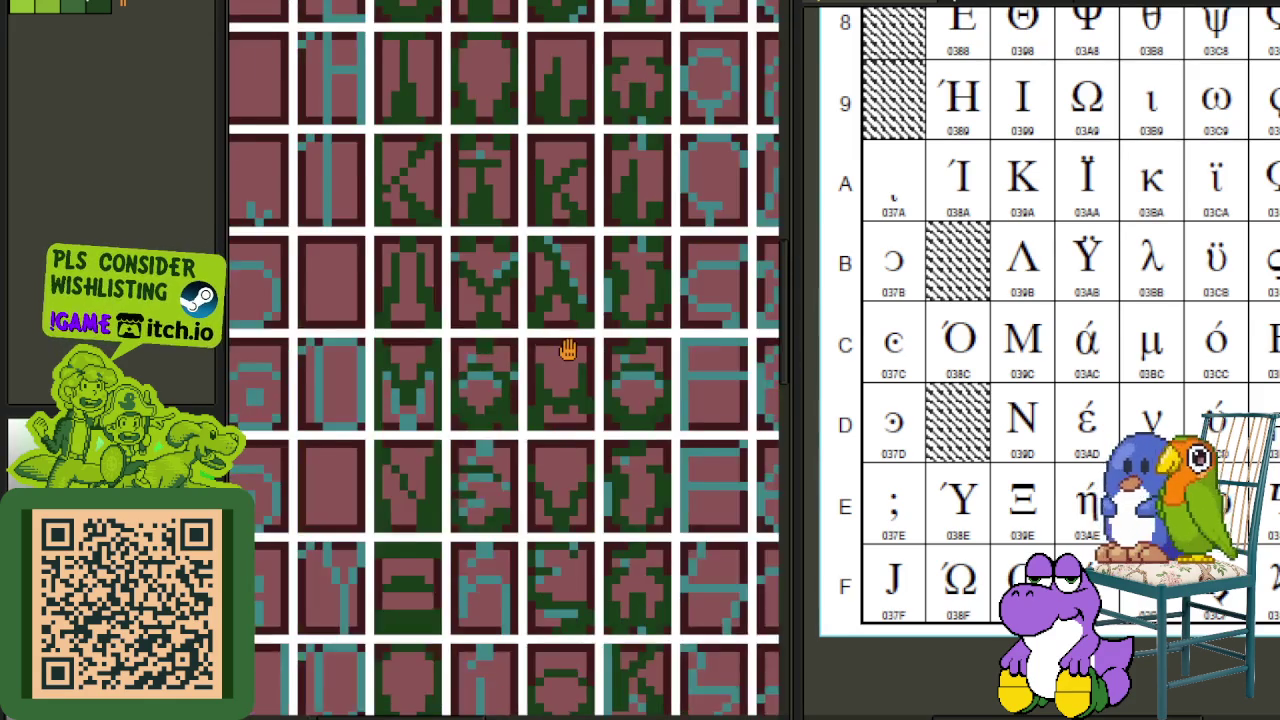
{"action": "scroll", "coordinate": [490, 360], "scroll_direction": "up", "scroll_amount": 2}
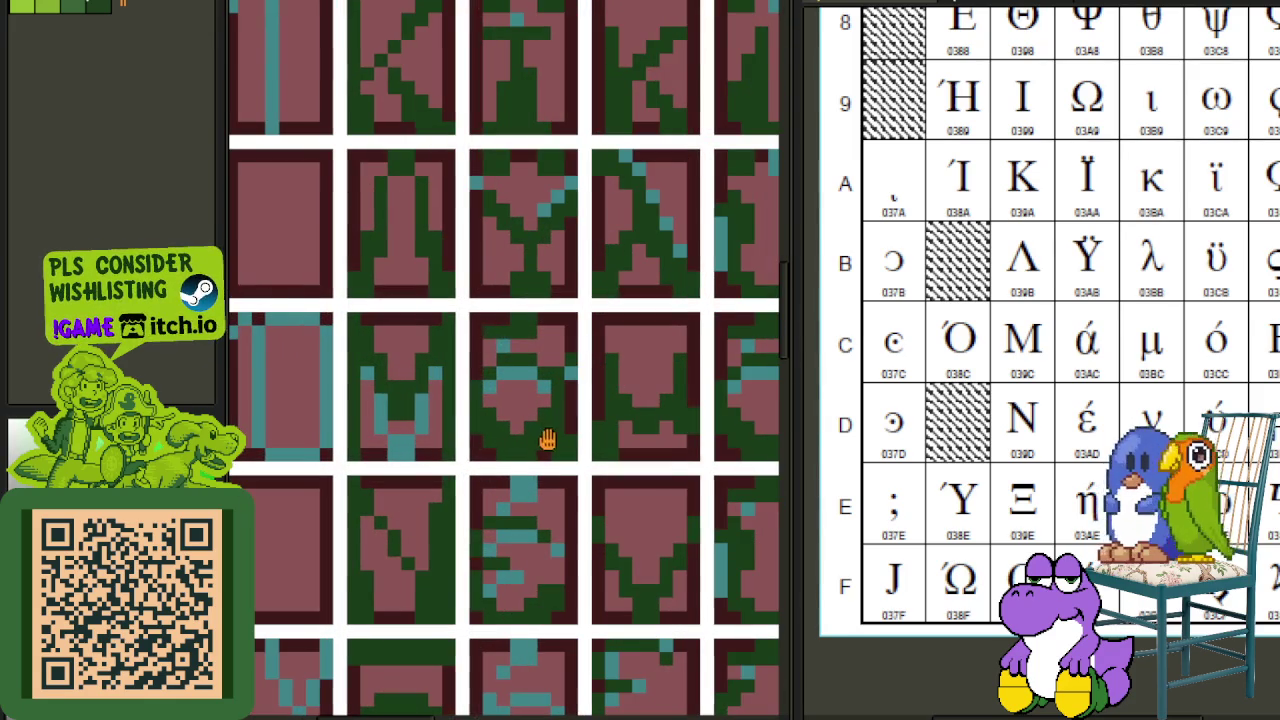
{"action": "scroll", "coordinate": [526, 346], "scroll_direction": "up", "scroll_amount": 2}
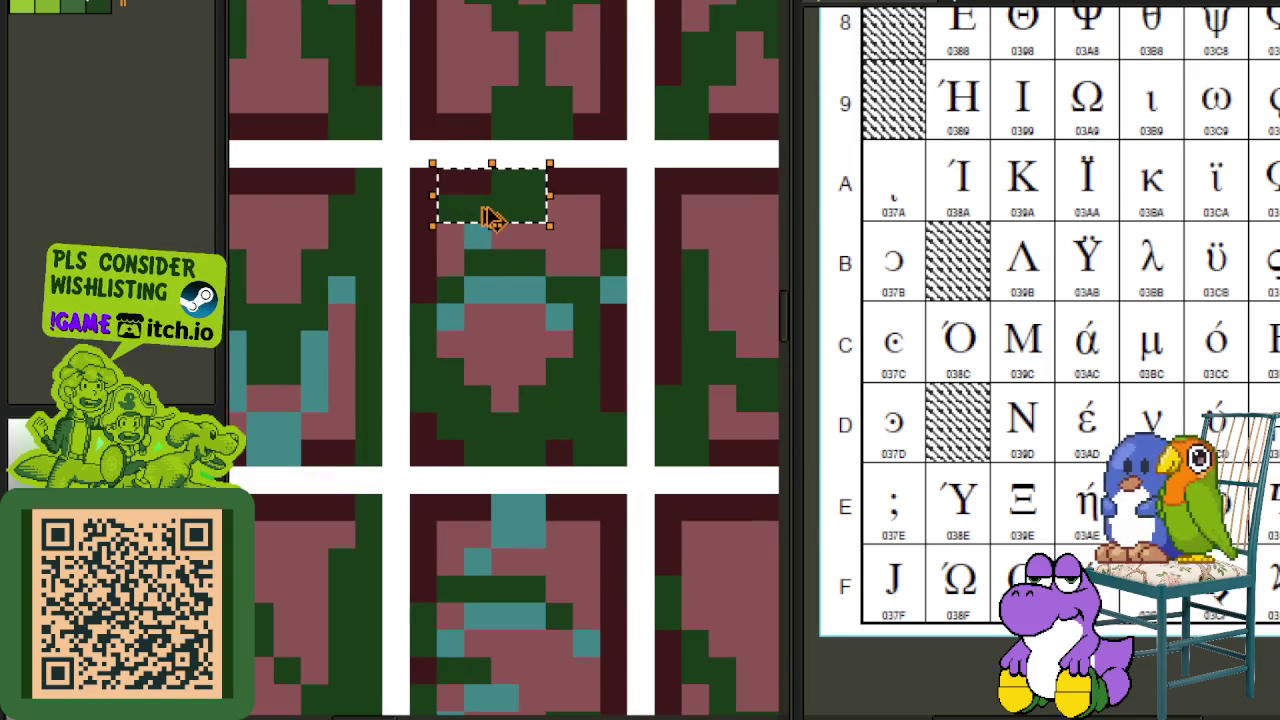
{"action": "scroll", "coordinate": [582, 532], "scroll_direction": "down", "scroll_amount": 2}
{"action": "scroll", "coordinate": [582, 532], "scroll_direction": "down", "scroll_amount": 1}
{"action": "left_click_drag", "start_coordinate": [582, 532], "coordinate": [437, 293]}
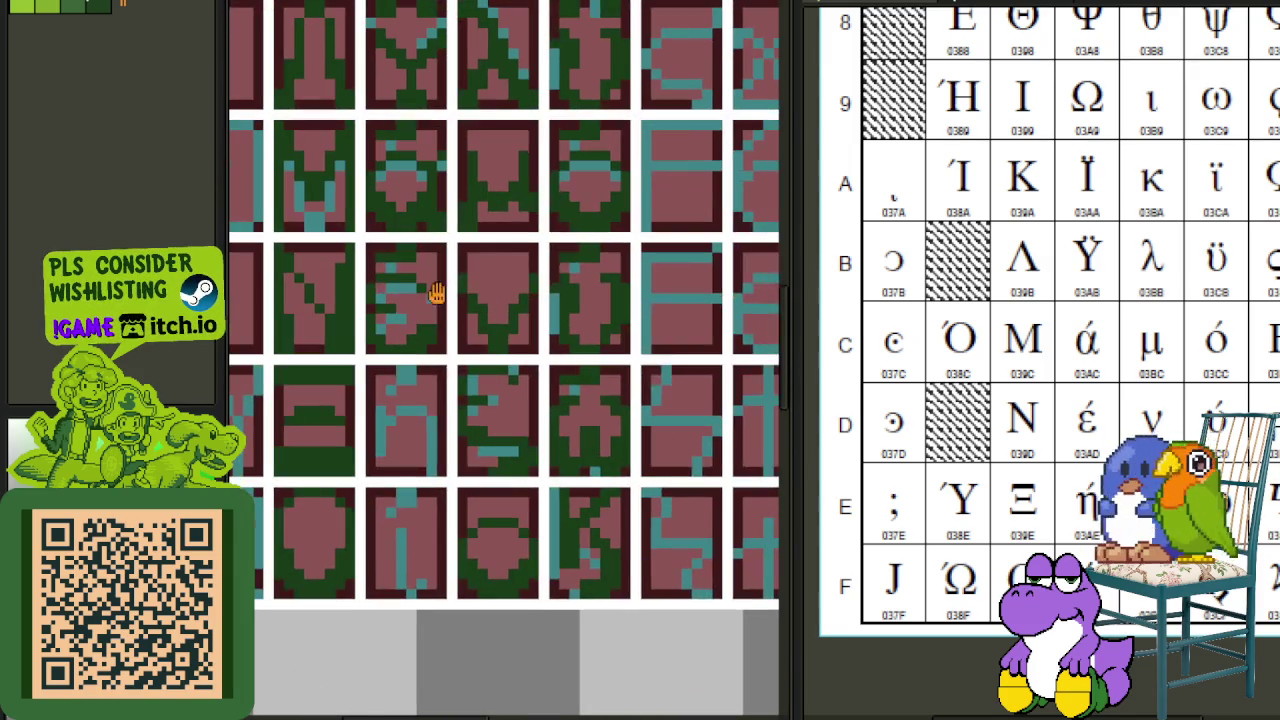
{"action": "scroll", "coordinate": [403, 290], "scroll_direction": "up", "scroll_amount": 2}
{"action": "left_click_drag", "start_coordinate": [434, 243], "coordinate": [354, 191]}
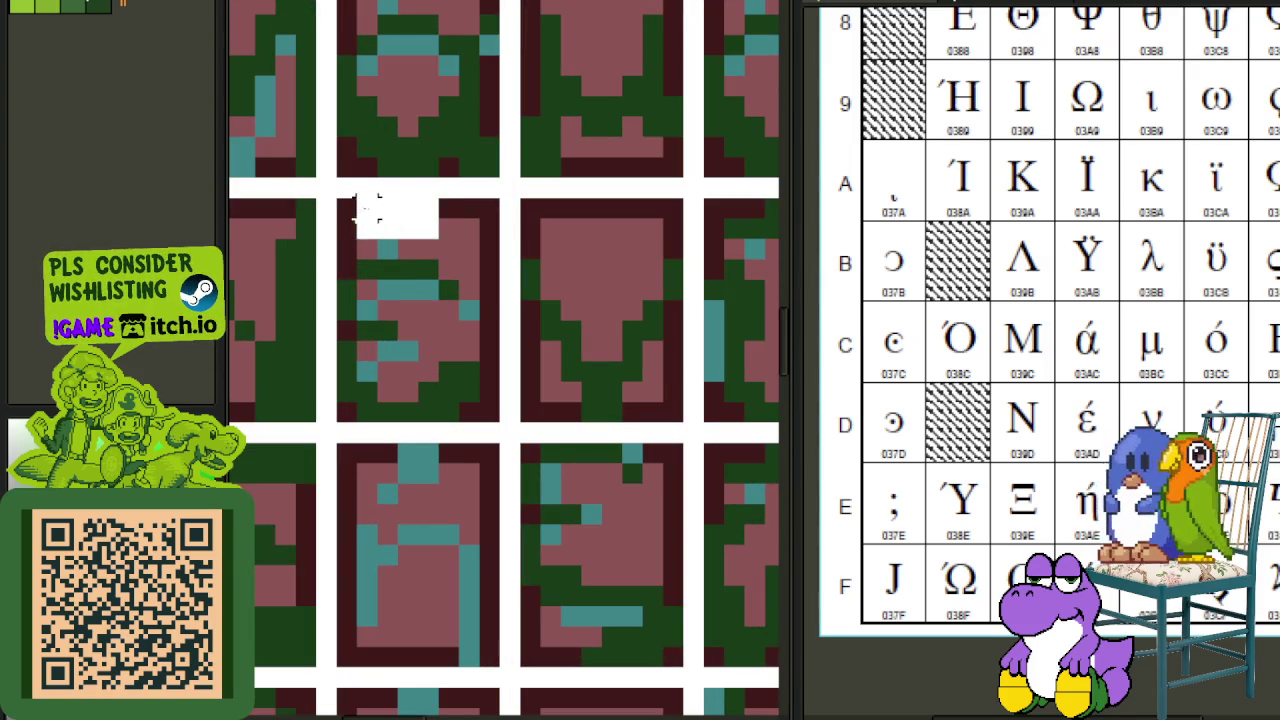
{"action": "left_click_drag", "start_coordinate": [410, 228], "coordinate": [428, 497]}
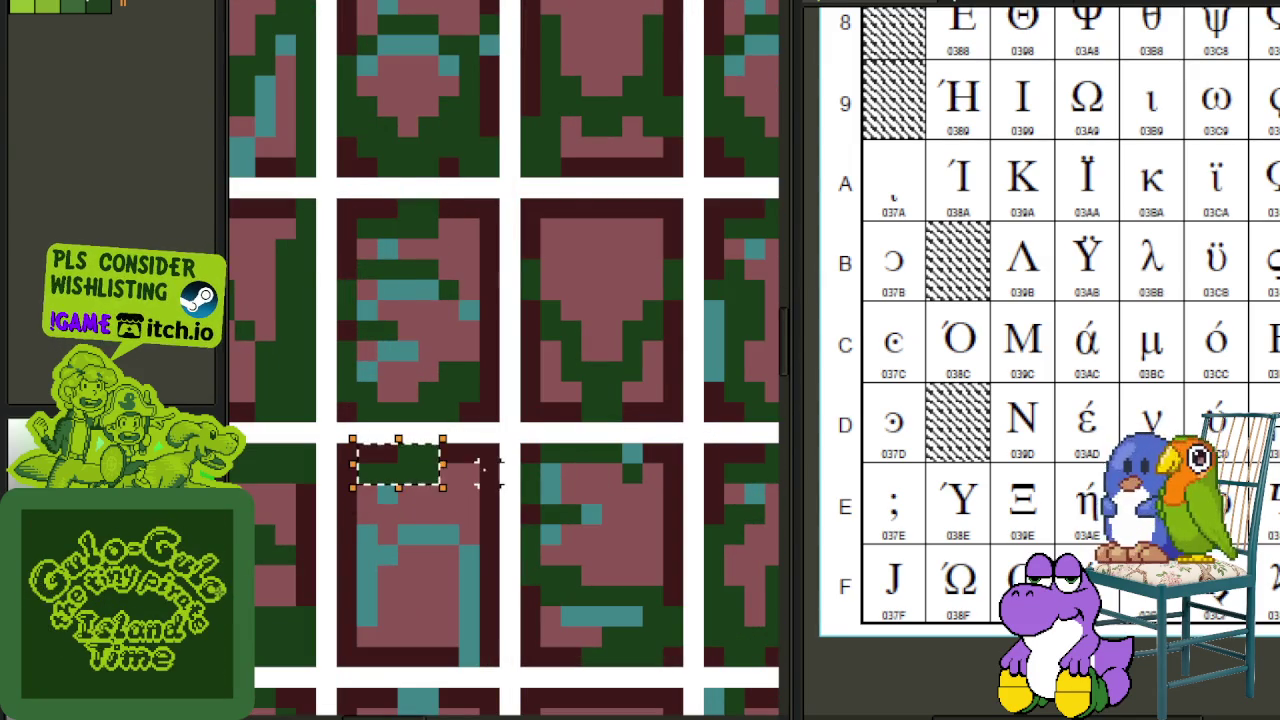
{"action": "scroll", "coordinate": [415, 487], "scroll_direction": "down", "scroll_amount": 3}
{"action": "scroll", "coordinate": [467, 478], "scroll_direction": "up", "scroll_amount": 2}
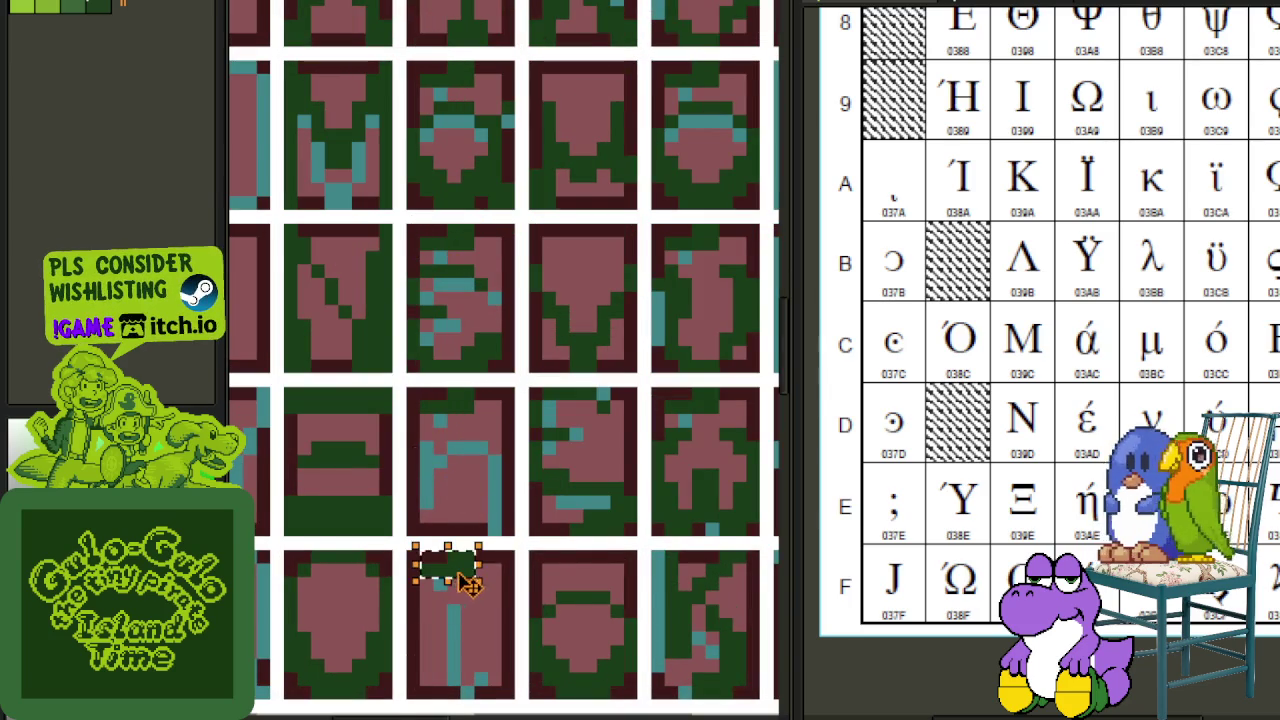
{"action": "scroll", "coordinate": [468, 585], "scroll_direction": "down", "scroll_amount": 2}
{"action": "scroll", "coordinate": [563, 543], "scroll_direction": "down", "scroll_amount": 1}
{"action": "scroll", "coordinate": [600, 514], "scroll_direction": "down", "scroll_amount": 1}
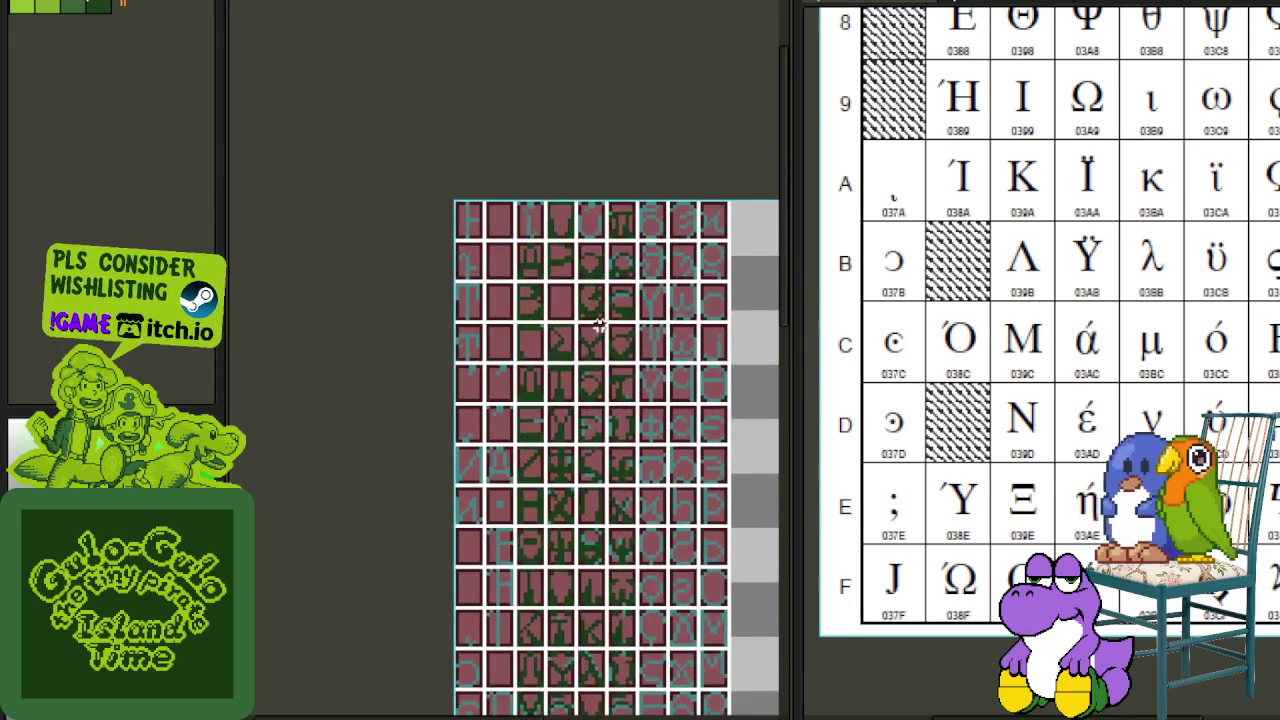
- Move the middle glyph tile's pixels down and drop them onto another tile
{"action": "scroll", "coordinate": [598, 326], "scroll_direction": "up", "scroll_amount": 1}
{"action": "mouse_move", "coordinate": [572, 382]}
{"action": "left_mouse_down"}
{"action": "mouse_move", "coordinate": [577, 402]}
{"action": "mouse_move", "coordinate": [555, 303]}
{"action": "left_mouse_up"}
{"action": "scroll", "coordinate": [588, 480], "scroll_direction": "down", "scroll_amount": 1}
{"action": "left_click_drag", "start_coordinate": [586, 443], "coordinate": [577, 363]}
{"action": "scroll", "coordinate": [594, 540], "scroll_direction": "up", "scroll_amount": 2}
{"action": "left_click_drag", "start_coordinate": [570, 540], "coordinate": [460, 365]}
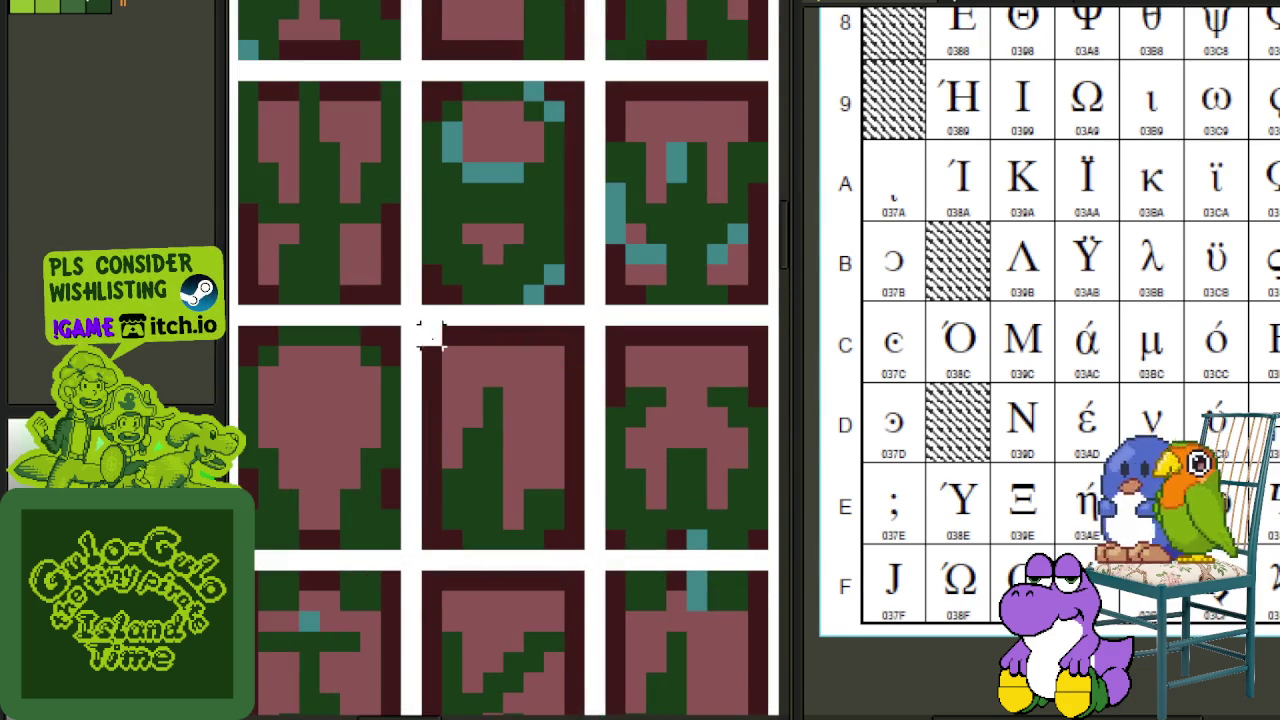
{"action": "scroll", "coordinate": [430, 335], "scroll_direction": "down", "scroll_amount": 2}
{"action": "mouse_move", "coordinate": [545, 495]}
{"action": "left_mouse_down"}
{"action": "mouse_move", "coordinate": [505, 600]}
{"action": "mouse_move", "coordinate": [362, 675]}
{"action": "mouse_move", "coordinate": [486, 491]}
{"action": "mouse_move", "coordinate": [486, 457]}
{"action": "left_mouse_up"}
{"action": "scroll", "coordinate": [362, 675], "scroll_direction": "up", "scroll_amount": 2}
{"action": "left_click", "coordinate": [607, 372]}
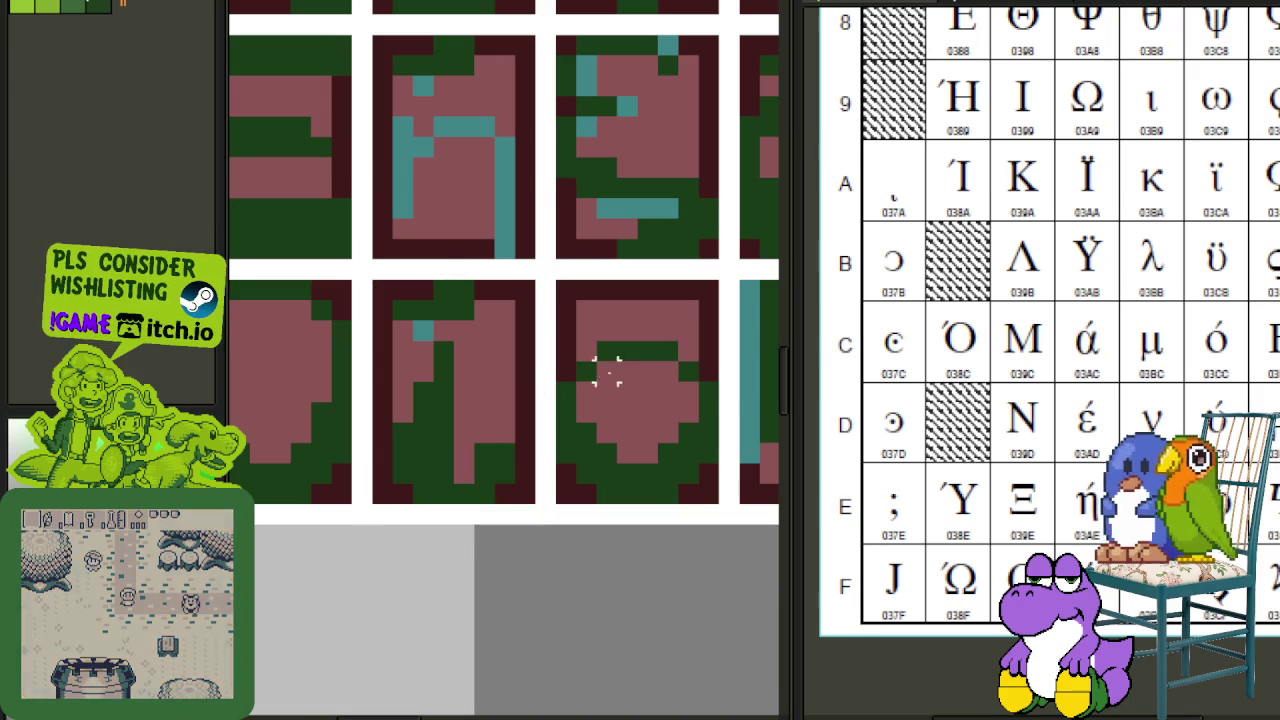
- Select the pixels of the sheet's centre glyph tile
{"action": "scroll", "coordinate": [615, 280], "scroll_direction": "down", "scroll_amount": 3}
{"action": "scroll", "coordinate": [614, 391], "scroll_direction": "up", "scroll_amount": 1}
{"action": "scroll", "coordinate": [590, 397], "scroll_direction": "up", "scroll_amount": 1}
{"action": "scroll", "coordinate": [580, 500], "scroll_direction": "up", "scroll_amount": 1}
{"action": "scroll", "coordinate": [528, 527], "scroll_direction": "up", "scroll_amount": 1}
{"action": "scroll", "coordinate": [528, 527], "scroll_direction": "up", "scroll_amount": 1}
{"action": "scroll", "coordinate": [515, 390], "scroll_direction": "up", "scroll_amount": 1}
{"action": "scroll", "coordinate": [520, 440], "scroll_direction": "up", "scroll_amount": 1}
{"action": "scroll", "coordinate": [535, 420], "scroll_direction": "up", "scroll_amount": 1}
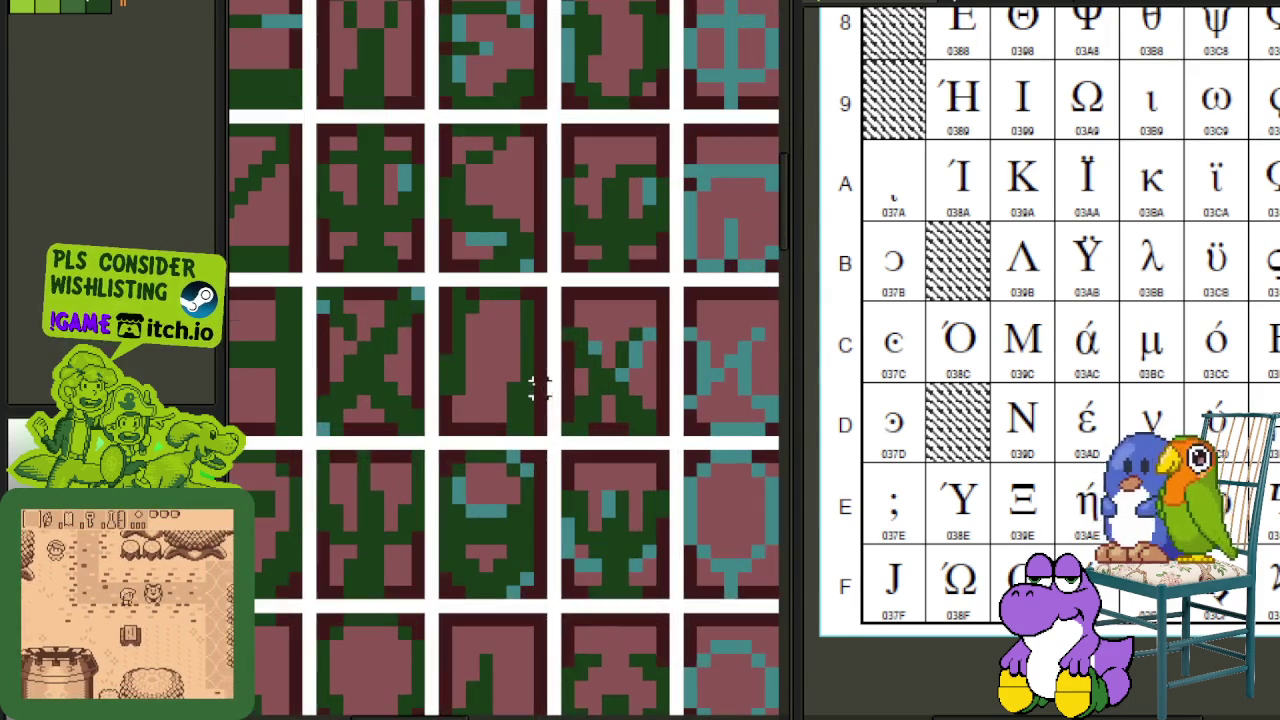
{"action": "scroll", "coordinate": [465, 395], "scroll_direction": "up", "scroll_amount": 1}
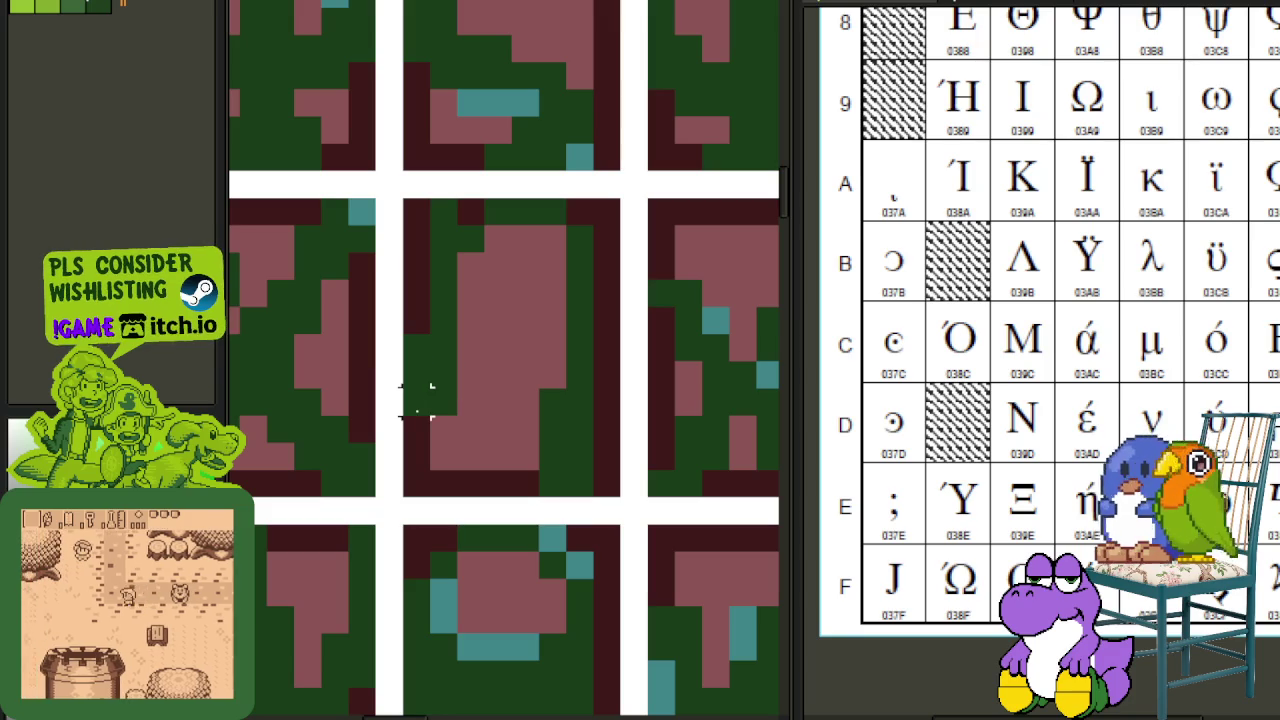
{"action": "left_click_drag", "start_coordinate": [420, 480], "coordinate": [606, 209]}
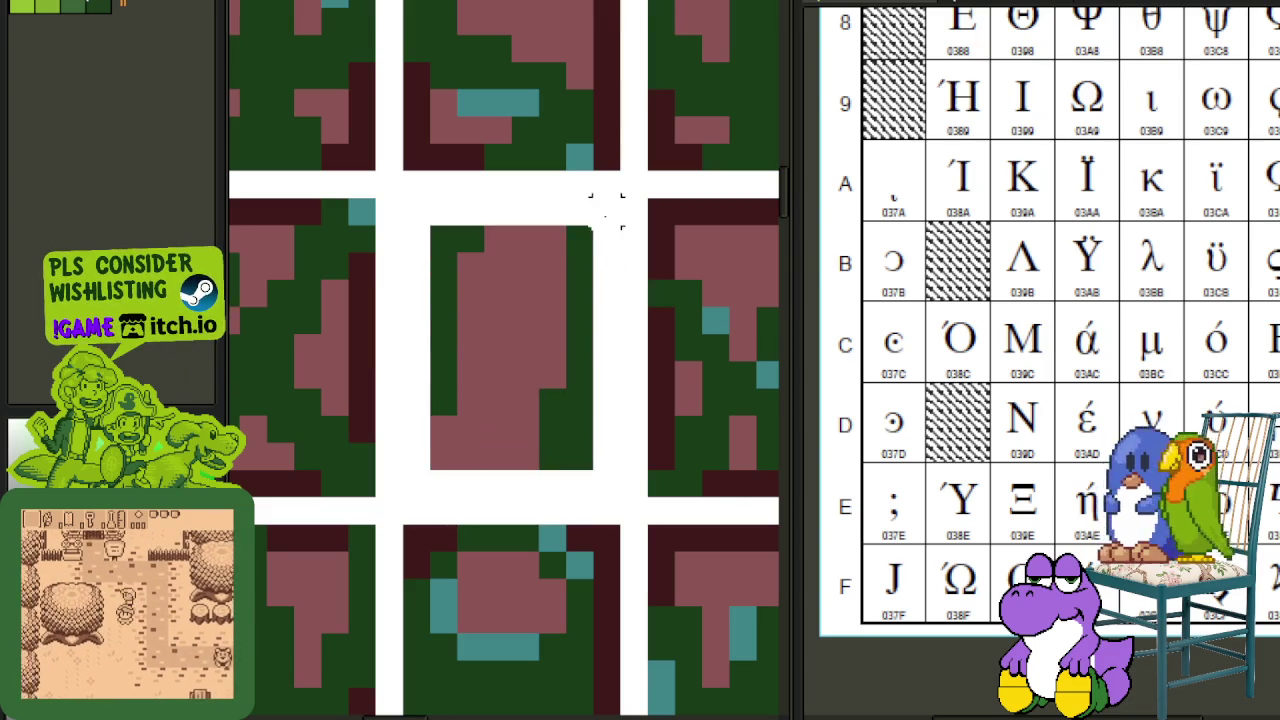
- Move a pixel block onto a bottom-row tile, adding a dark-green bar near its top
{"action": "scroll", "coordinate": [600, 245], "scroll_direction": "down", "scroll_amount": 1}
{"action": "scroll", "coordinate": [590, 318], "scroll_direction": "down", "scroll_amount": 1}
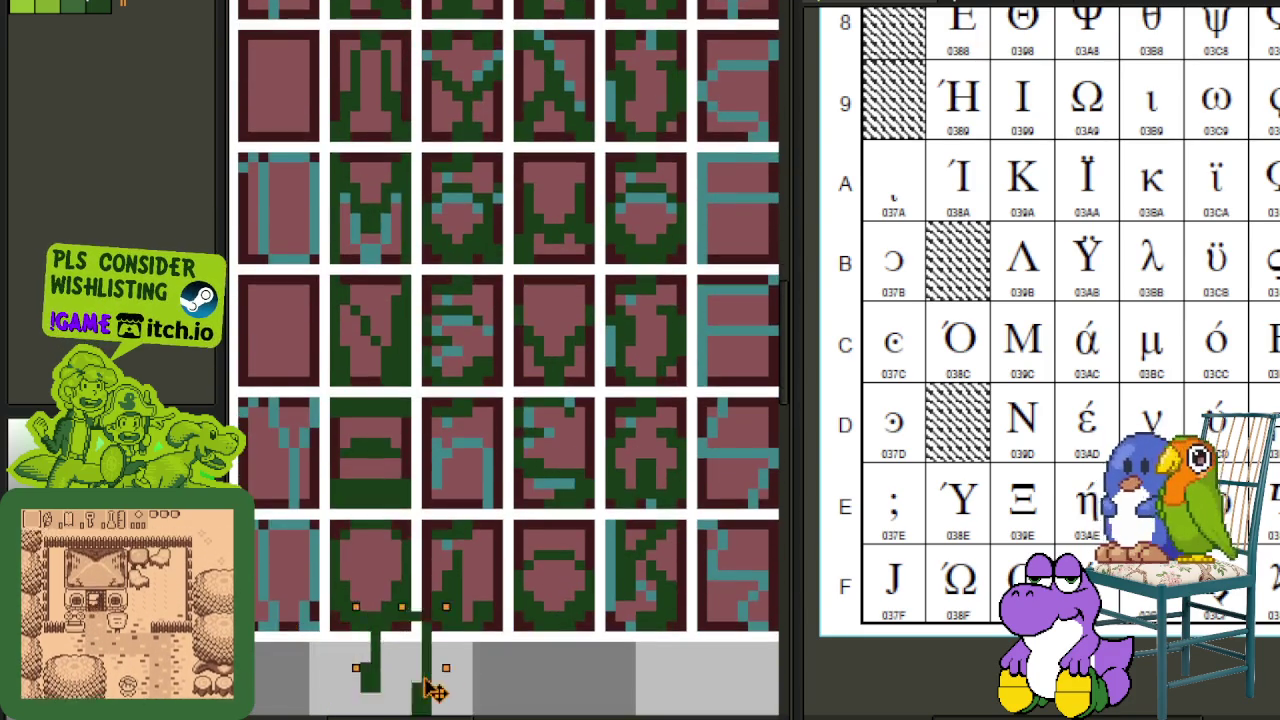
{"action": "scroll", "coordinate": [500, 503], "scroll_direction": "up", "scroll_amount": 2}
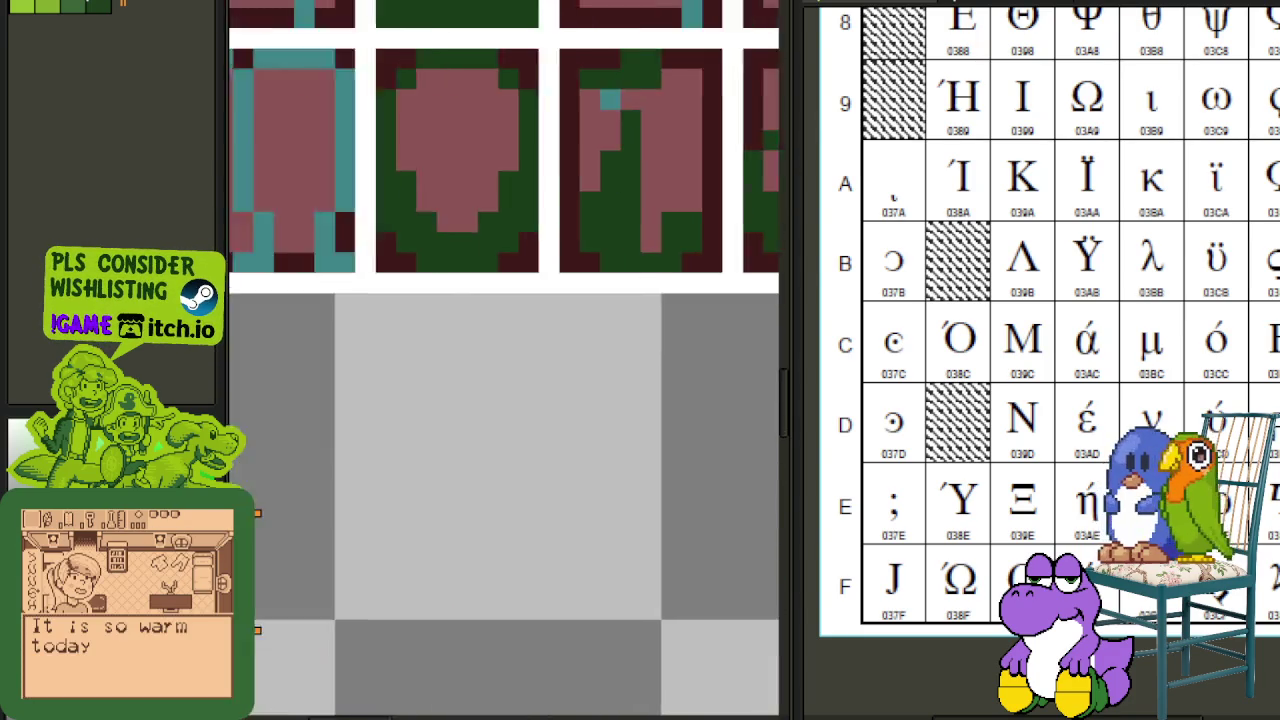
{"action": "mouse_move", "coordinate": [505, 449]}
{"action": "left_mouse_down"}
{"action": "mouse_move", "coordinate": [785, 15]}
{"action": "mouse_move", "coordinate": [229, 114]}
{"action": "mouse_move", "coordinate": [408, 106]}
{"action": "mouse_move", "coordinate": [234, 177]}
{"action": "mouse_move", "coordinate": [455, 183]}
{"action": "left_mouse_up"}
{"action": "scroll", "coordinate": [471, 189], "scroll_direction": "down", "scroll_amount": 2}
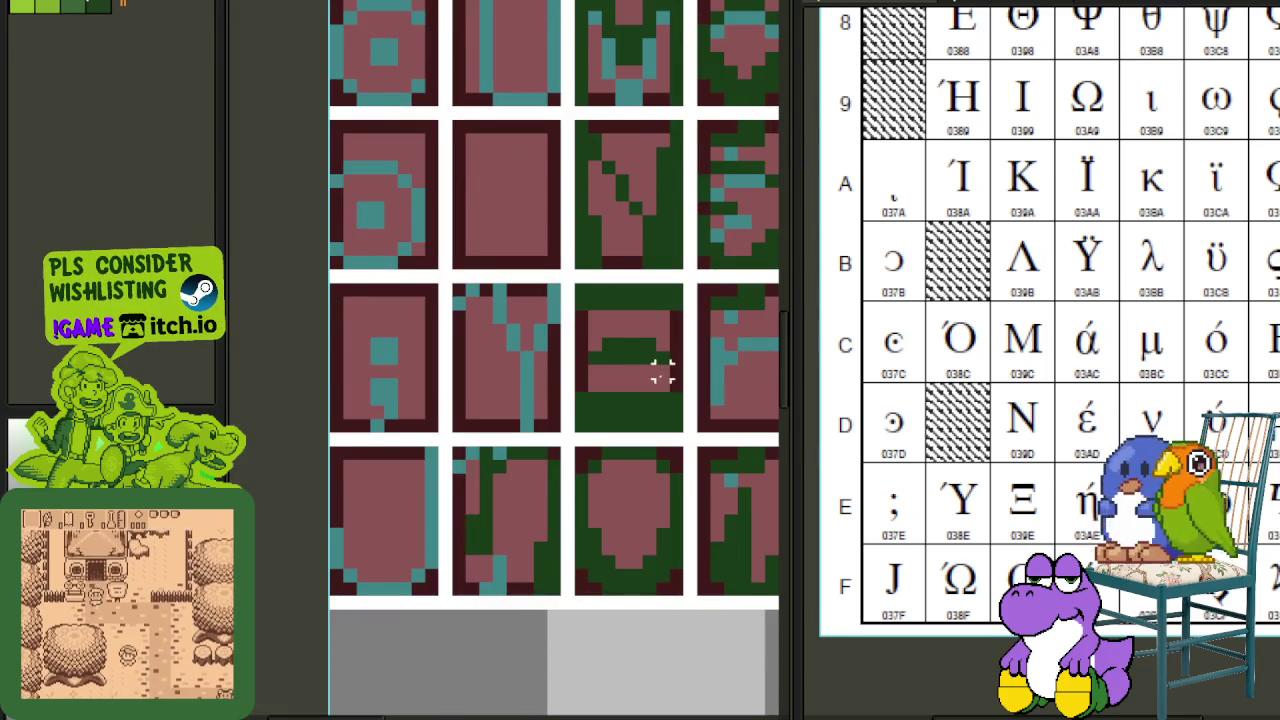
{"action": "left_click_drag", "start_coordinate": [662, 372], "coordinate": [583, 315]}
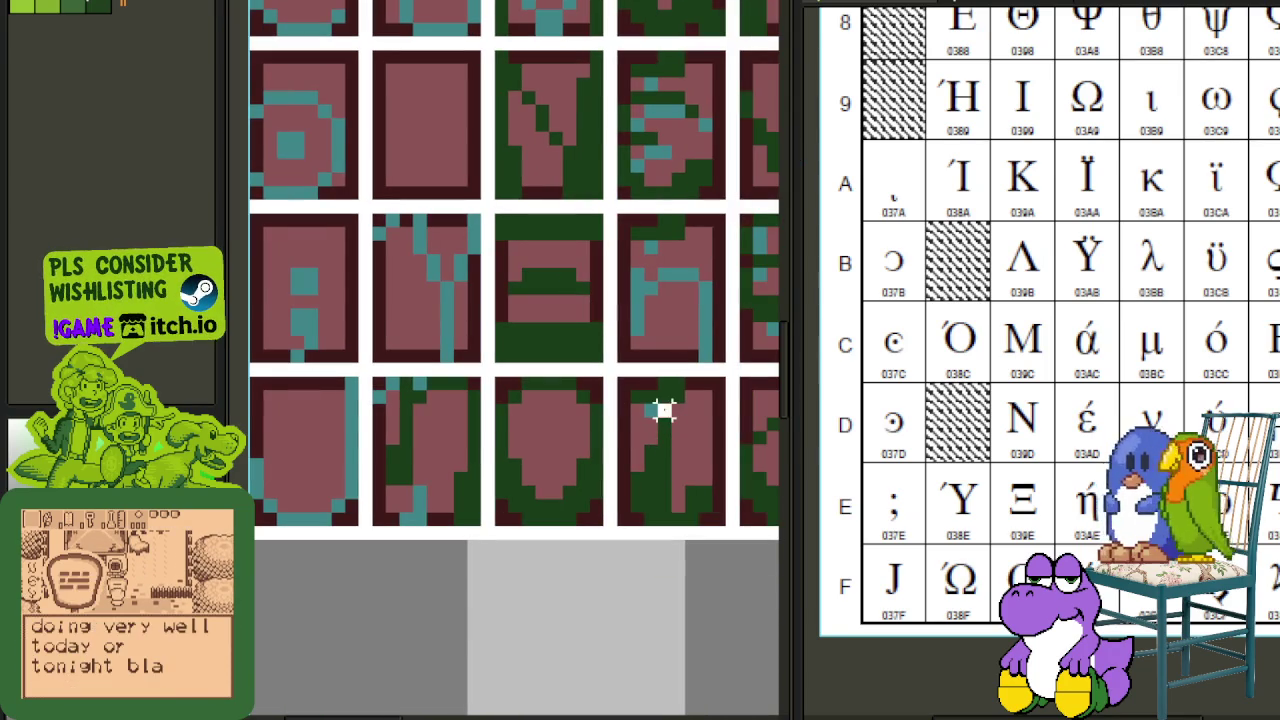
{"action": "left_click_drag", "start_coordinate": [385, 386], "coordinate": [485, 476]}
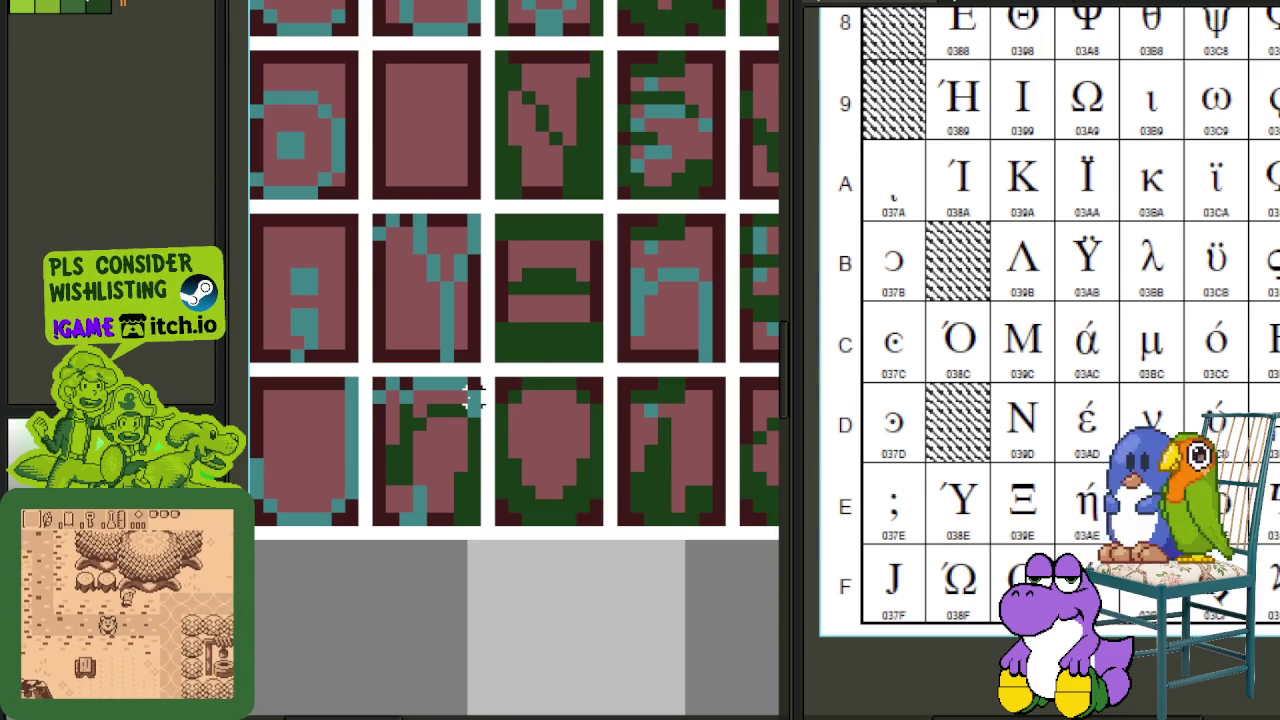
{"action": "mouse_move", "coordinate": [390, 409]}
{"action": "left_mouse_down"}
{"action": "mouse_move", "coordinate": [432, 446]}
{"action": "mouse_move", "coordinate": [487, 445]}
{"action": "left_mouse_up"}
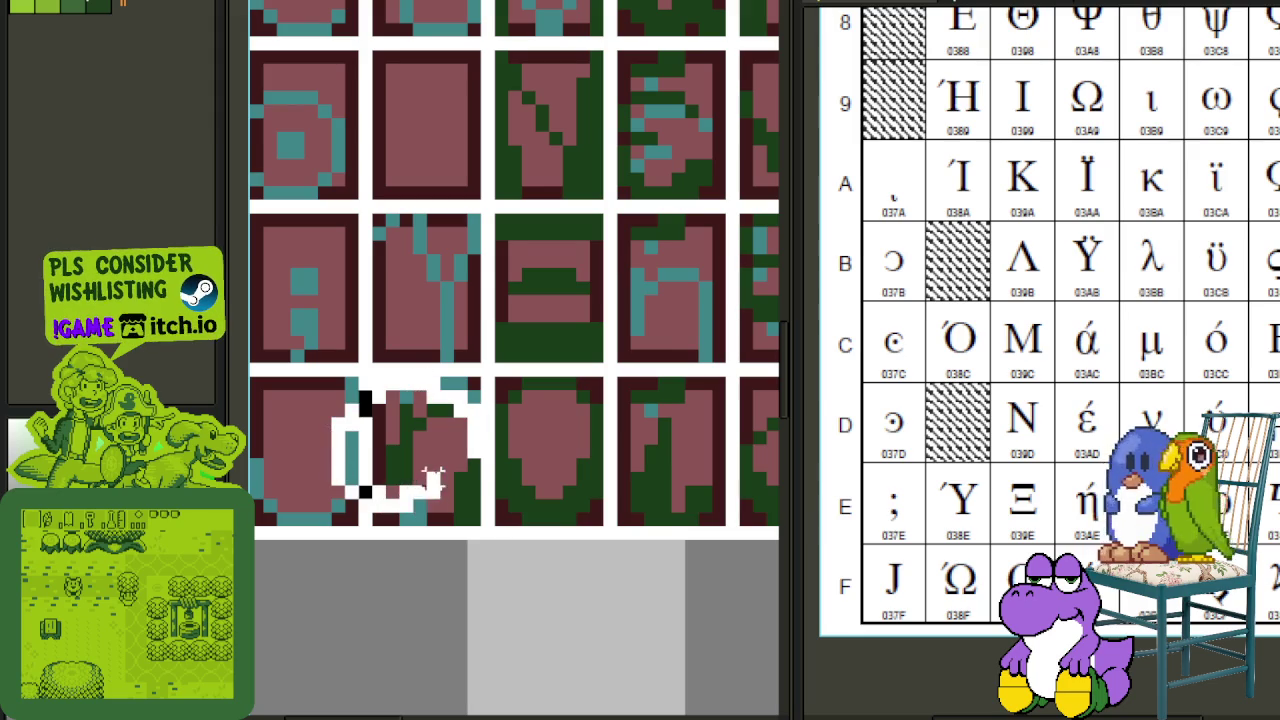
{"action": "left_click", "coordinate": [528, 450]}
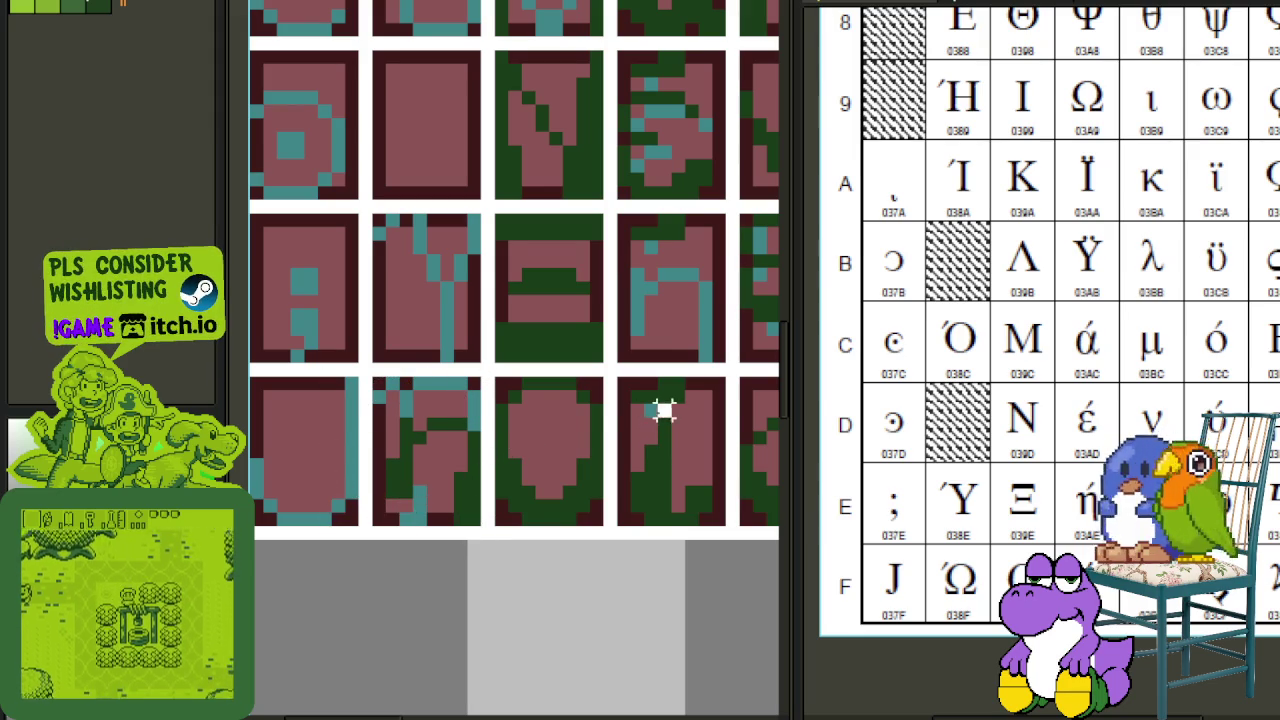
{"action": "left_click", "coordinate": [472, 460]}
{"action": "left_click_drag", "start_coordinate": [472, 515], "coordinate": [390, 462]}
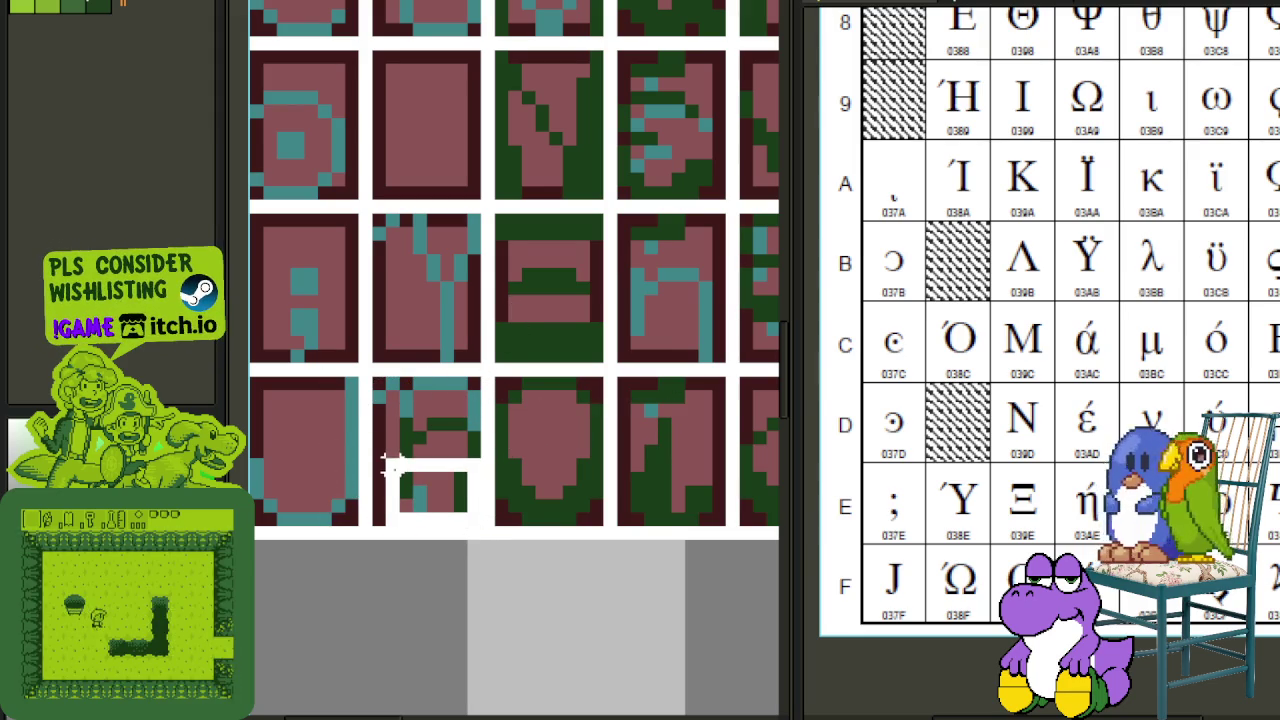